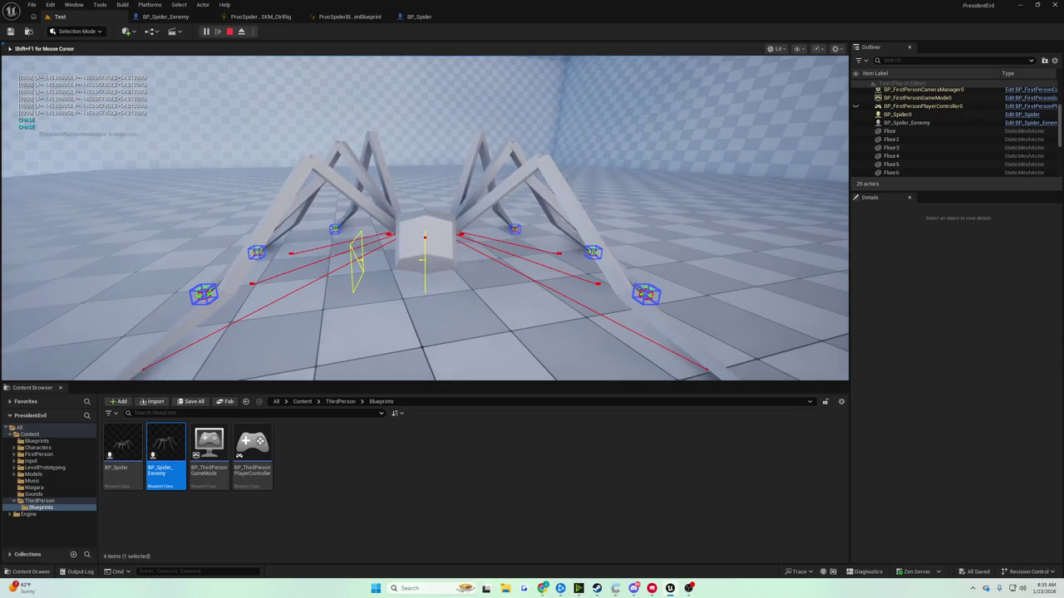
End the Play In Editor session and bring up the ProcSpider SKM_CtrlRig PelvisMovement graph
{"action": "key", "text": "Escape"}
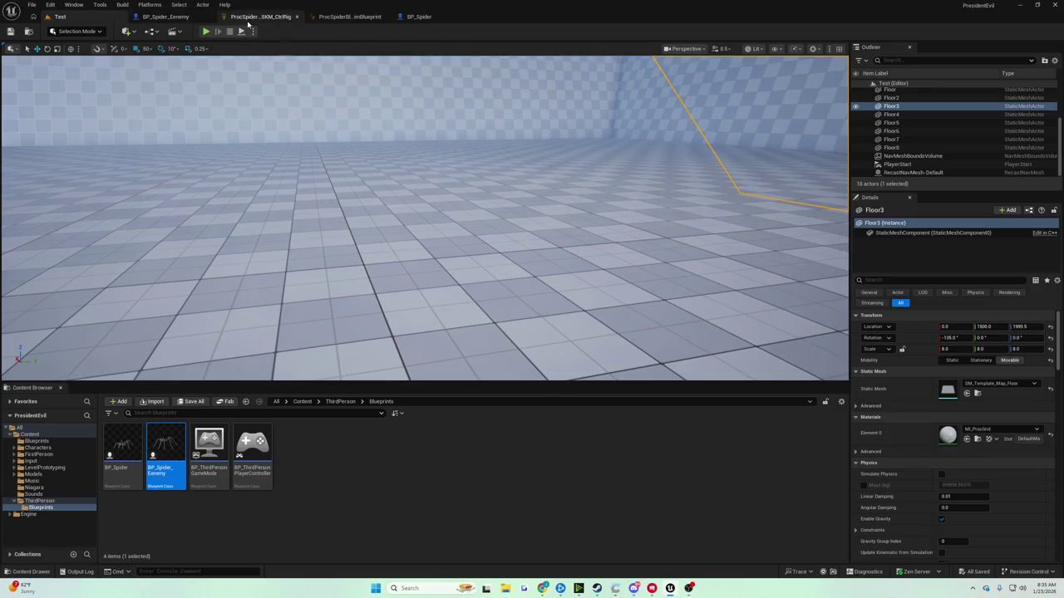
{"action": "left_click", "coordinate": [264, 17]}
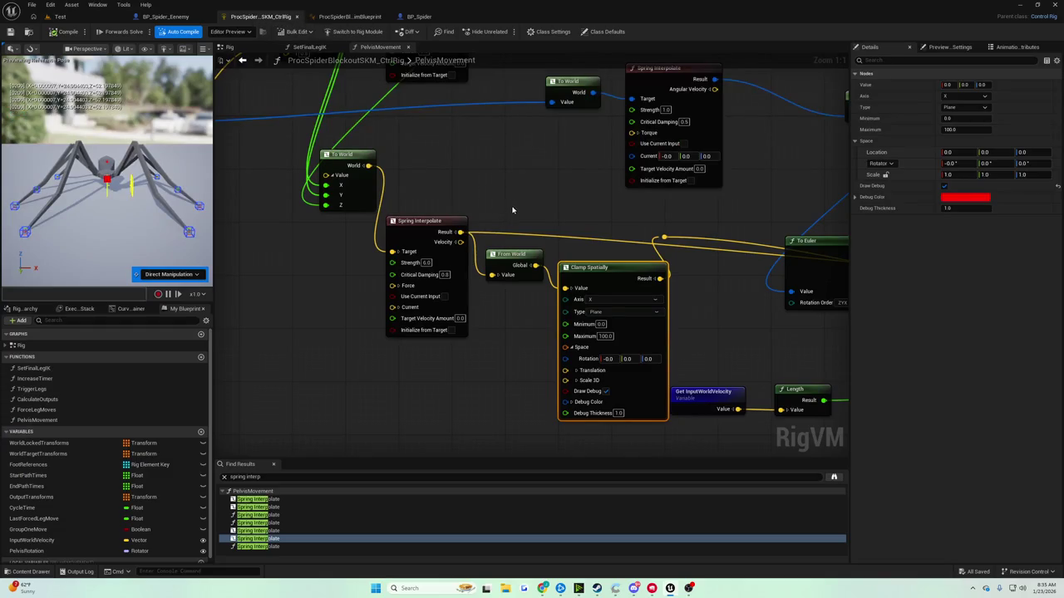
Switch Clamp Spatially's Type to Sphere and start a play test in the Test level
{"action": "left_click_drag", "start_coordinate": [512, 210], "coordinate": [426, 185]}
{"action": "left_click", "coordinate": [541, 285]}
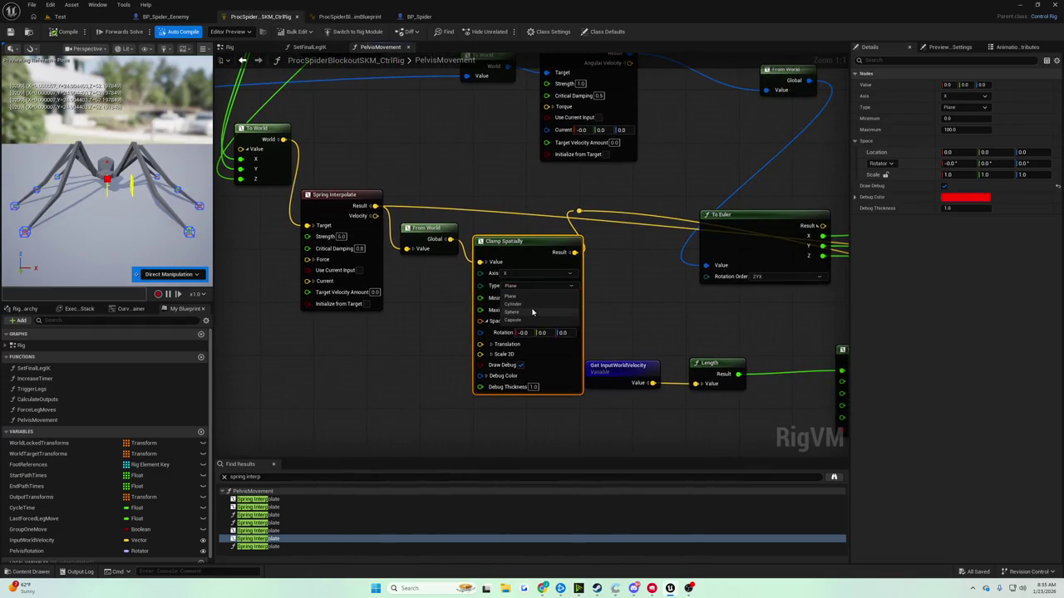
{"action": "left_click", "coordinate": [530, 313]}
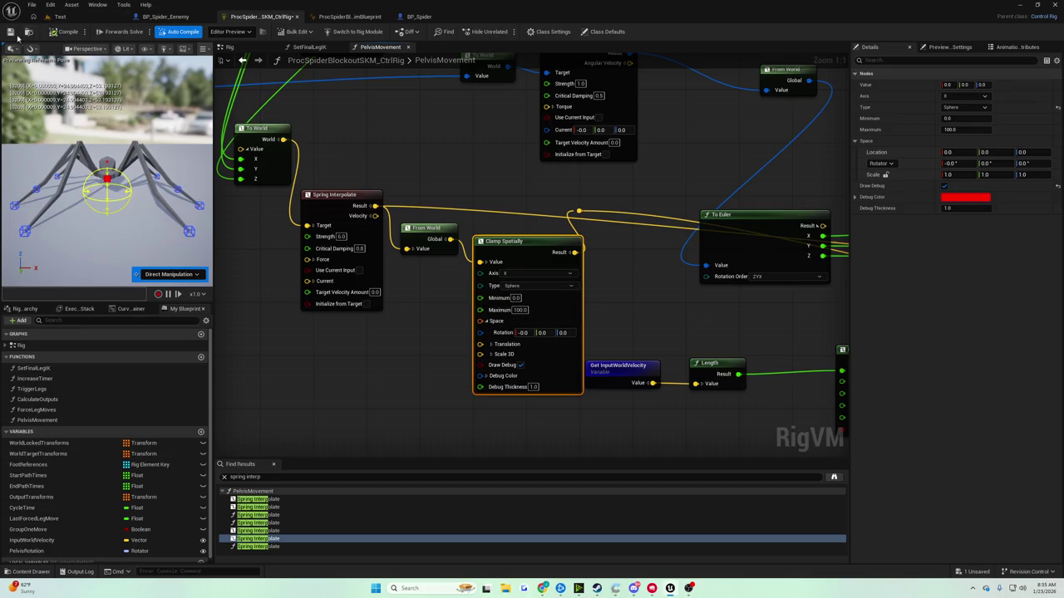
{"action": "left_click", "coordinate": [66, 18]}
{"action": "left_click", "coordinate": [207, 32]}
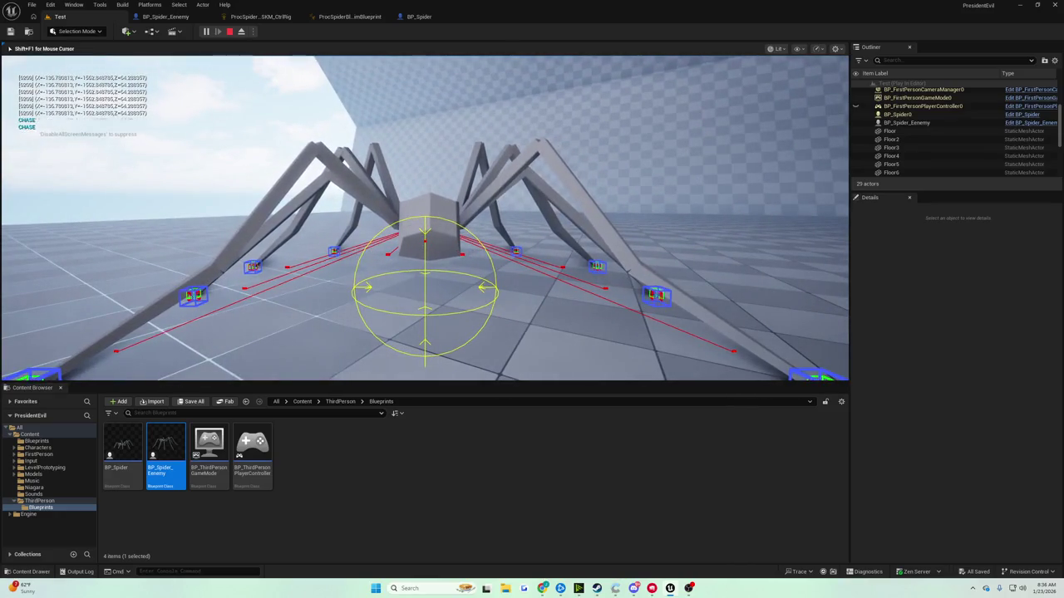
Stop and rerun the Test level play test, then return to the ProcSpider SKM_CtrlRig graph
{"action": "key", "text": "Escape"}
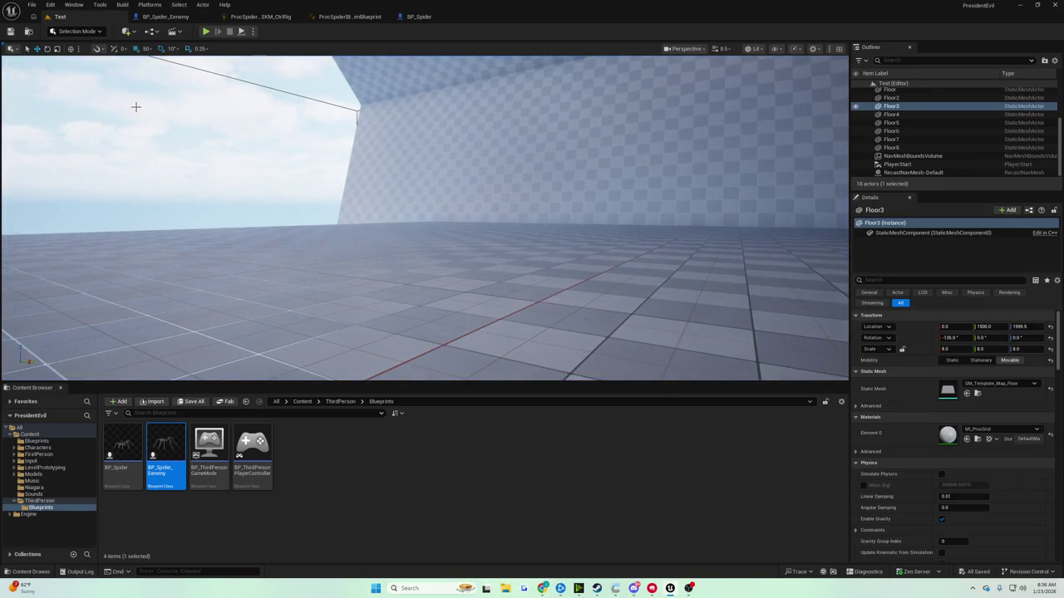
{"action": "left_click", "coordinate": [205, 31]}
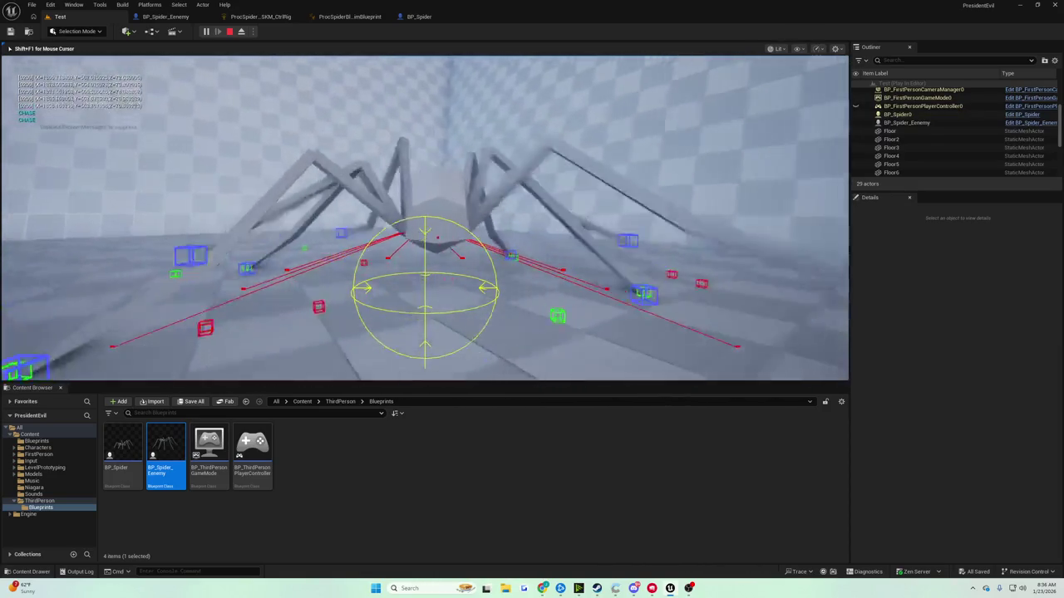
{"action": "key", "text": "Escape"}
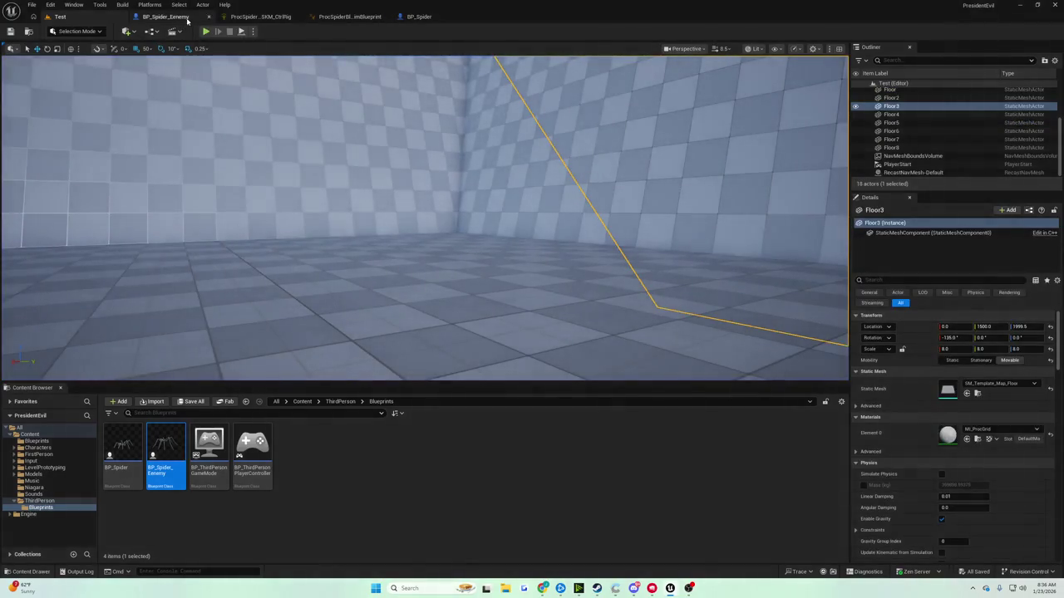
{"action": "left_click", "coordinate": [257, 17]}
Expand Clamp Spatially's Space pin and its Translation to show X, Y, Z at 0.0
{"action": "left_click_drag", "start_coordinate": [409, 209], "coordinate": [517, 207]}
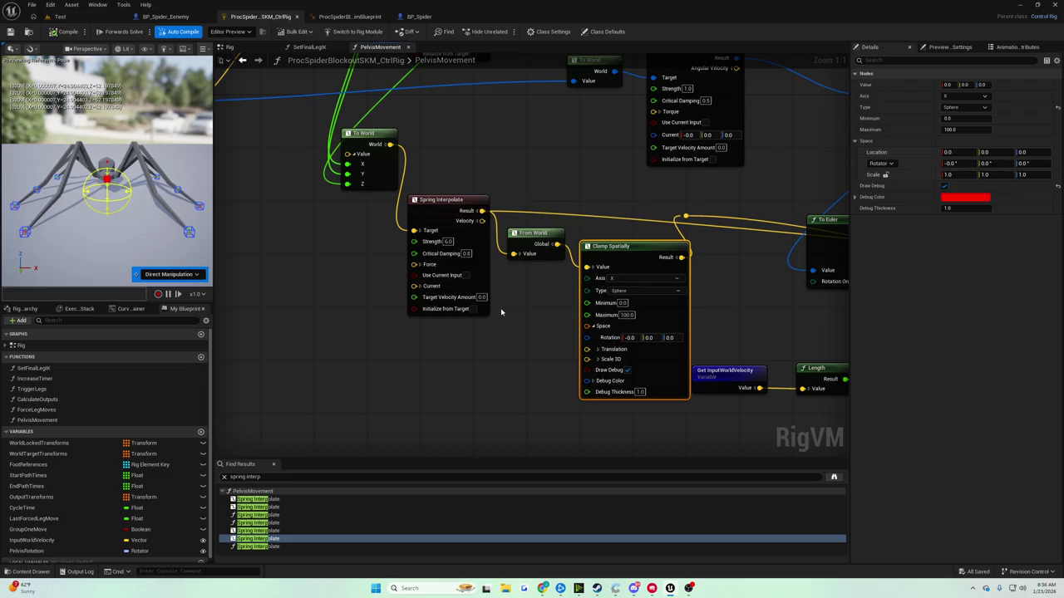
{"action": "left_click", "coordinate": [592, 327]}
{"action": "left_click", "coordinate": [593, 327]}
{"action": "left_click", "coordinate": [596, 350]}
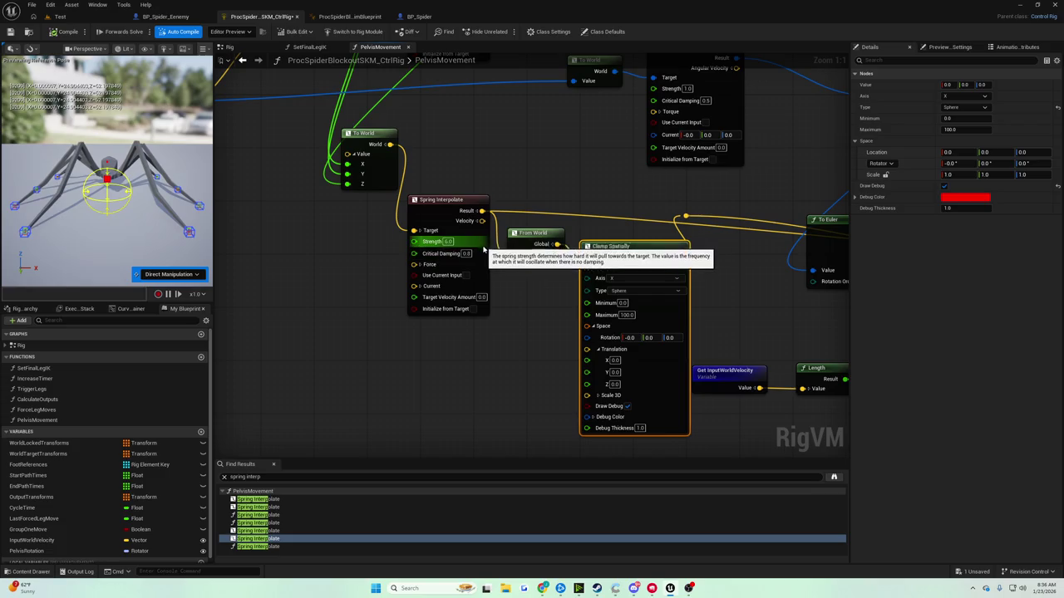
Try an AccumulateAdd from Spring Interpolate's Velocity and an Add from its Result, deleting both
{"action": "mouse_move", "coordinate": [492, 219]}
{"action": "left_mouse_down"}
{"action": "mouse_move", "coordinate": [488, 363]}
{"action": "mouse_move", "coordinate": [478, 358]}
{"action": "left_mouse_up"}
{"action": "type", "text": "+"}
{"action": "key", "text": "Return"}
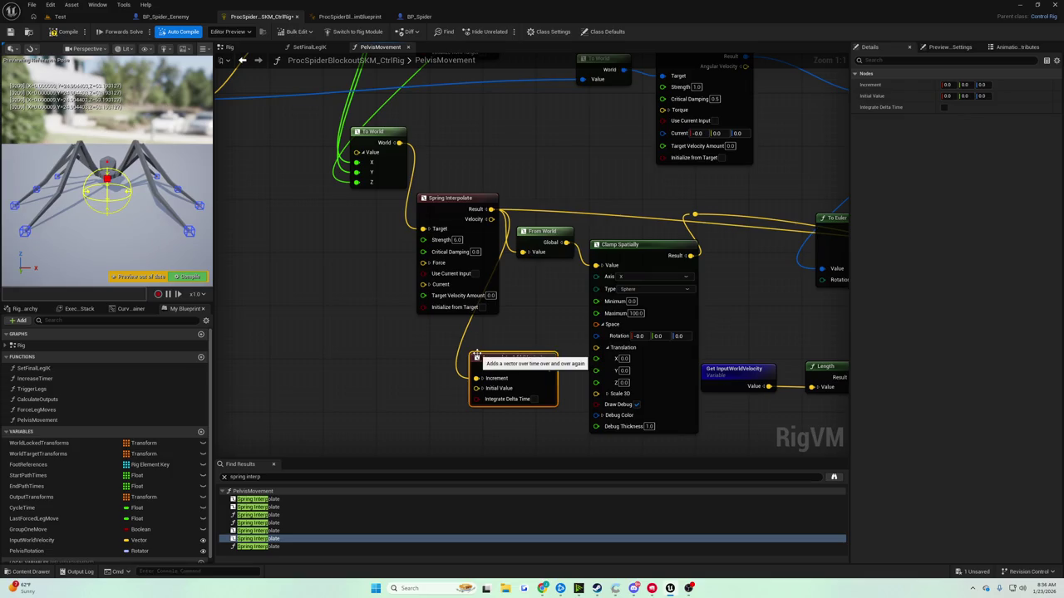
{"action": "key", "text": "Delete"}
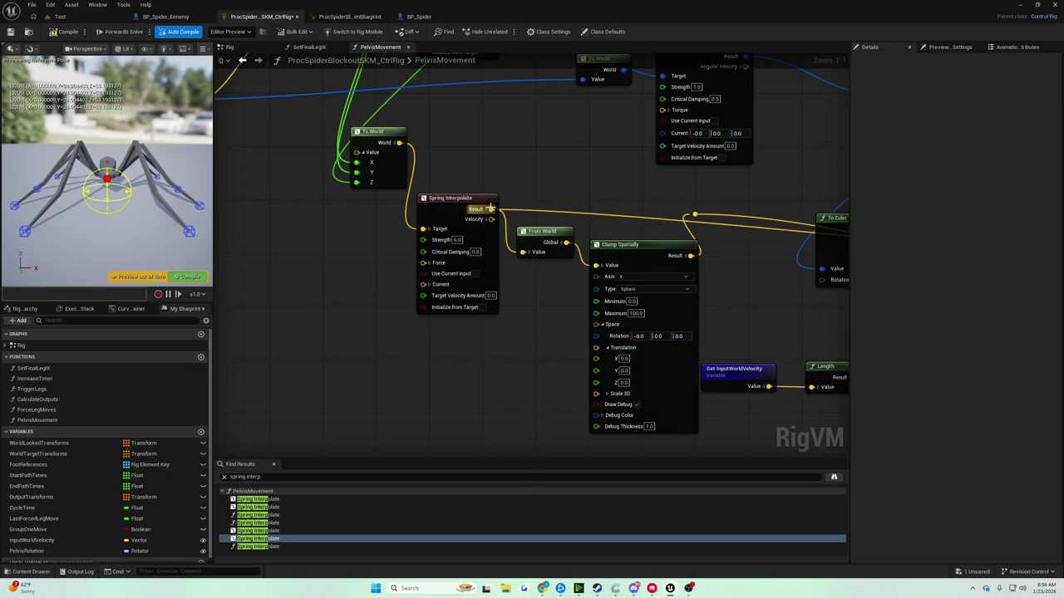
{"action": "left_click_drag", "start_coordinate": [491, 208], "coordinate": [490, 356]}
{"action": "type", "text": "+"}
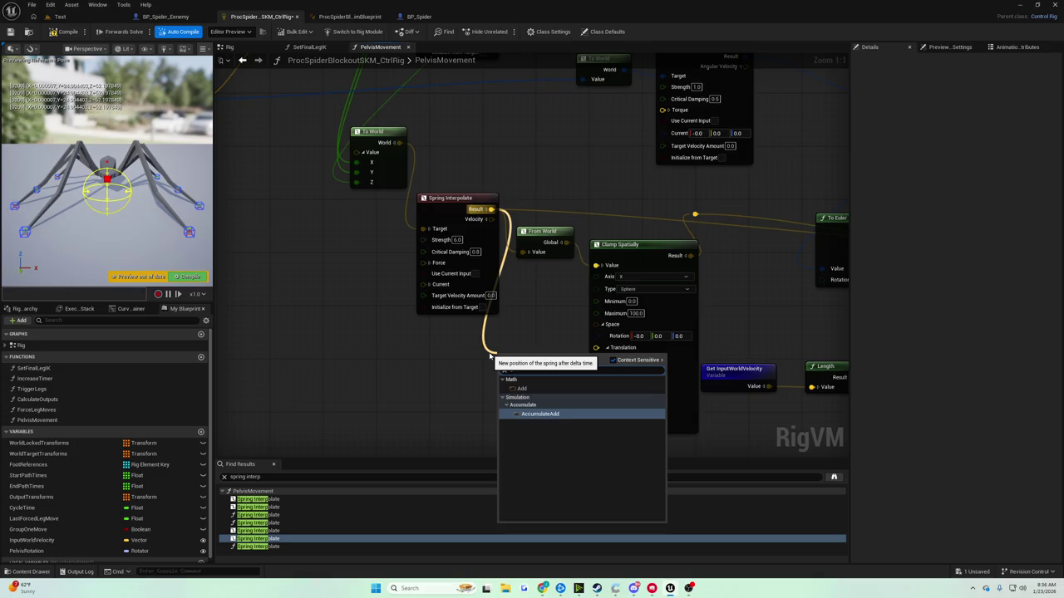
{"action": "left_click", "coordinate": [521, 388]}
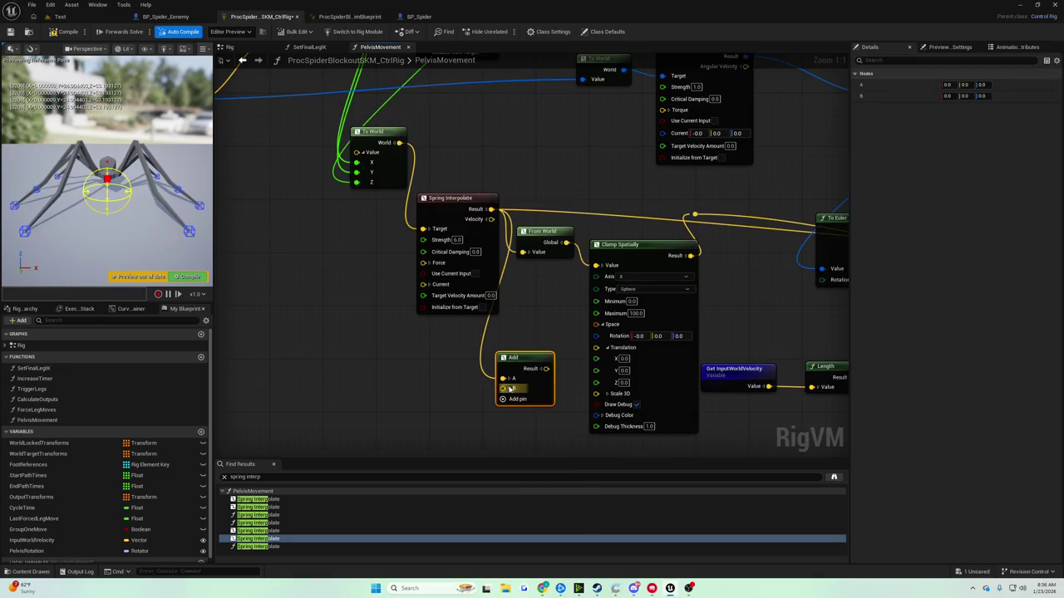
{"action": "left_click", "coordinate": [525, 423]}
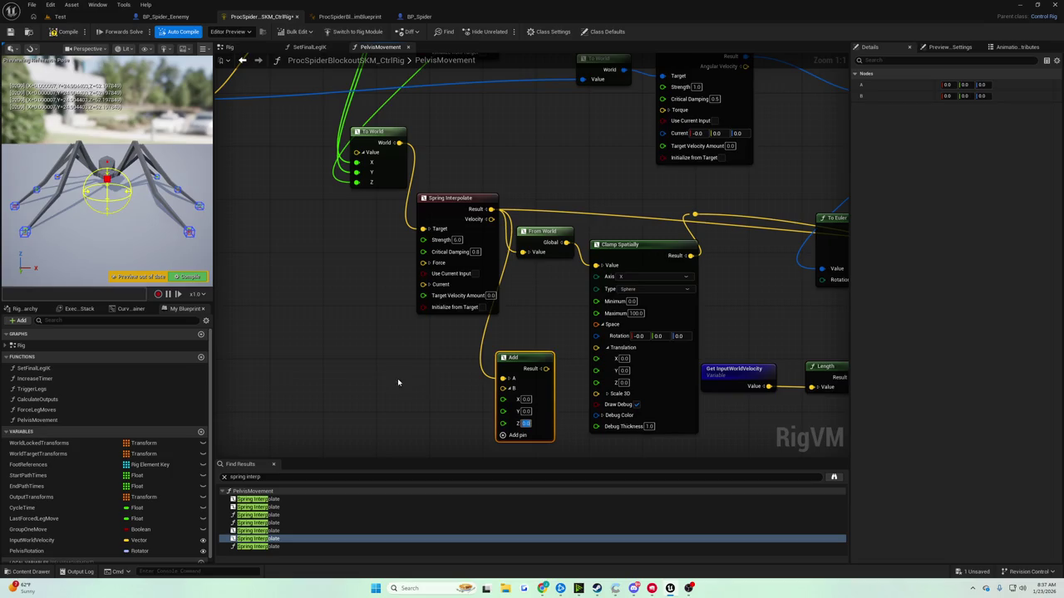
{"action": "key", "text": "Delete"}
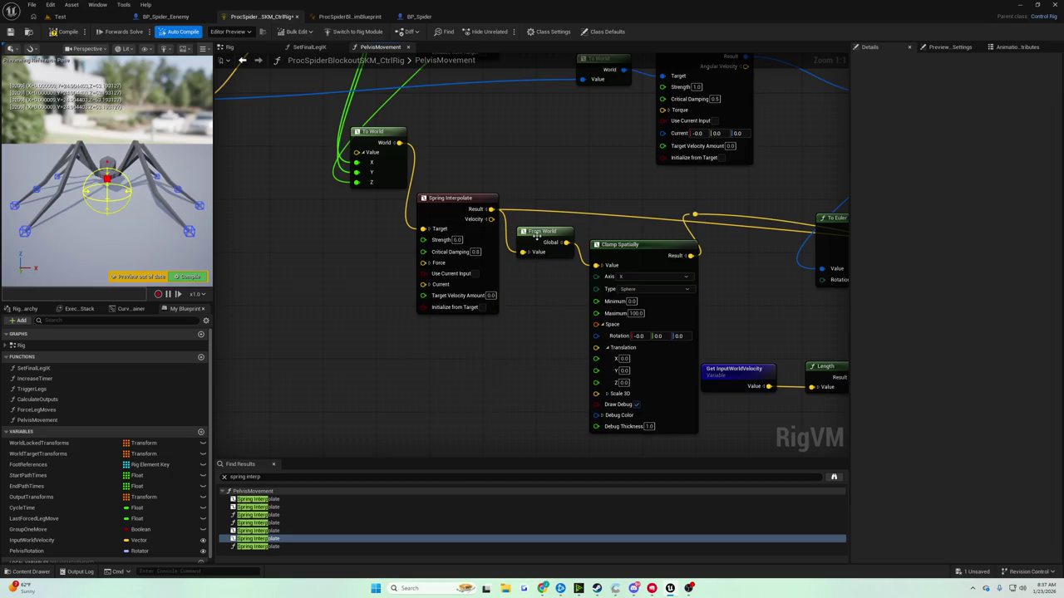
Move Spring Interpolate and From World left, then add and remove an Add node on From World's Global output
{"action": "left_click", "coordinate": [536, 237]}
{"action": "left_click", "coordinate": [449, 198], "text": "ctrl"}
{"action": "mouse_move", "coordinate": [570, 244]}
{"action": "left_mouse_down"}
{"action": "mouse_move", "coordinate": [524, 258]}
{"action": "mouse_move", "coordinate": [538, 359]}
{"action": "left_mouse_up"}
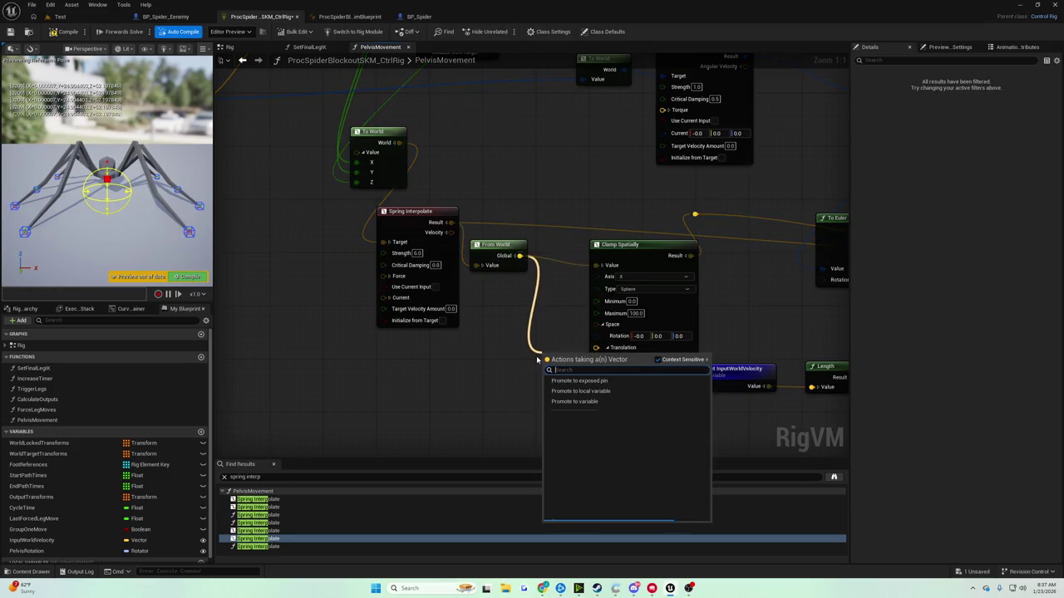
{"action": "type", "text": "add"}
{"action": "key", "text": "Return"}
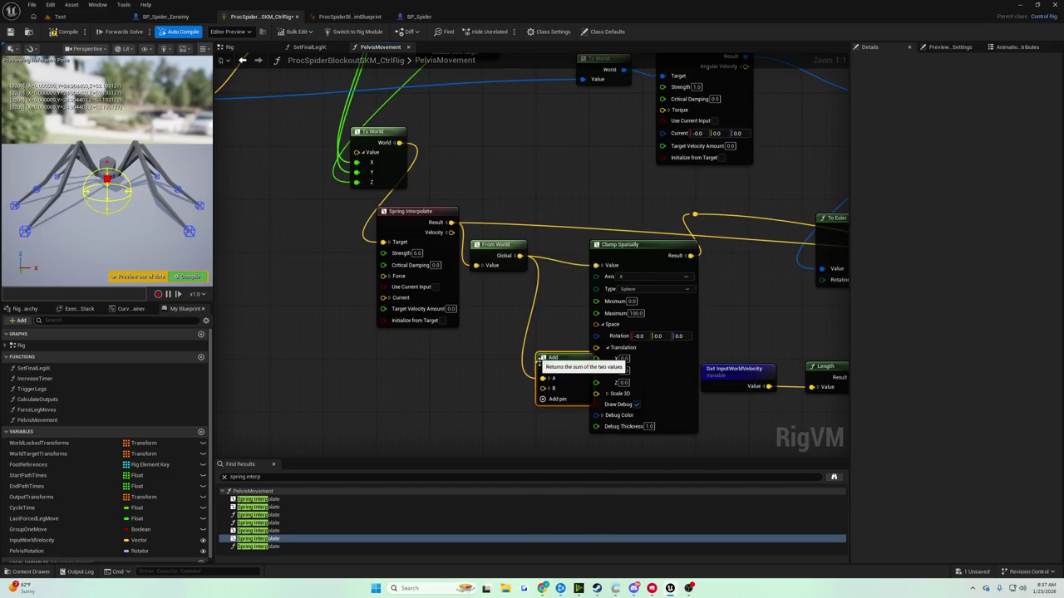
{"action": "left_click_drag", "start_coordinate": [537, 362], "coordinate": [516, 363]}
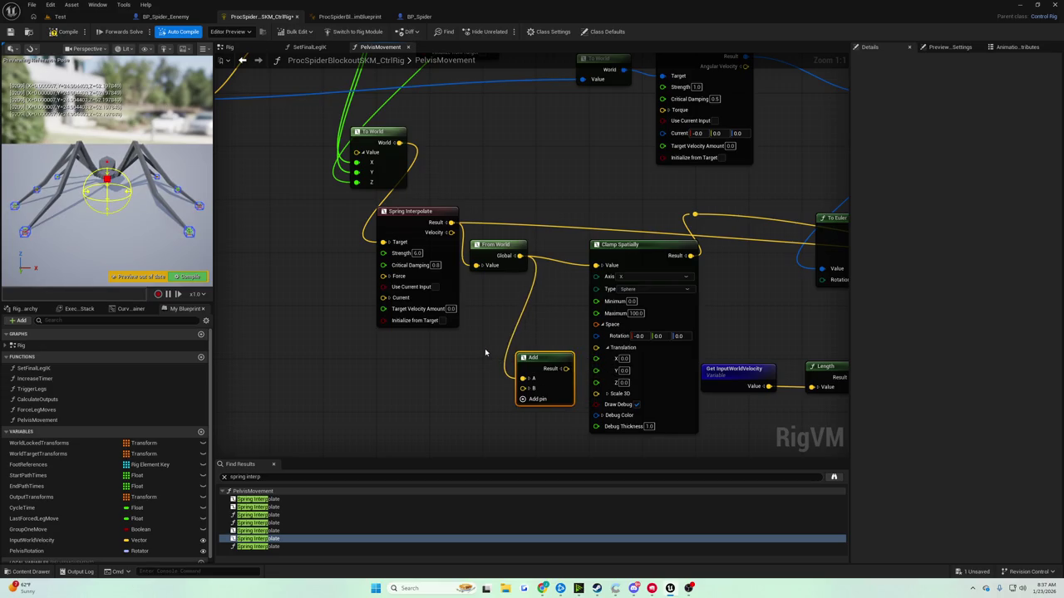
{"action": "mouse_move", "coordinate": [486, 350]}
{"action": "left_mouse_down"}
{"action": "mouse_move", "coordinate": [515, 372]}
{"action": "mouse_move", "coordinate": [564, 378]}
{"action": "left_mouse_up"}
{"action": "key", "text": "Delete"}
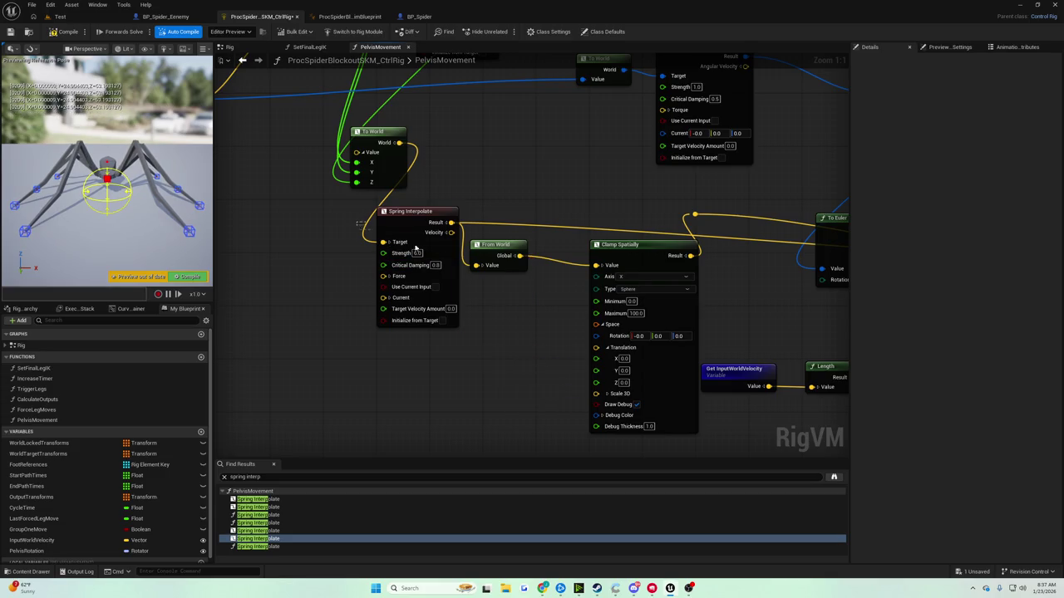
Shift Spring Interpolate and From World slightly right, deselect them, and compile the Control Rig
{"action": "left_click", "coordinate": [415, 223], "text": "shift"}
{"action": "left_click_drag", "start_coordinate": [416, 223], "coordinate": [436, 223]}
{"action": "scroll", "coordinate": [365, 208], "scroll_direction": "down", "scroll_amount": 1}
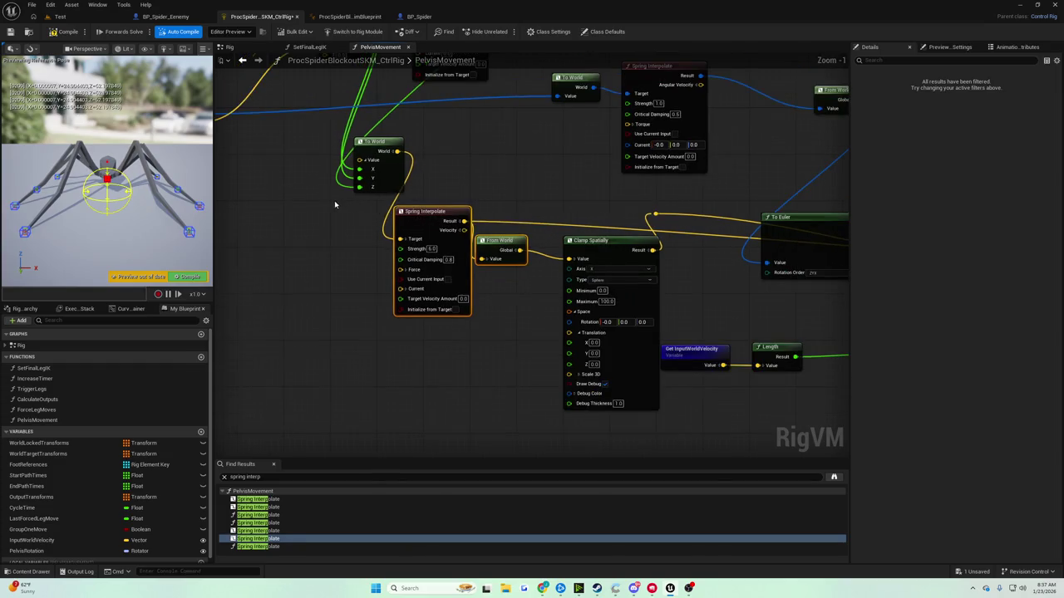
{"action": "scroll", "coordinate": [335, 205], "scroll_direction": "up", "scroll_amount": 1}
{"action": "left_click", "coordinate": [336, 208]}
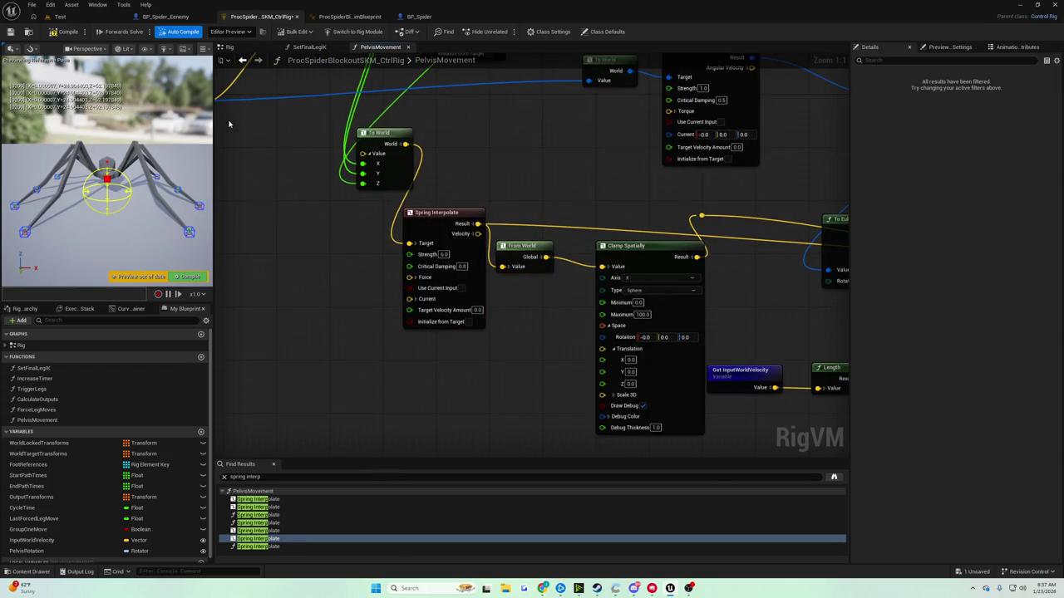
{"action": "left_click", "coordinate": [58, 33]}
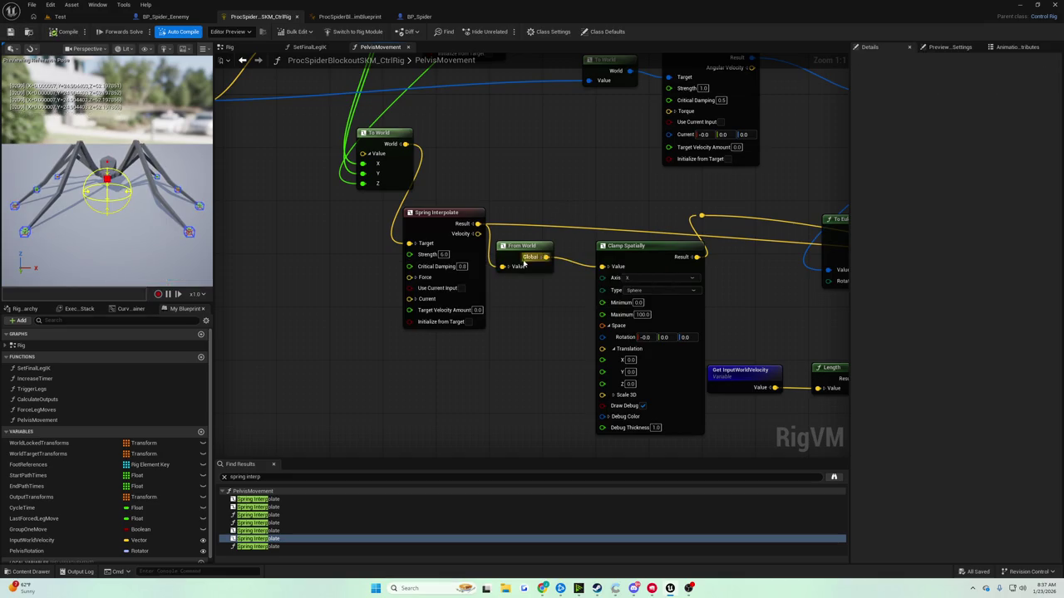
{"action": "left_click_drag", "start_coordinate": [513, 268], "coordinate": [553, 269]}
Add a Get Transform - Bone node reading the Pelvis bone
{"action": "right_click", "coordinate": [454, 308]}
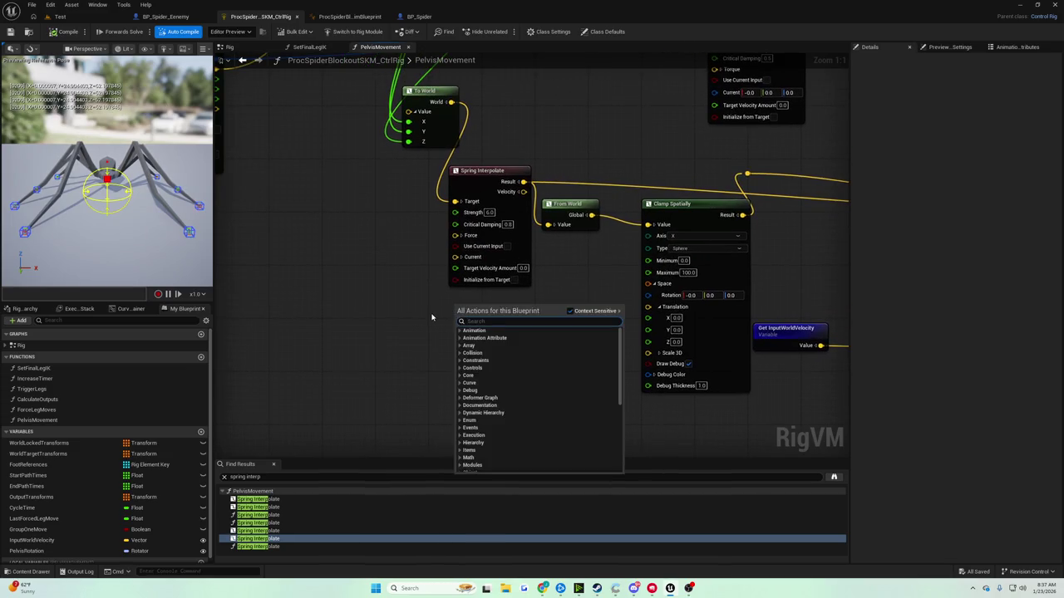
{"action": "type", "text": "get bone tra"}
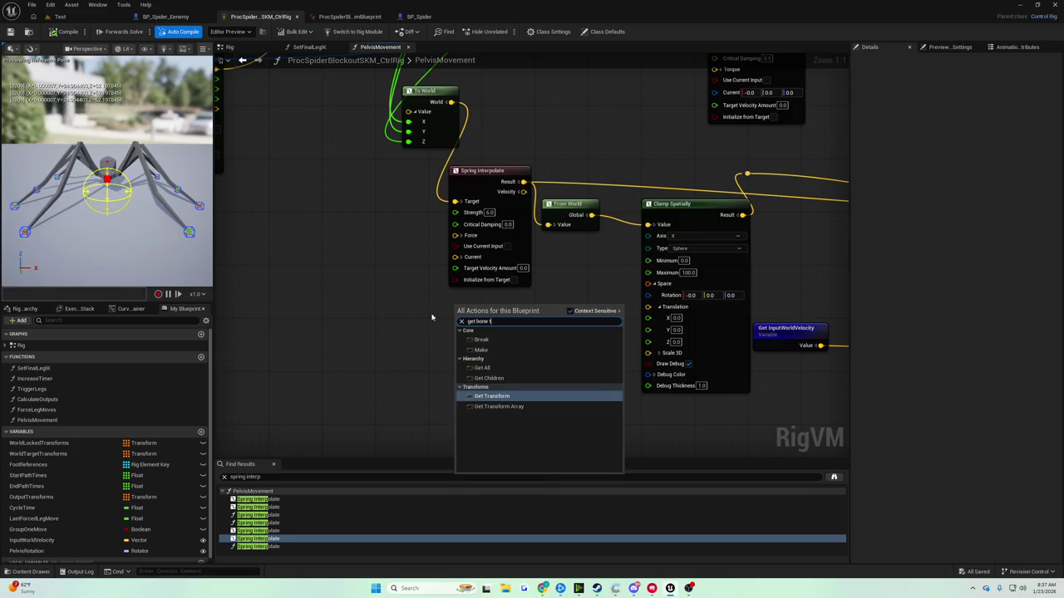
{"action": "key", "text": "Return"}
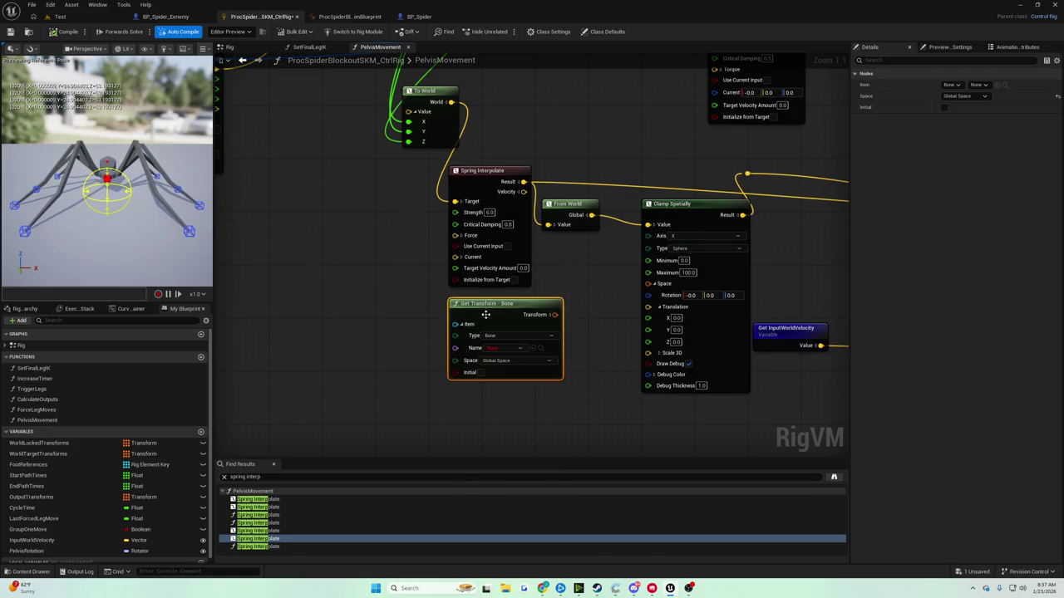
{"action": "left_click_drag", "start_coordinate": [485, 314], "coordinate": [459, 334]}
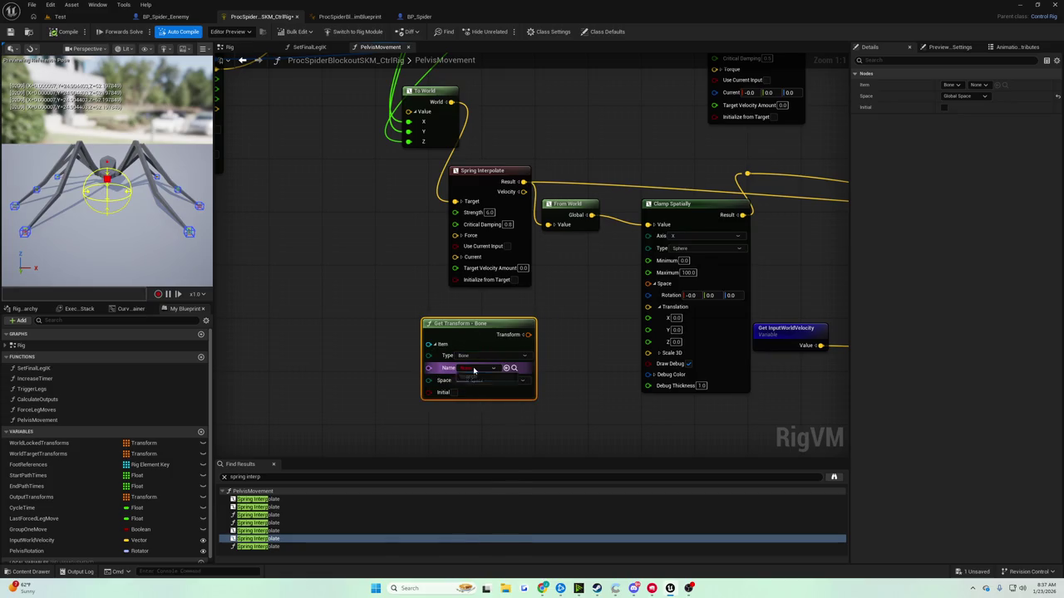
{"action": "left_click", "coordinate": [474, 369]}
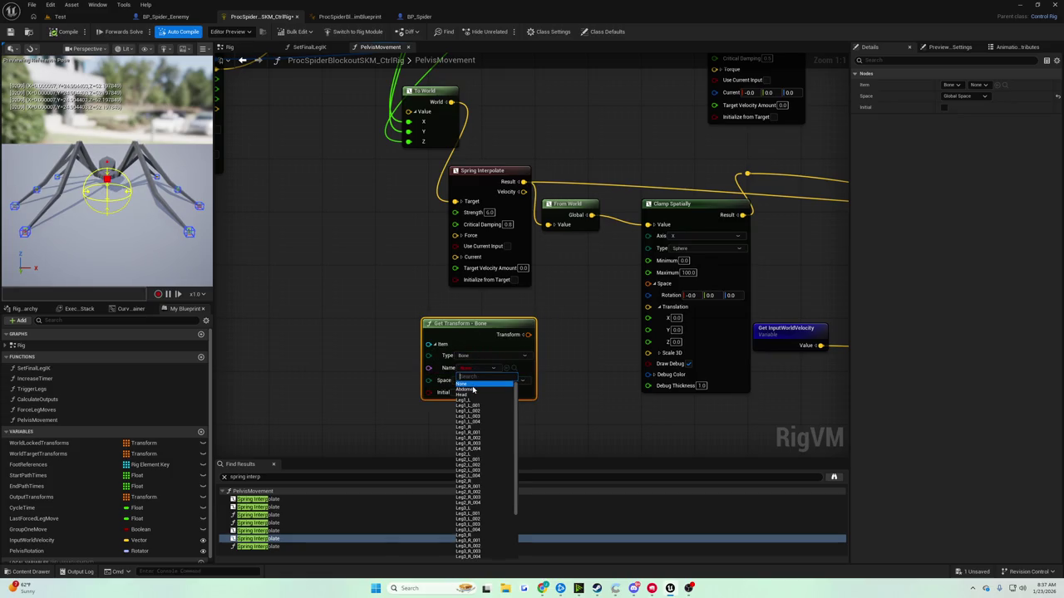
{"action": "type", "text": "pel"}
{"action": "left_click", "coordinate": [476, 384]}
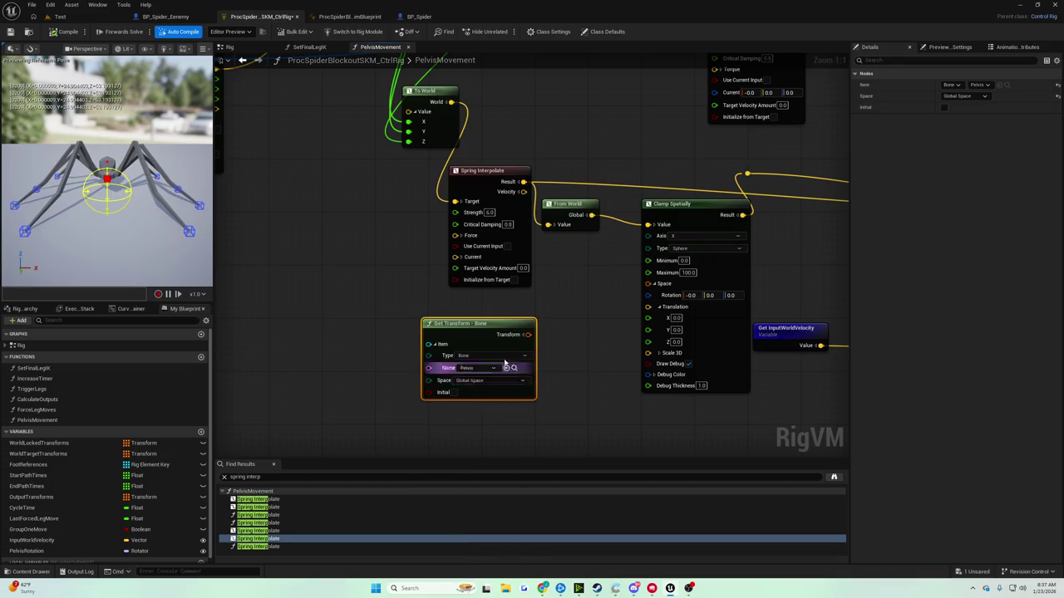
{"action": "mouse_move", "coordinate": [492, 322]}
{"action": "left_mouse_down"}
{"action": "mouse_move", "coordinate": [452, 329]}
{"action": "mouse_move", "coordinate": [546, 354]}
{"action": "mouse_move", "coordinate": [489, 343]}
{"action": "mouse_move", "coordinate": [540, 364]}
{"action": "left_mouse_up"}
Add an Add node on the Pelvis translation with a Z offset of 100
{"action": "left_click", "coordinate": [490, 344]}
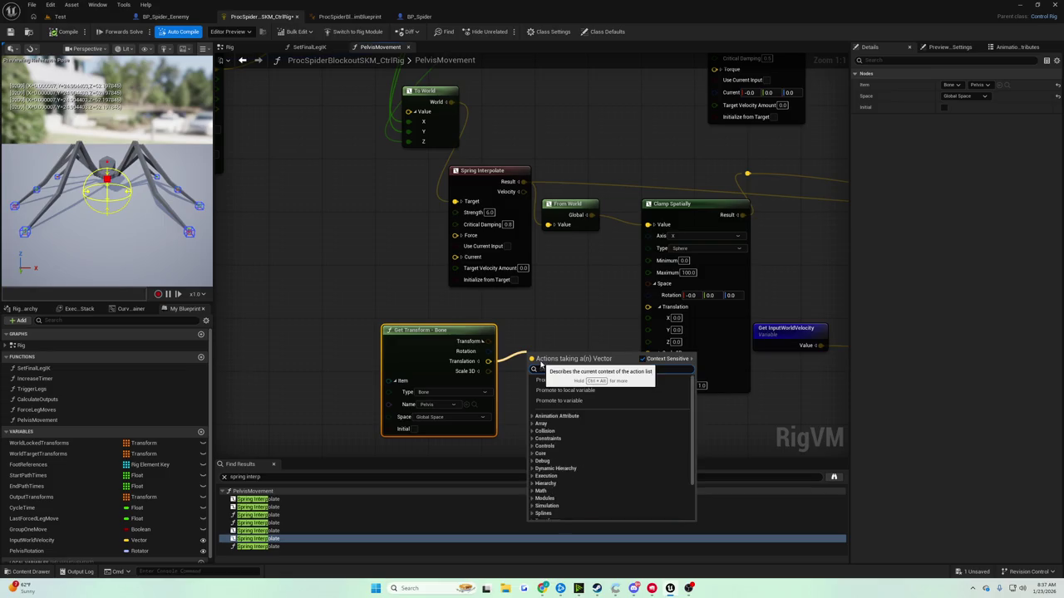
{"action": "type", "text": "add"}
{"action": "key", "text": "Return"}
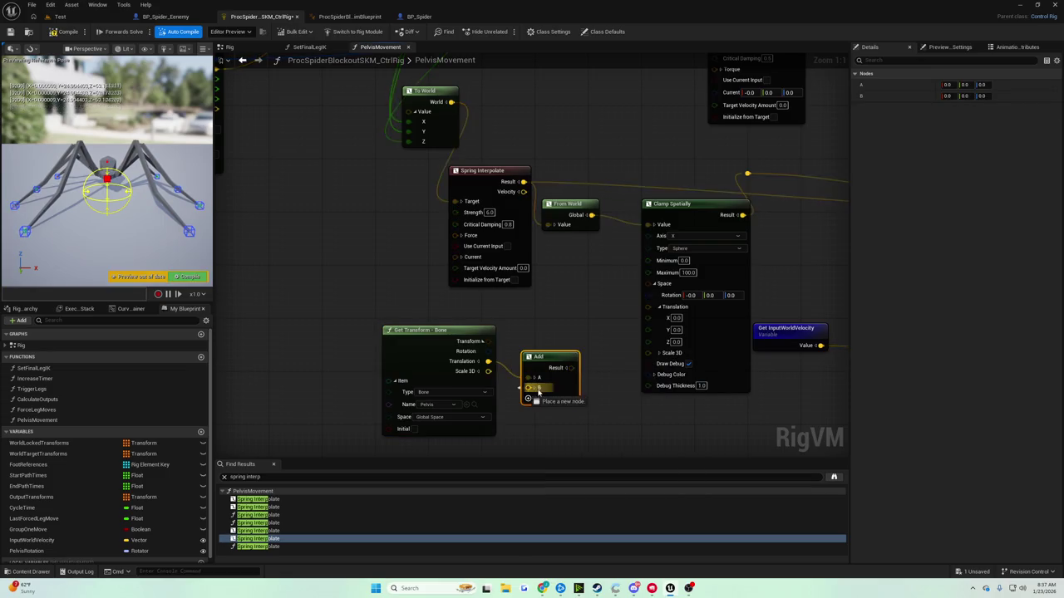
{"action": "left_click", "coordinate": [533, 387]}
{"action": "left_click", "coordinate": [551, 422]}
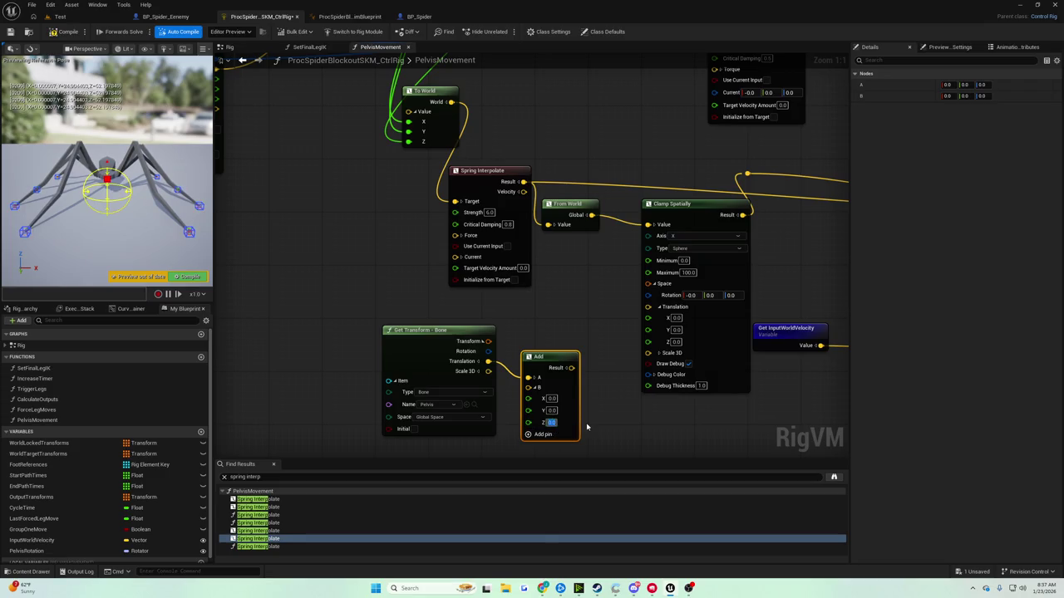
{"action": "type", "text": "0"}
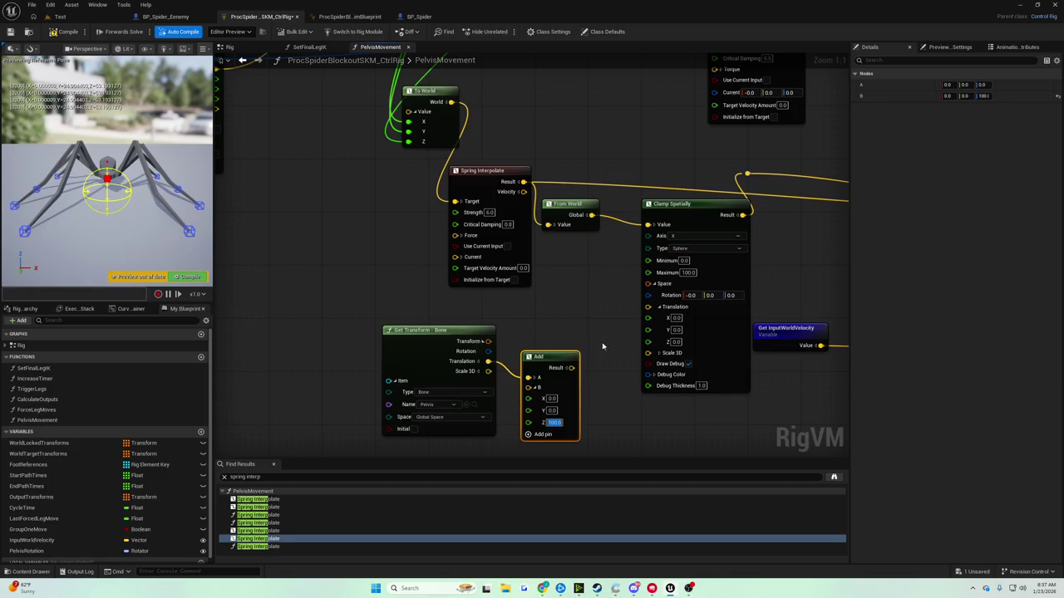
{"action": "left_click", "coordinate": [598, 353]}
Wire the Add result into Clamp Spatially's Translation and save the Control Rig
{"action": "mouse_move", "coordinate": [571, 367]}
{"action": "left_mouse_down"}
{"action": "mouse_move", "coordinate": [665, 295]}
{"action": "mouse_move", "coordinate": [658, 287]}
{"action": "left_mouse_up"}
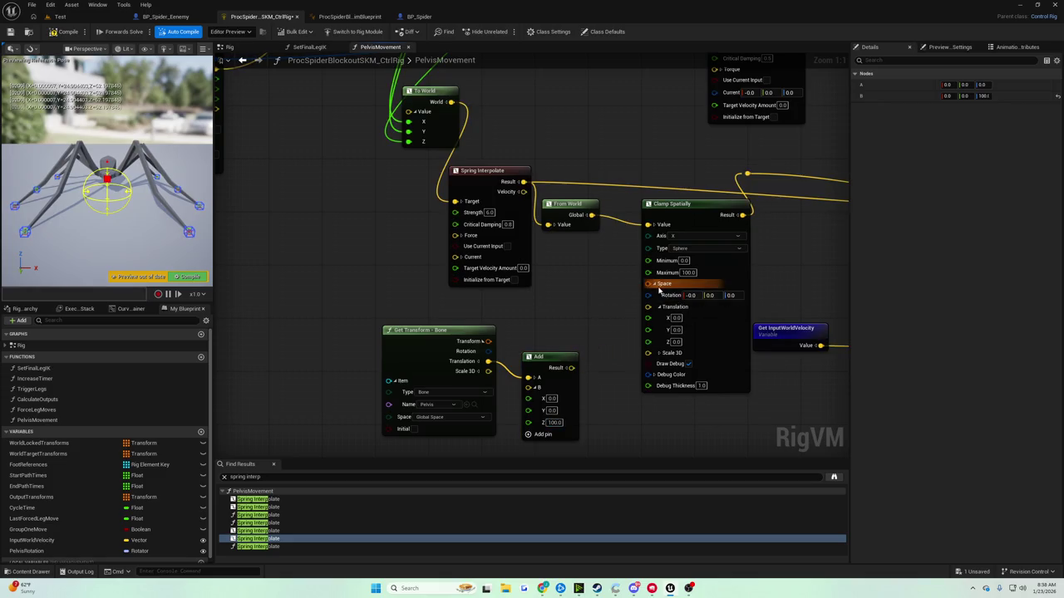
{"action": "left_click", "coordinate": [655, 283]}
{"action": "left_click", "coordinate": [654, 284]}
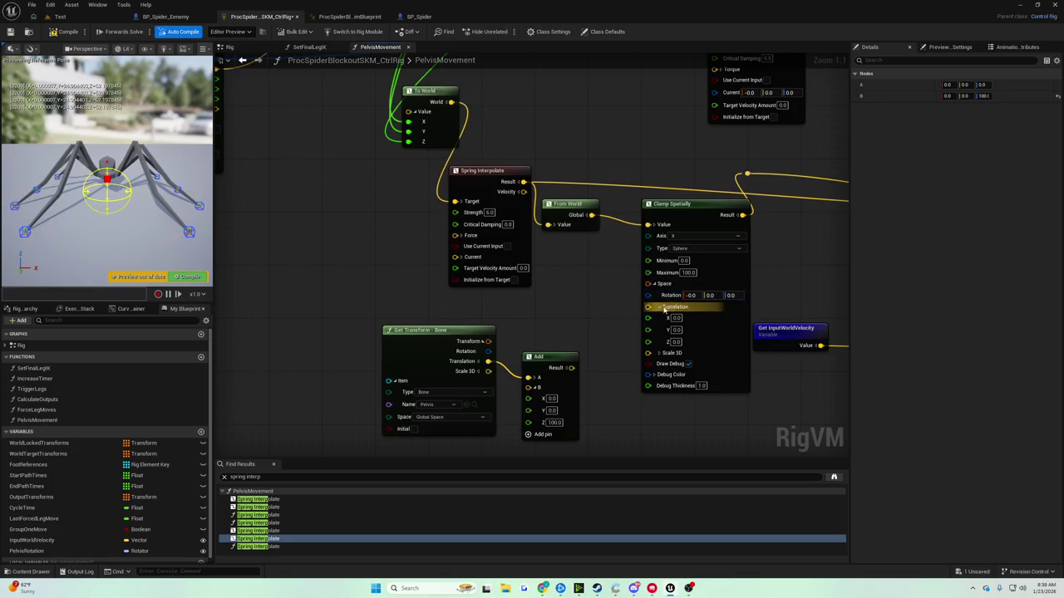
{"action": "left_click", "coordinate": [565, 367]}
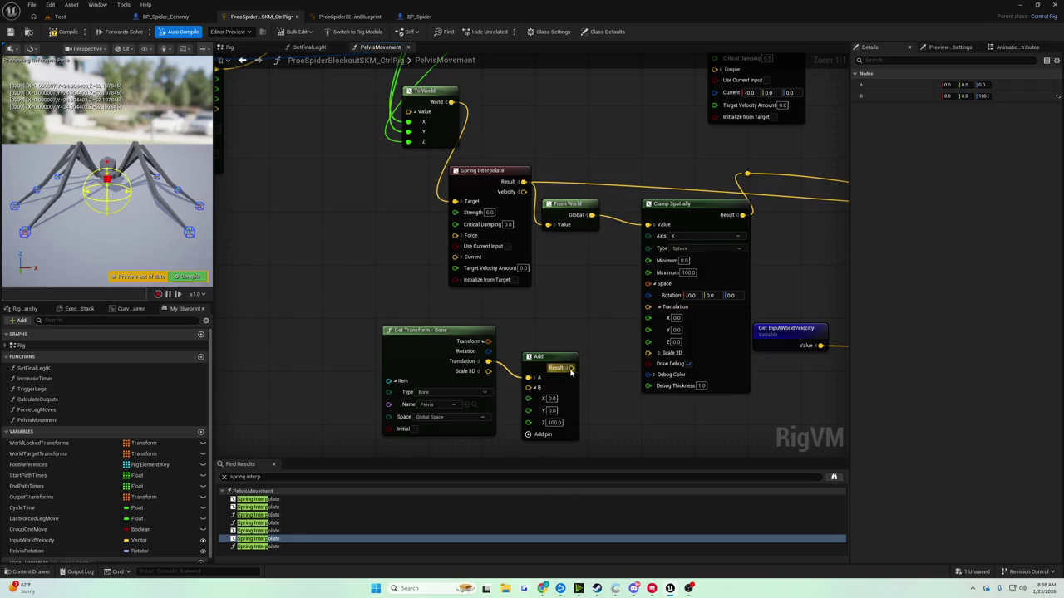
{"action": "mouse_move", "coordinate": [571, 368]}
{"action": "left_mouse_down"}
{"action": "mouse_move", "coordinate": [650, 317]}
{"action": "mouse_move", "coordinate": [647, 306]}
{"action": "left_mouse_up"}
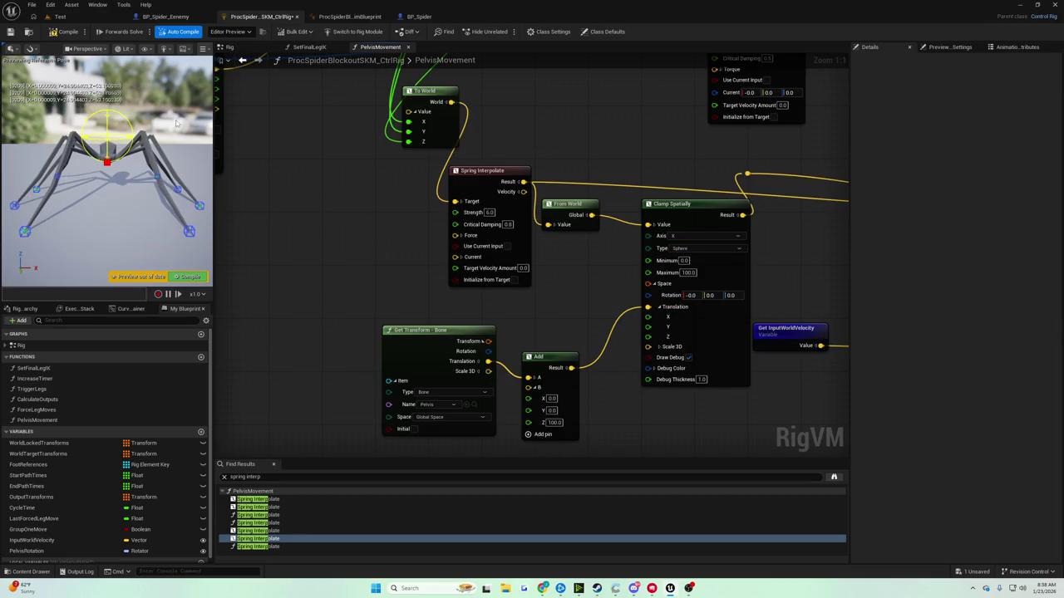
{"action": "left_click", "coordinate": [10, 31]}
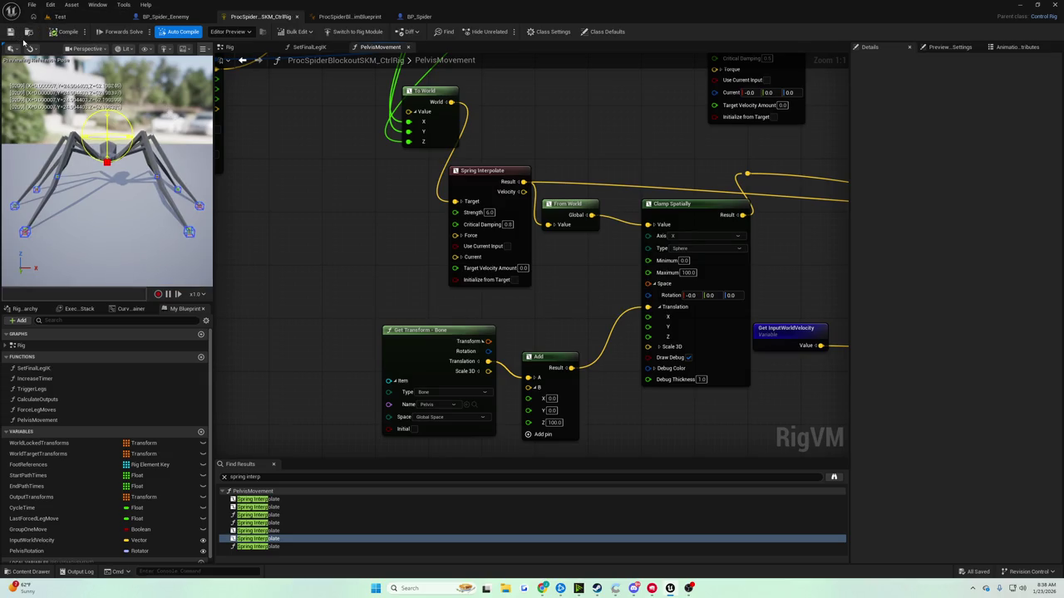
{"action": "left_click", "coordinate": [64, 17]}
{"action": "left_click", "coordinate": [206, 31]}
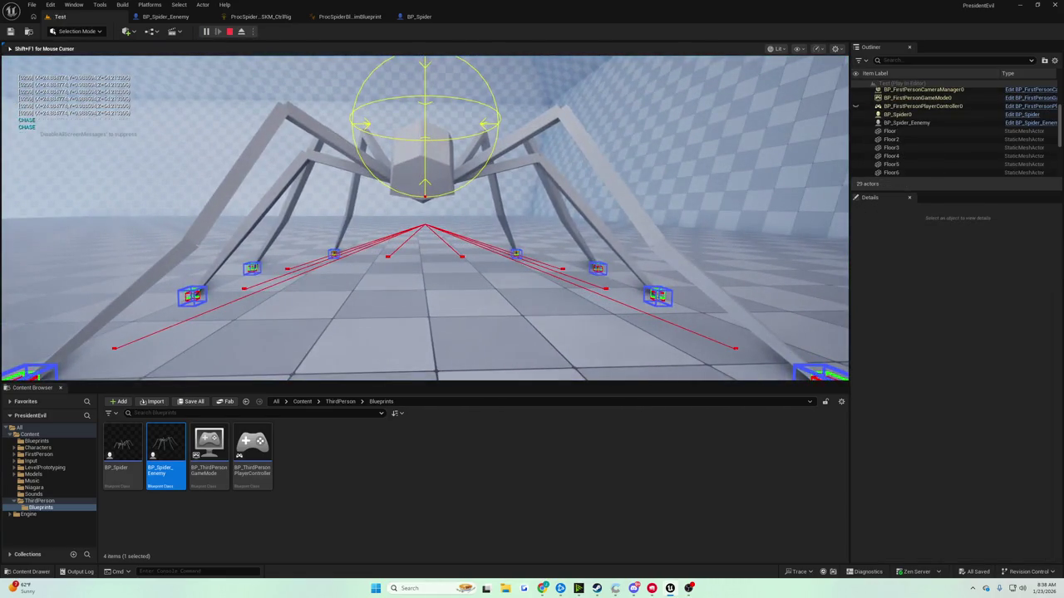
{"action": "key", "text": "Escape"}
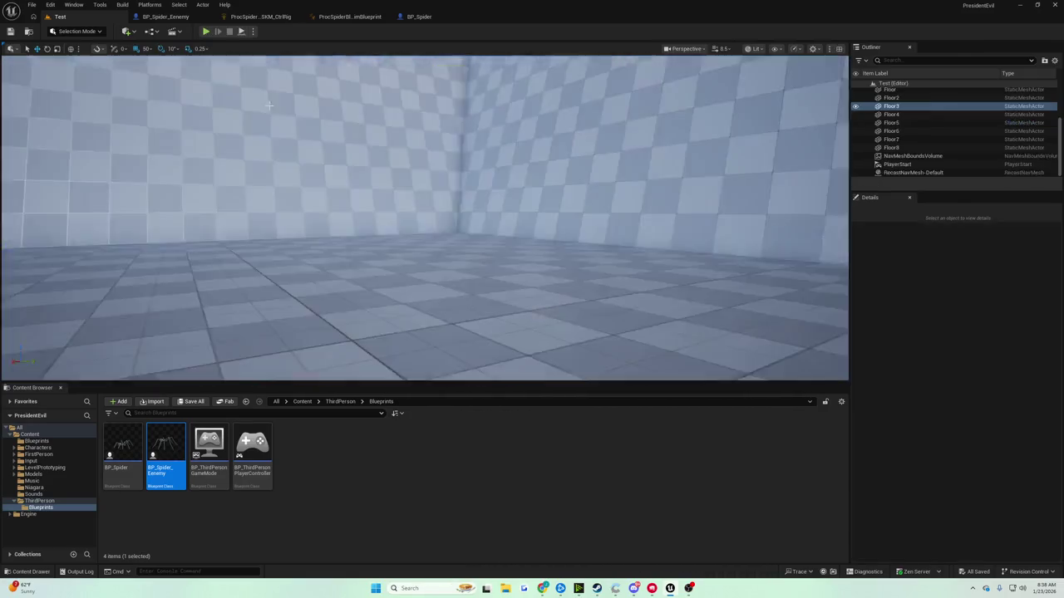
{"action": "left_click", "coordinate": [167, 17]}
{"action": "left_click", "coordinate": [261, 19]}
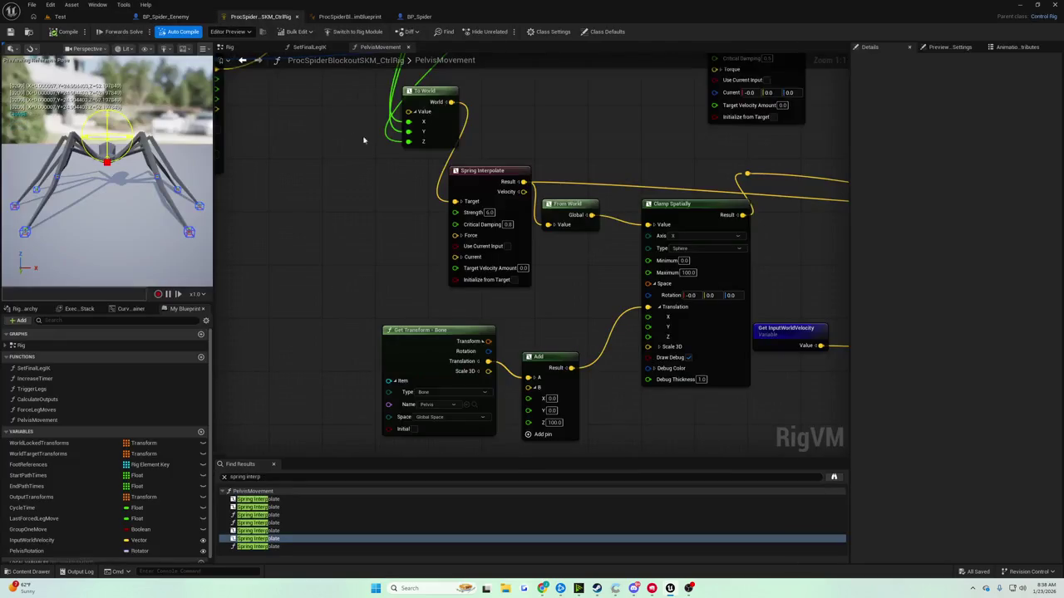
{"action": "left_click_drag", "start_coordinate": [354, 162], "coordinate": [322, 155]}
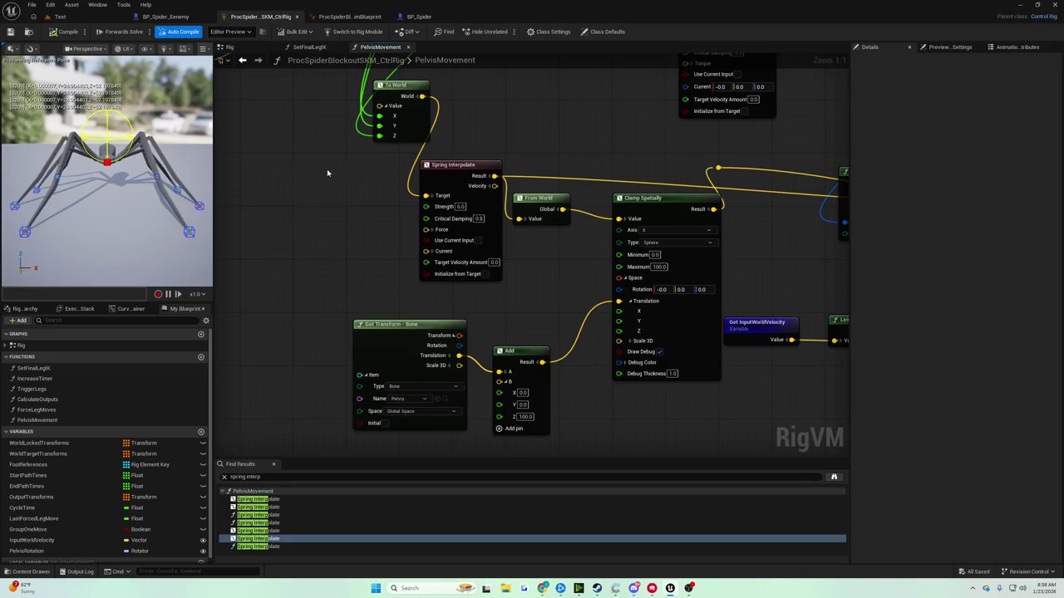
{"action": "left_click", "coordinate": [525, 417]}
Change the Pelvis offset's Z from 100 to 25 and save the Control Rig
{"action": "type", "text": "50"}
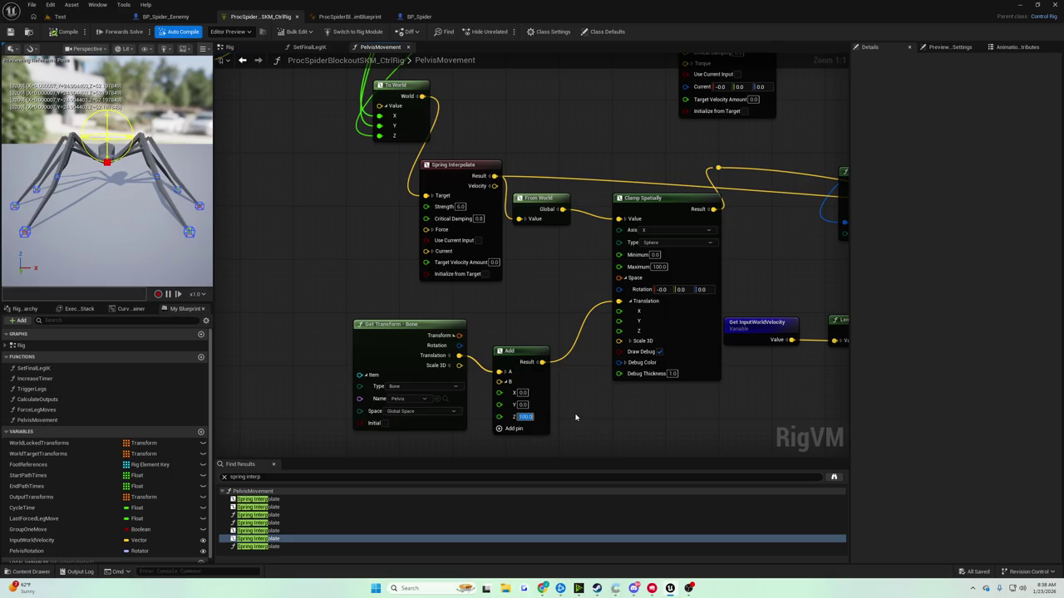
{"action": "key", "text": "Return"}
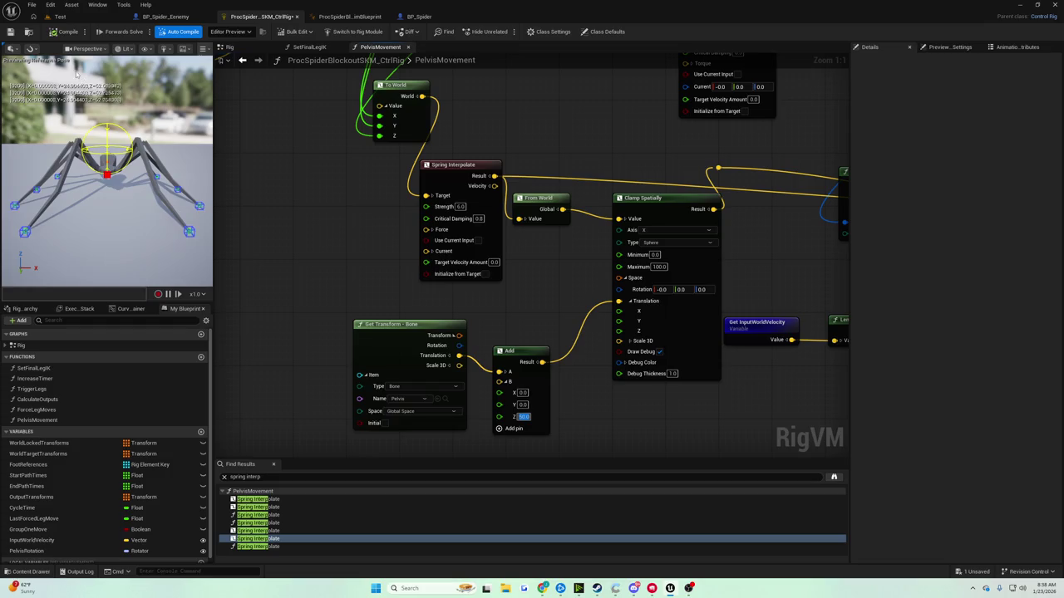
{"action": "type", "text": "25"}
{"action": "key", "text": "Return"}
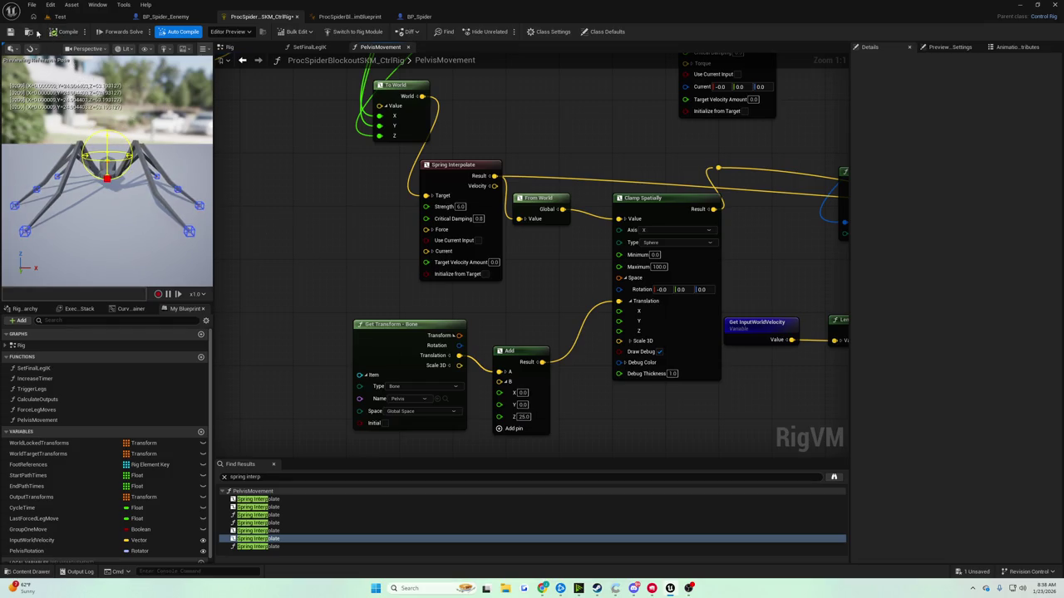
{"action": "left_click", "coordinate": [10, 32]}
{"action": "left_click", "coordinate": [60, 16]}
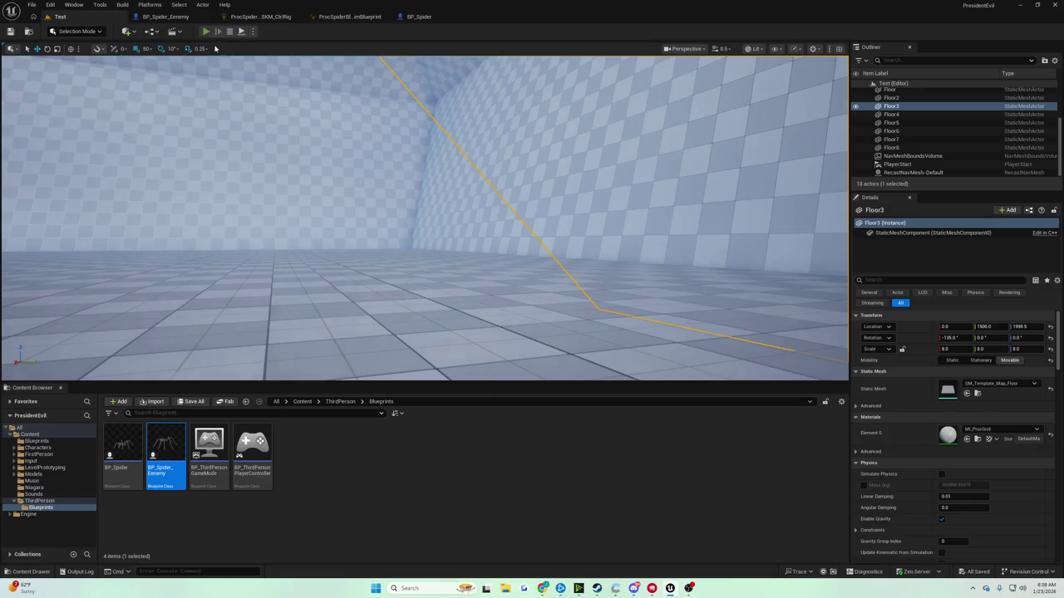
Play the Test level, walking forward with W to watch the spider, then stop
{"action": "left_click", "coordinate": [206, 31]}
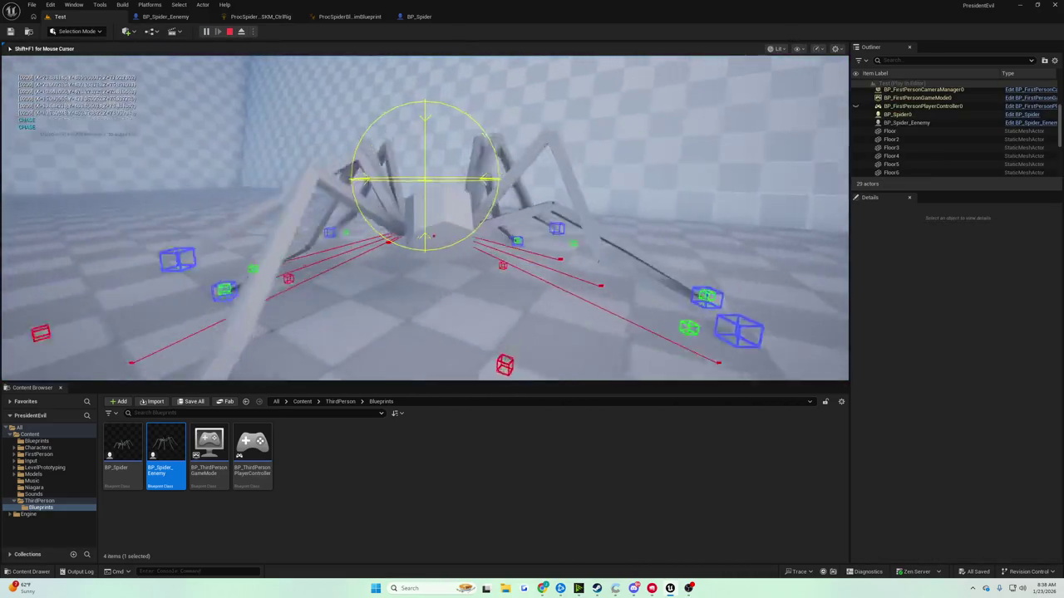
{"action": "key", "text": "w"}
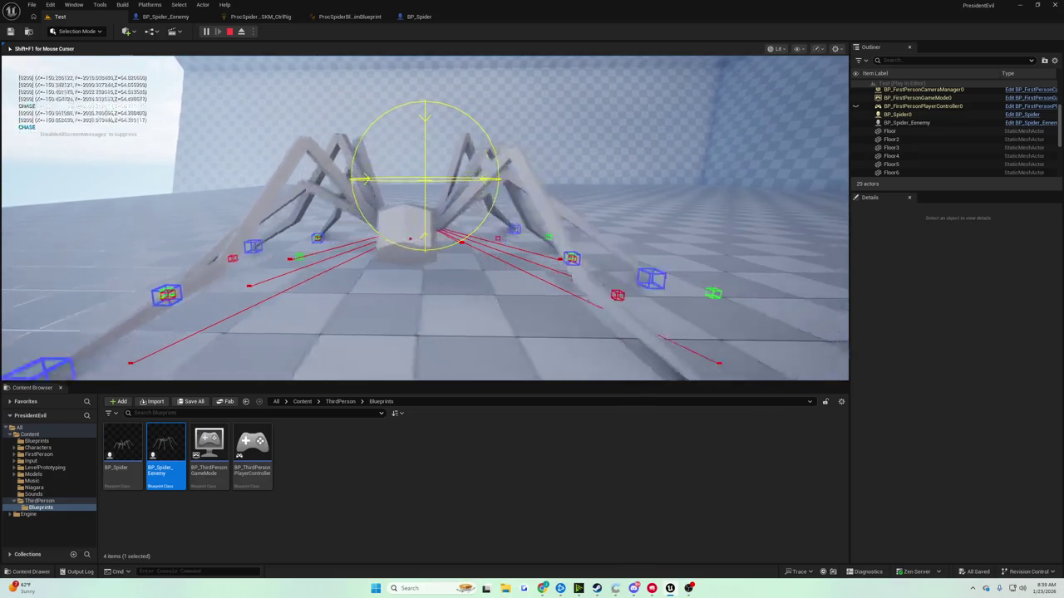
{"action": "key", "text": "Escape"}
Delete the 25-unit Add node and wire Pelvis translation straight into Clamp Spatially's Translation
{"action": "left_click", "coordinate": [419, 17]}
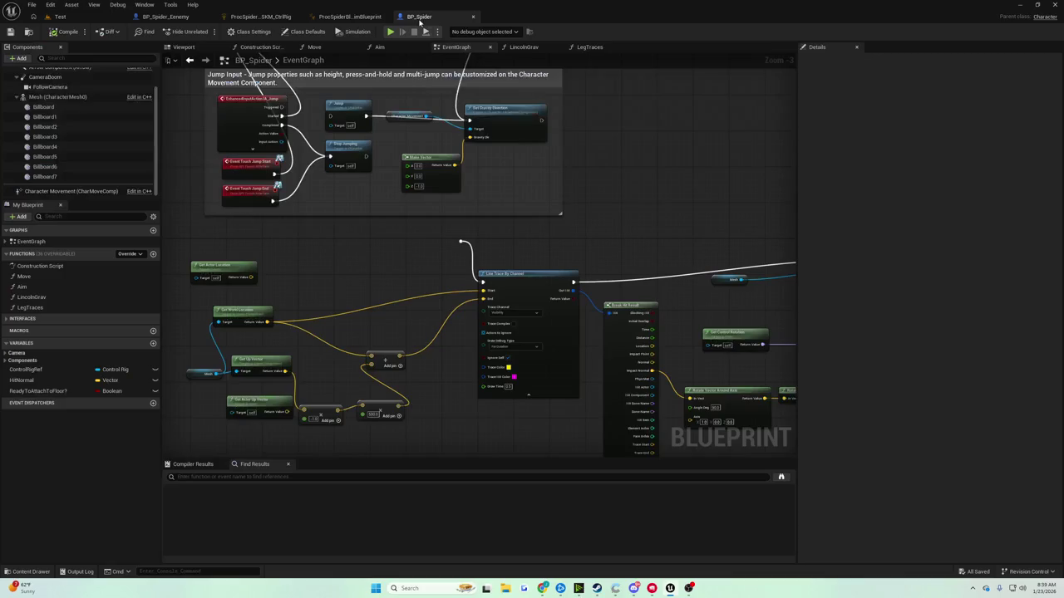
{"action": "left_click", "coordinate": [343, 17]}
{"action": "left_click", "coordinate": [265, 17]}
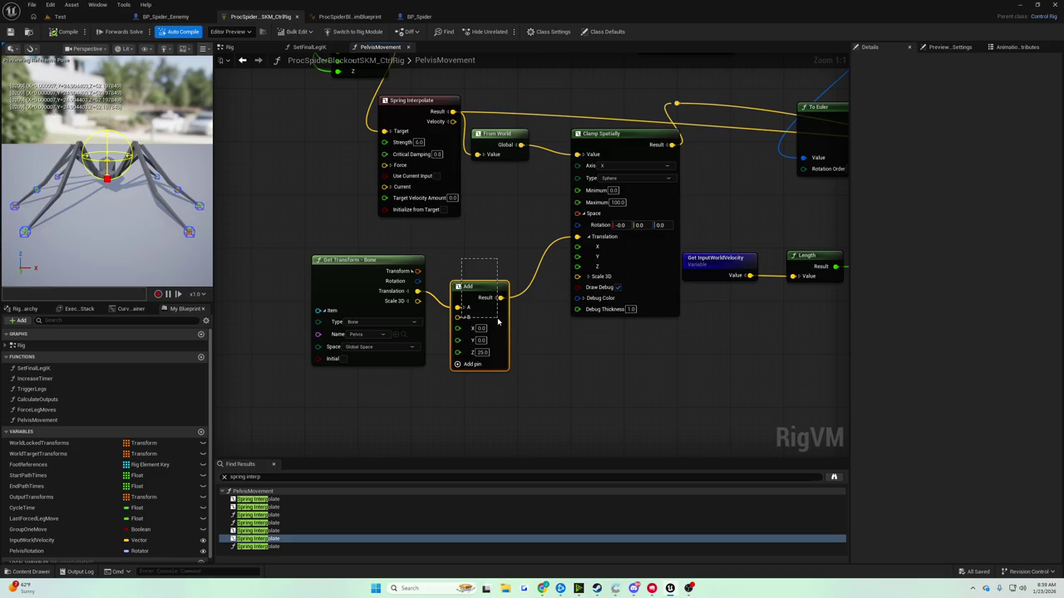
{"action": "key", "text": "Delete"}
{"action": "left_click_drag", "start_coordinate": [417, 291], "coordinate": [574, 282]}
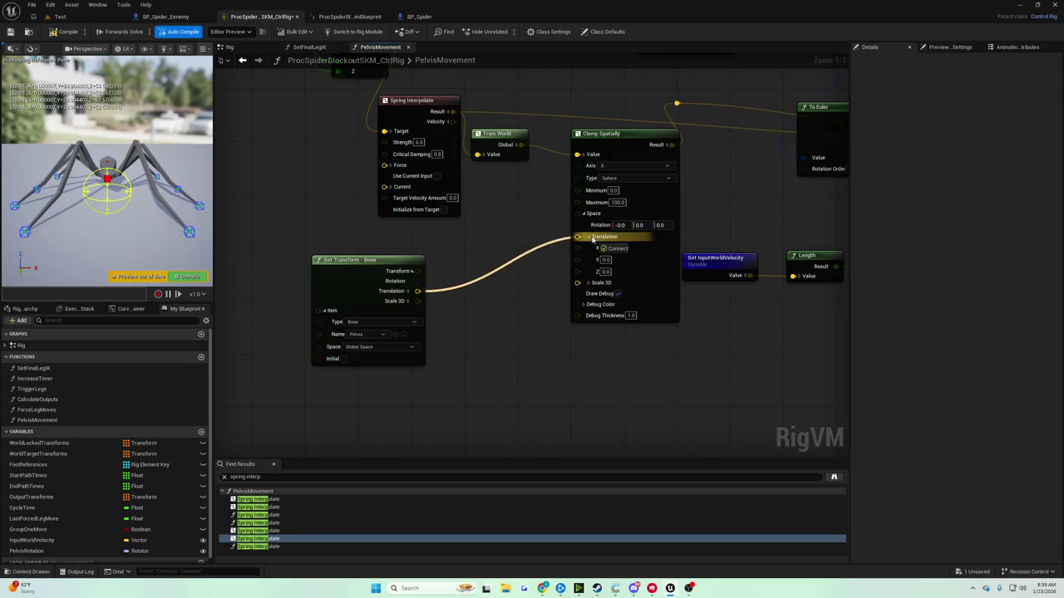
{"action": "left_click_drag", "start_coordinate": [592, 238], "coordinate": [592, 237]}
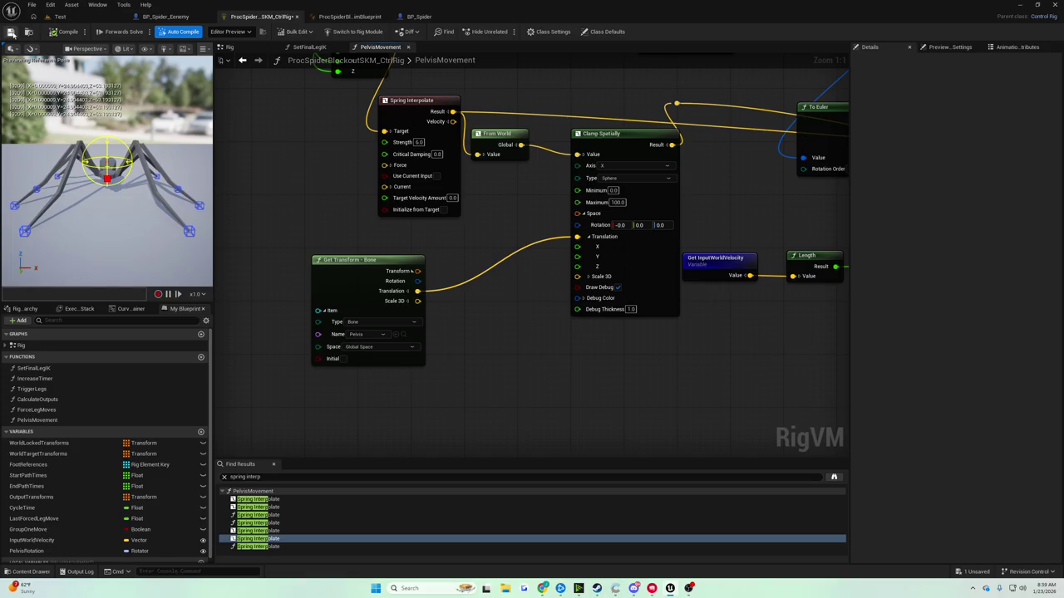
{"action": "left_click", "coordinate": [59, 16]}
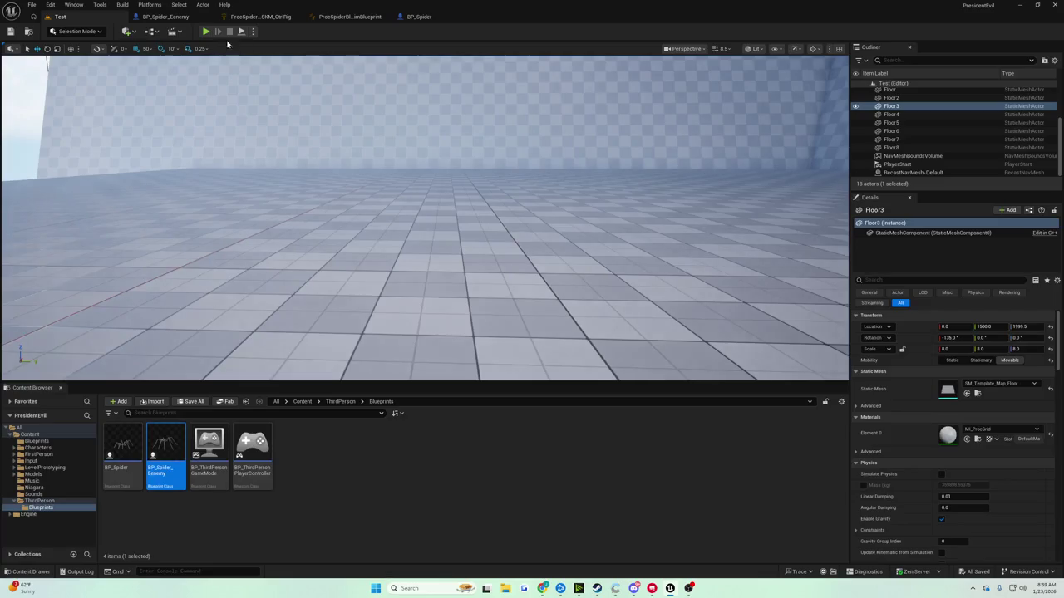
{"action": "left_click", "coordinate": [205, 32]}
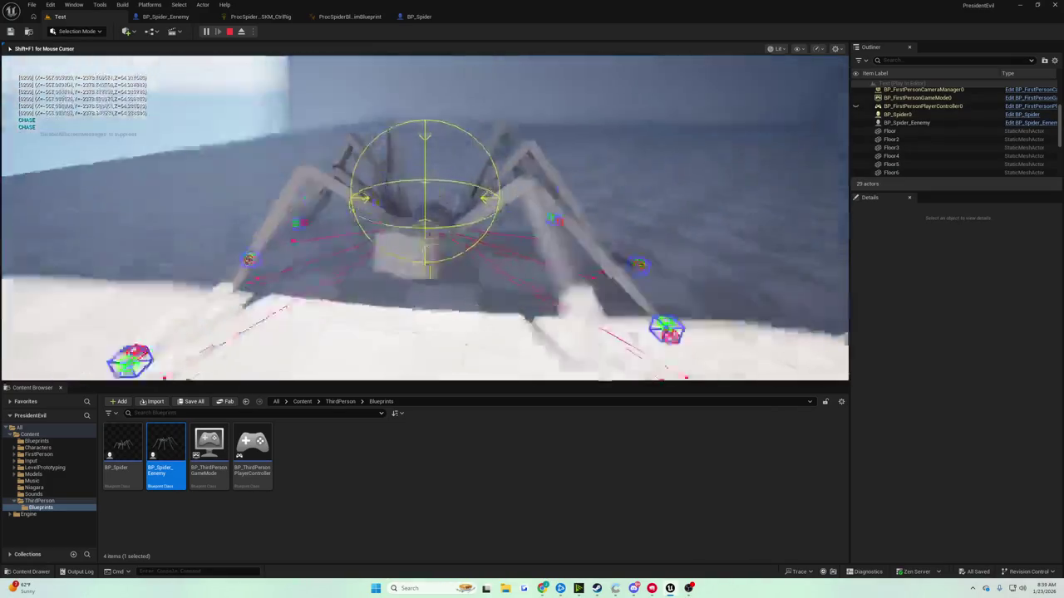
{"action": "key", "text": "Escape"}
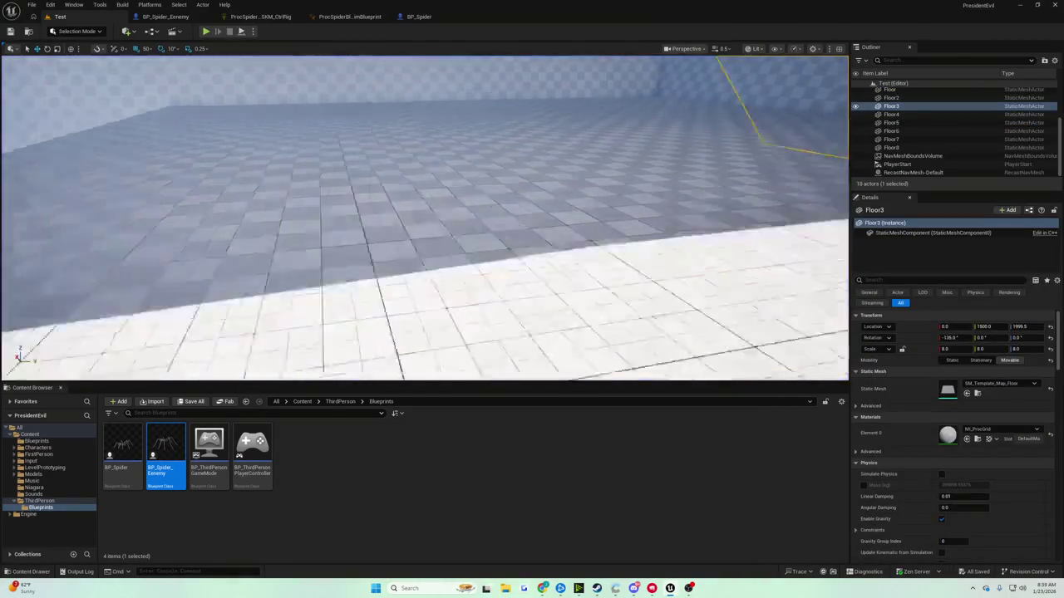
Move the PlayerStart along Y to -1400 near Floor3 and start a play test
{"action": "key", "text": "f"}
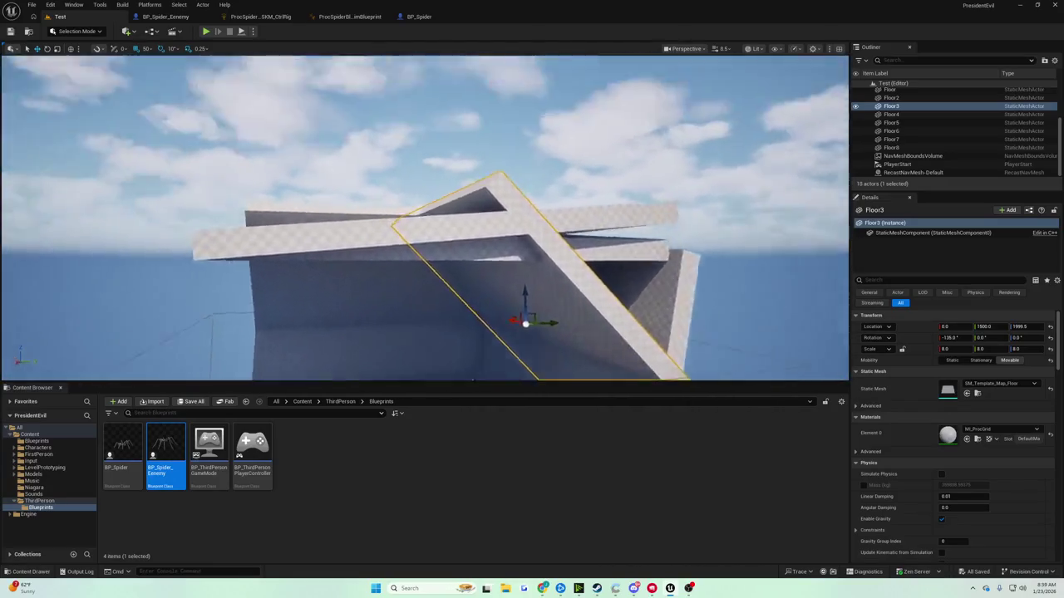
{"action": "left_click_drag", "start_coordinate": [293, 216], "coordinate": [294, 216]}
{"action": "left_click", "coordinate": [448, 226]}
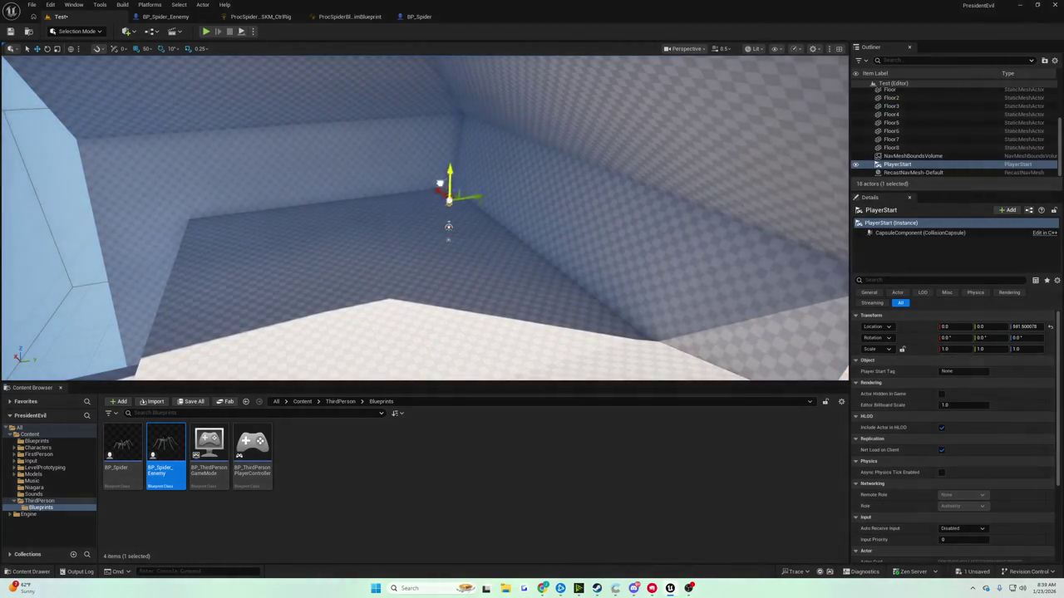
{"action": "left_click_drag", "start_coordinate": [480, 122], "coordinate": [395, 115]}
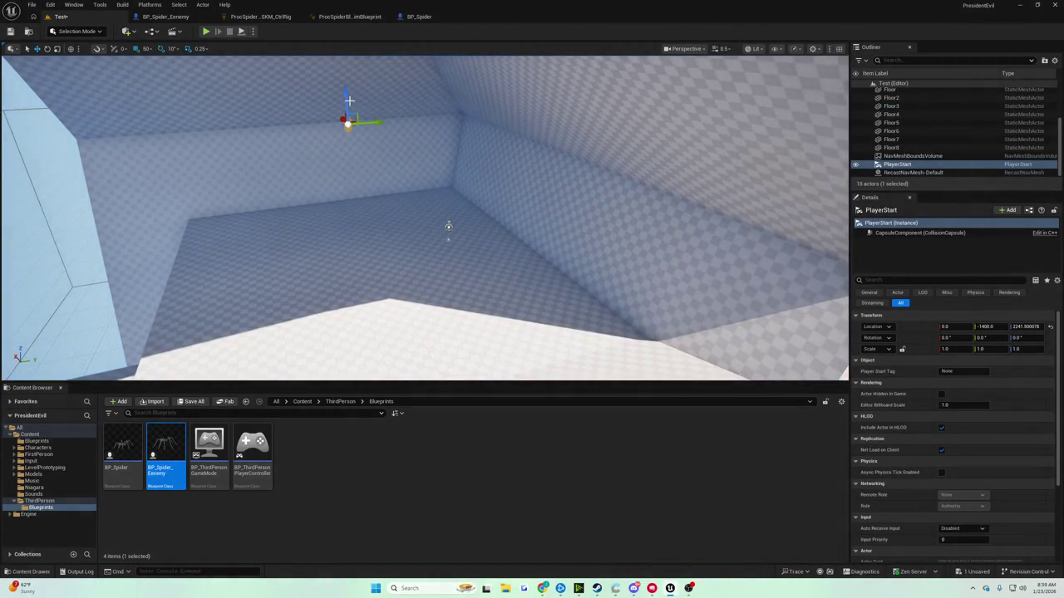
{"action": "scroll", "coordinate": [339, 72], "scroll_direction": "down", "scroll_amount": 3}
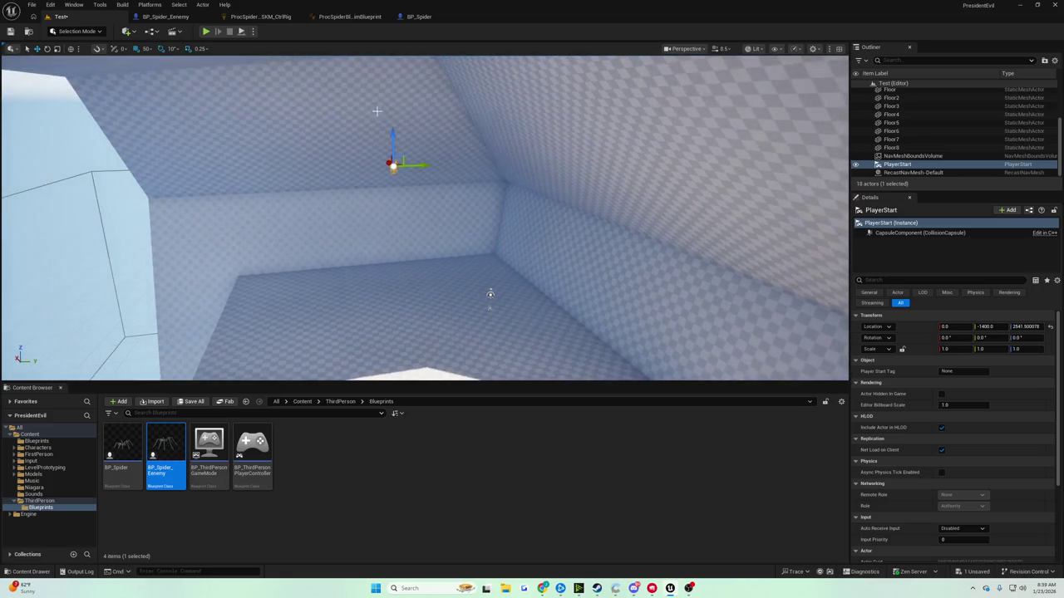
{"action": "left_click", "coordinate": [205, 31]}
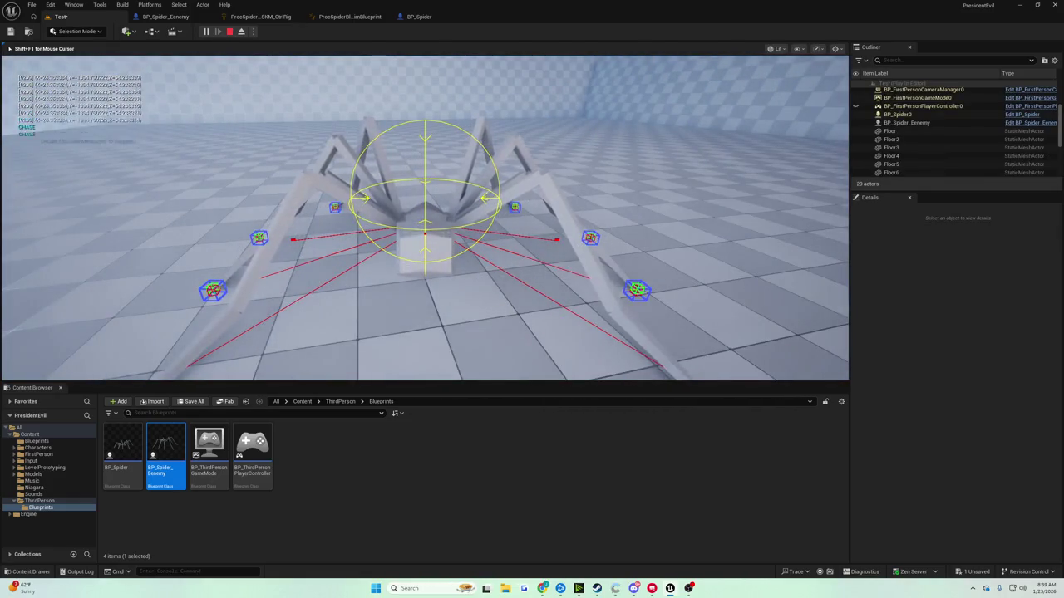
Eject from the player and repossess with F8, then stop the spider play test with Esc
{"action": "key", "text": "F8"}
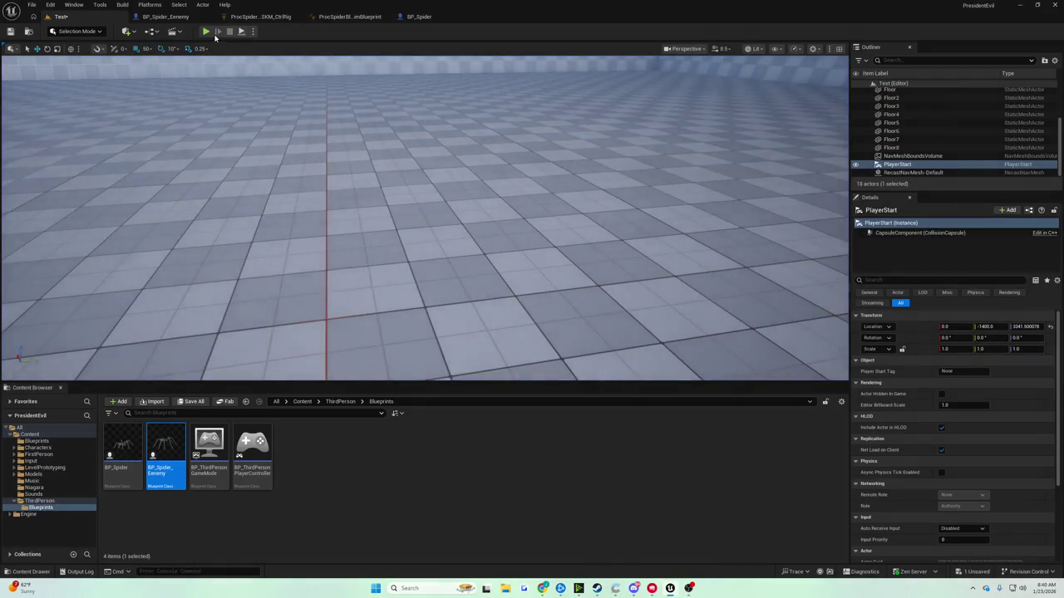
{"action": "key", "text": "F8"}
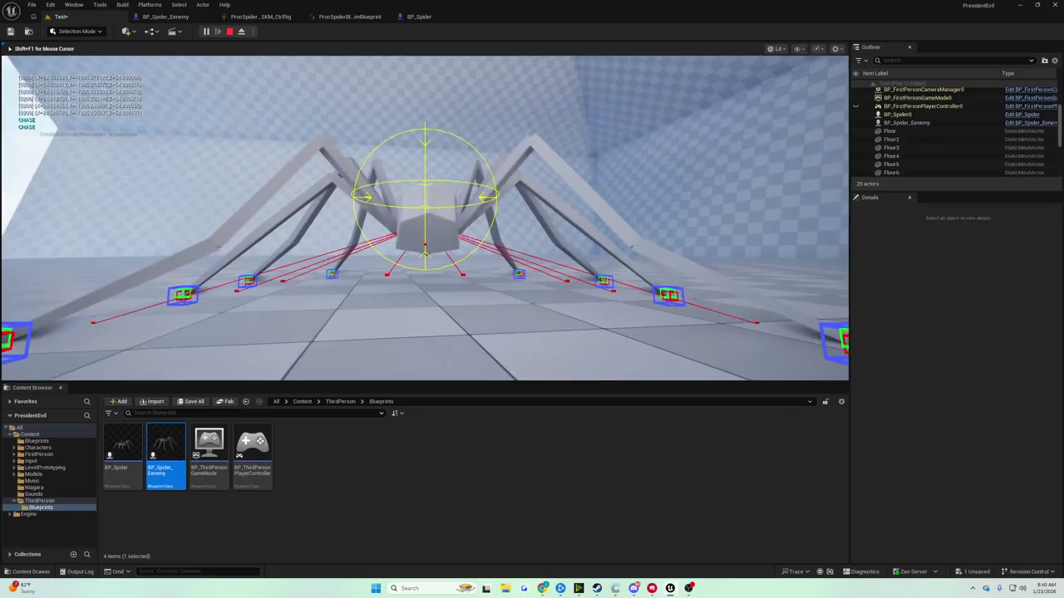
{"action": "key", "text": "Escape"}
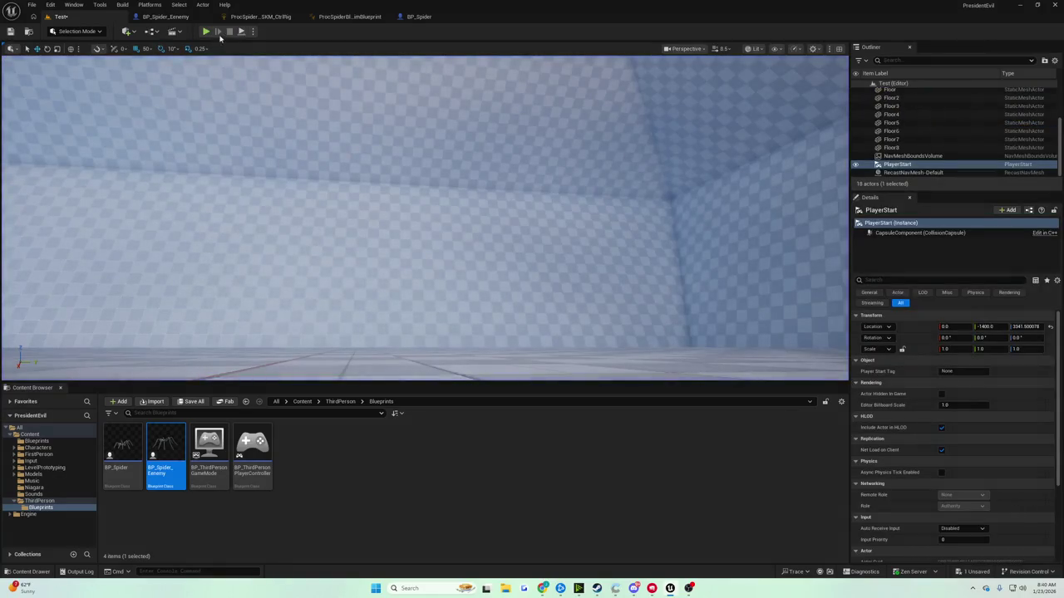
{"action": "left_click", "coordinate": [206, 32]}
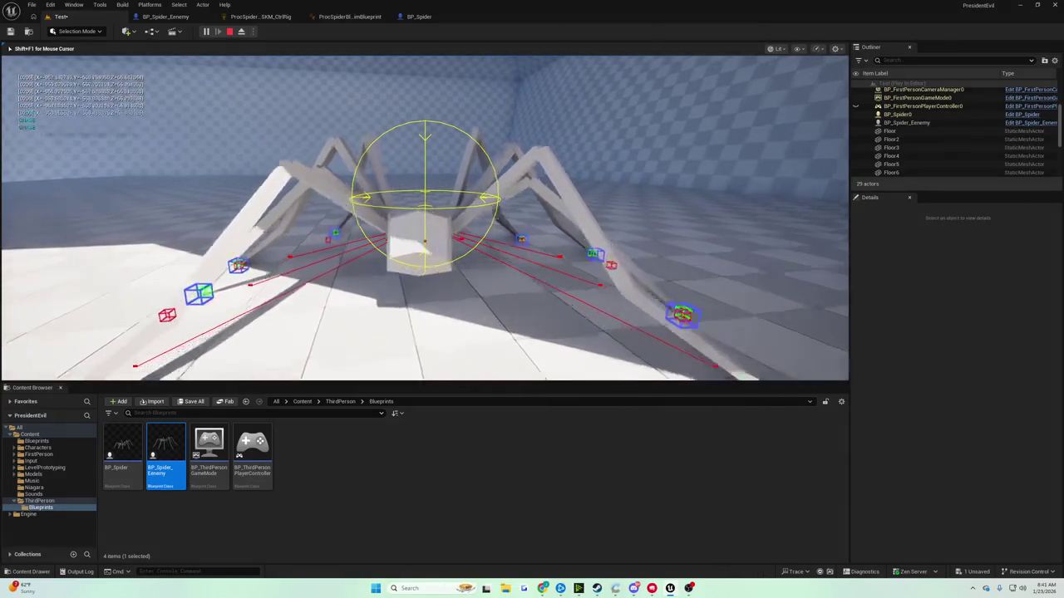
{"action": "key", "text": "Escape"}
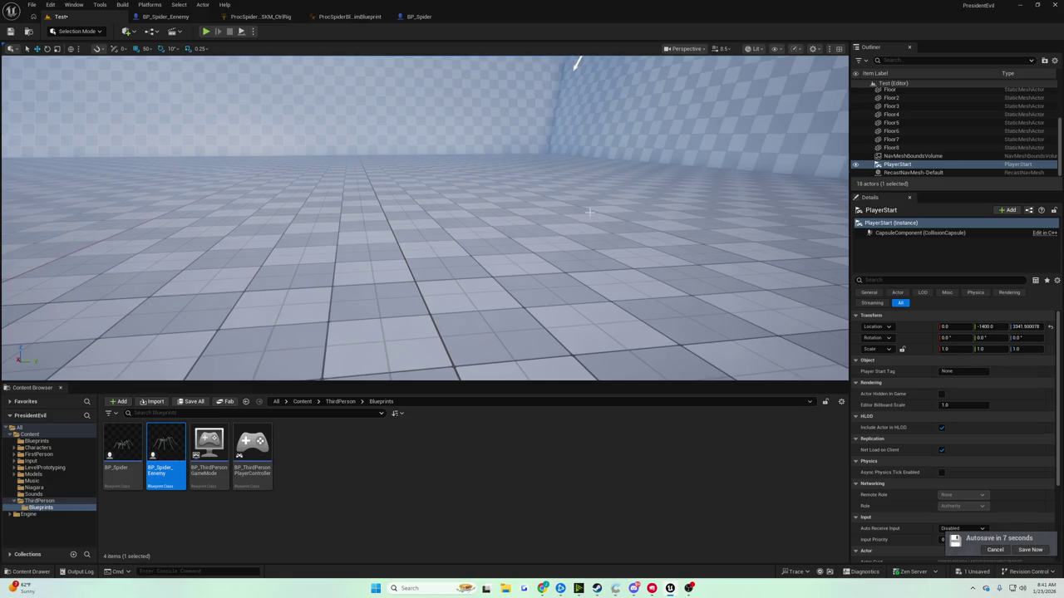
{"action": "mouse_move", "coordinate": [587, 167]}
{"action": "left_mouse_down"}
{"action": "mouse_move", "coordinate": [540, 149]}
{"action": "mouse_move", "coordinate": [541, 191]}
{"action": "mouse_move", "coordinate": [540, 141]}
{"action": "mouse_move", "coordinate": [540, 187]}
{"action": "mouse_move", "coordinate": [540, 146]}
{"action": "mouse_move", "coordinate": [524, 170]}
{"action": "mouse_move", "coordinate": [498, 166]}
{"action": "mouse_move", "coordinate": [542, 216]}
{"action": "left_mouse_up"}
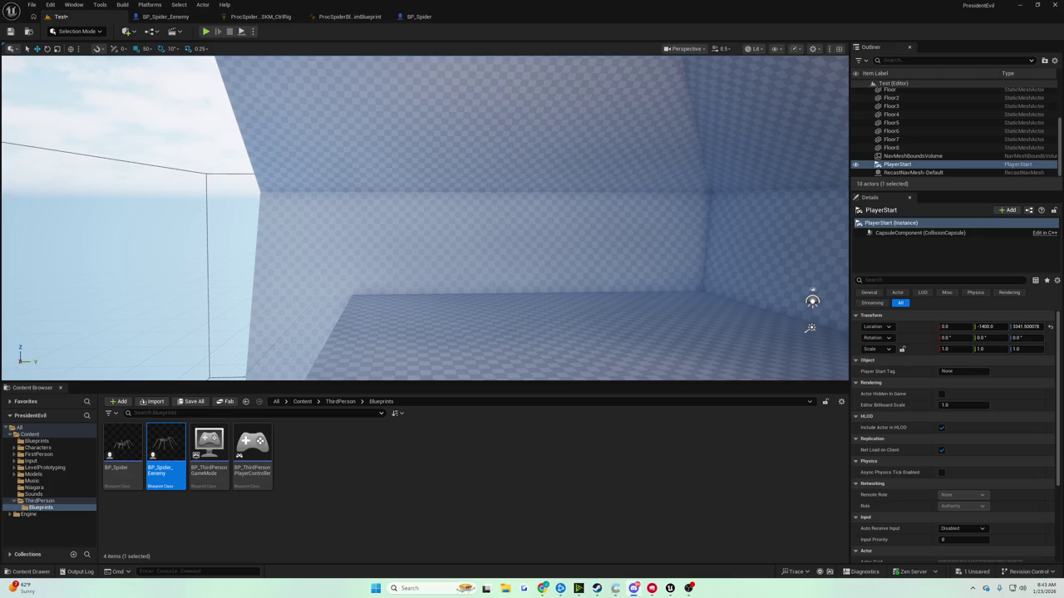
{"action": "mouse_move", "coordinate": [412, 237]}
{"action": "left_mouse_down"}
{"action": "mouse_move", "coordinate": [466, 249]}
{"action": "mouse_move", "coordinate": [449, 274]}
{"action": "mouse_move", "coordinate": [499, 225]}
{"action": "left_mouse_up"}
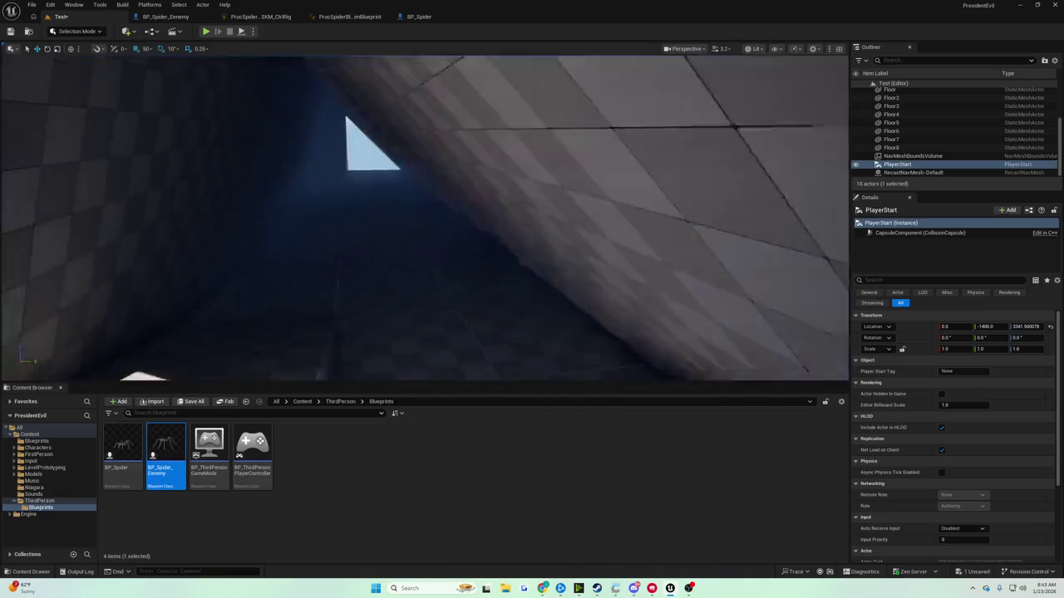
{"action": "key", "text": "w"}
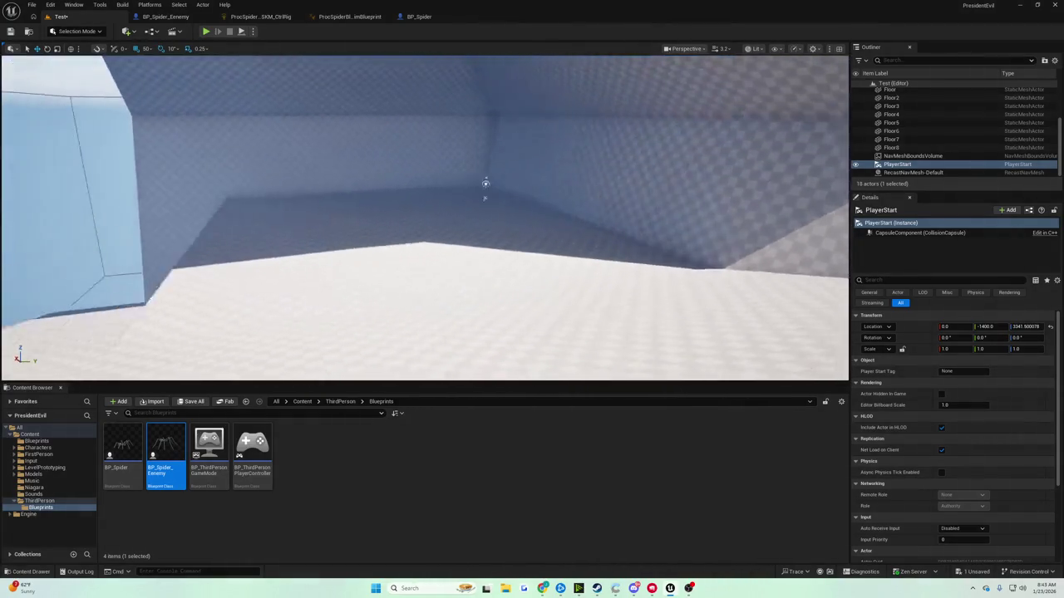
{"action": "key", "text": "w"}
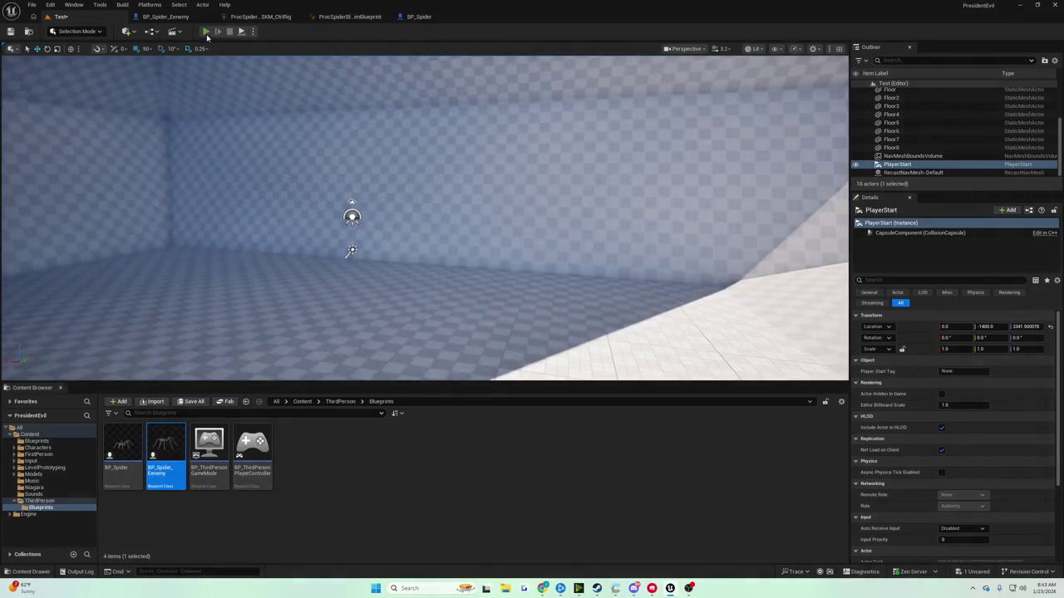
{"action": "left_click", "coordinate": [206, 32]}
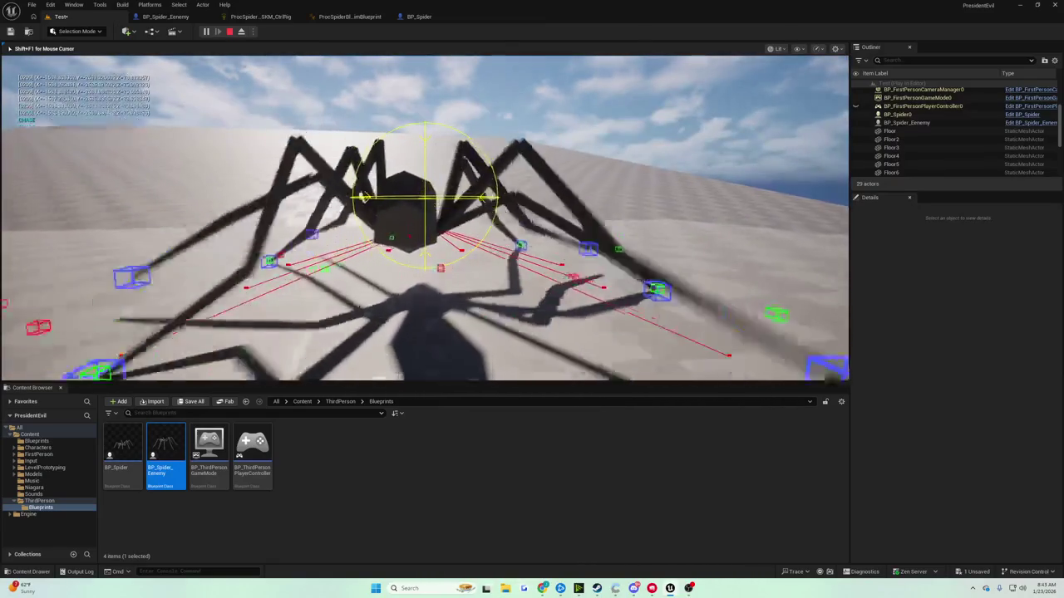
{"action": "key", "text": "Escape"}
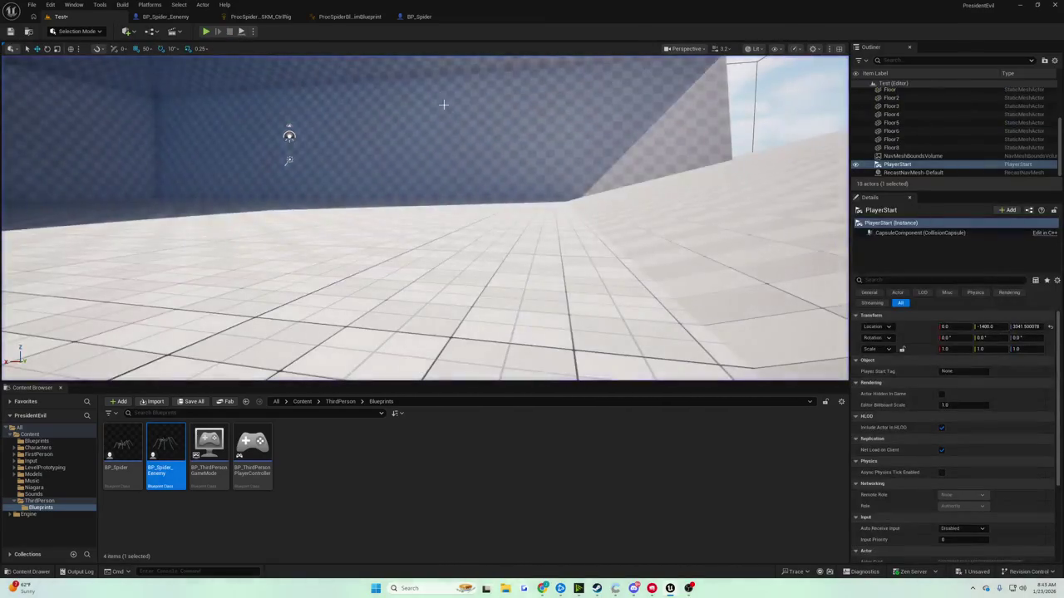
Switch to the ProcSpiderBlockoutSKM_CtrlRig editor and show its main Rig graph
{"action": "left_click", "coordinate": [418, 17]}
{"action": "left_click", "coordinate": [252, 17]}
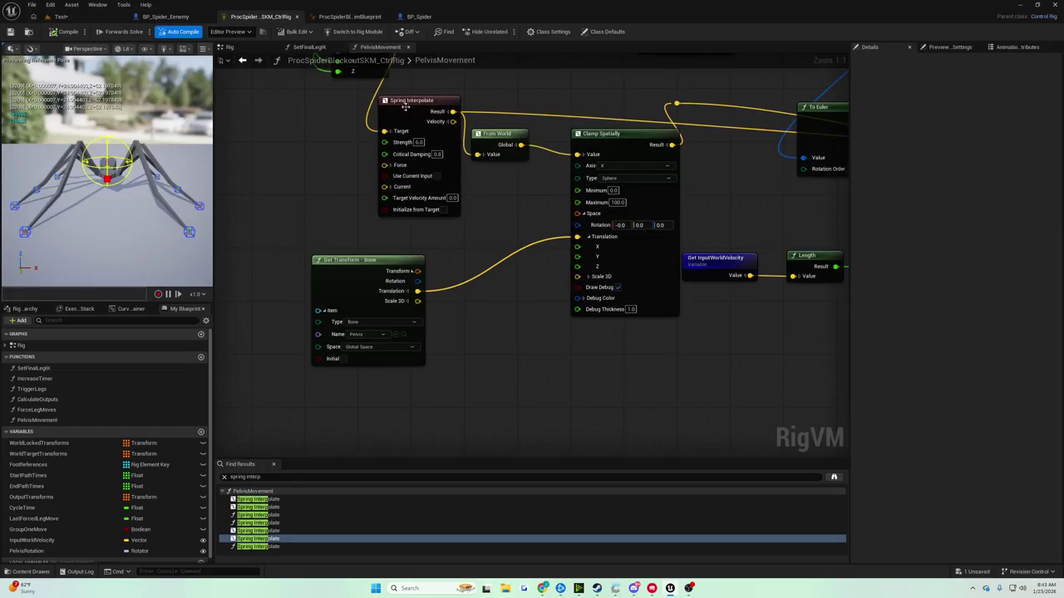
{"action": "scroll", "coordinate": [384, 316], "scroll_direction": "down", "scroll_amount": 5}
{"action": "scroll", "coordinate": [394, 220], "scroll_direction": "up", "scroll_amount": 5}
{"action": "scroll", "coordinate": [394, 220], "scroll_direction": "down", "scroll_amount": 7}
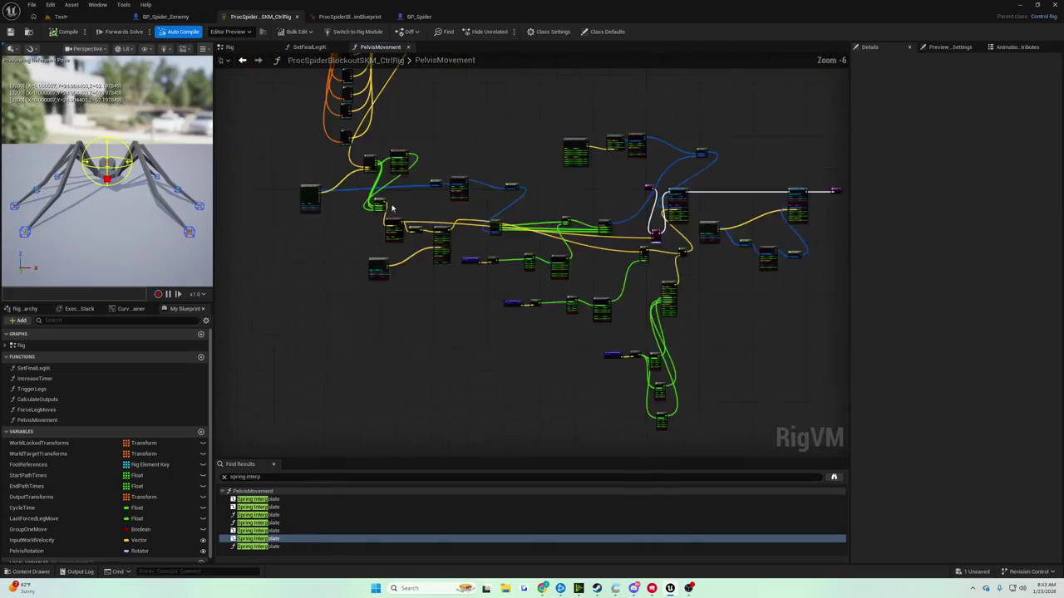
{"action": "scroll", "coordinate": [298, 212], "scroll_direction": "down", "scroll_amount": 1}
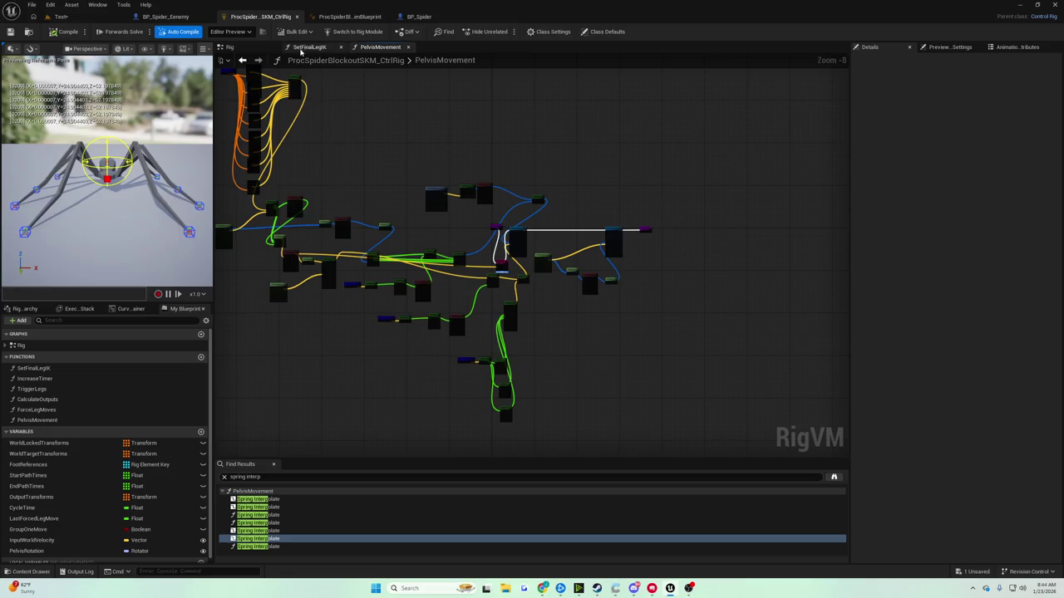
{"action": "left_click", "coordinate": [232, 47]}
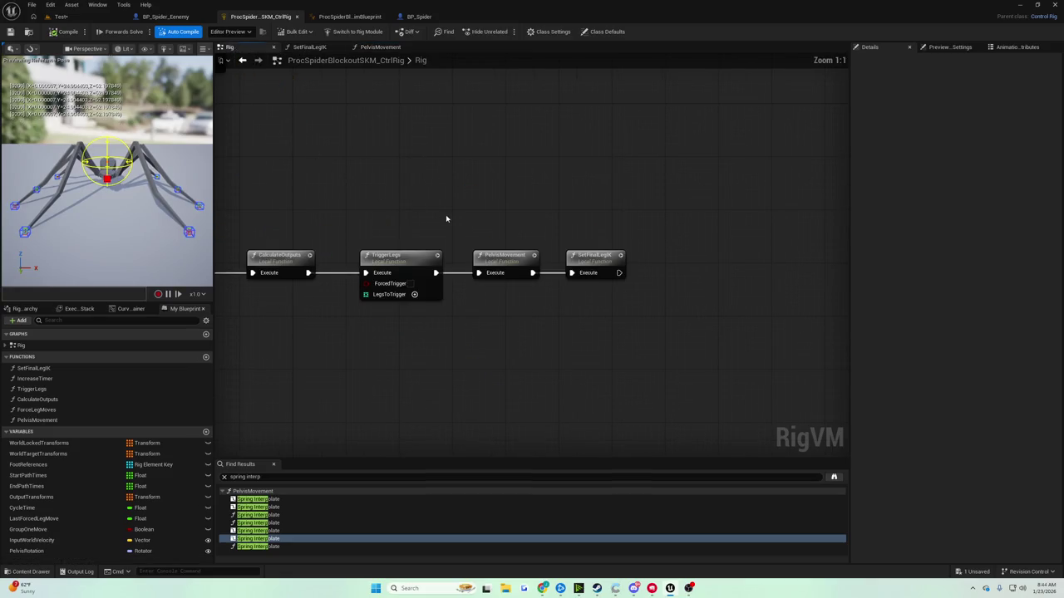
Open the CalculateOutputs function graph and frame its Draw Transform and Set At nodes
{"action": "left_click_drag", "start_coordinate": [432, 214], "coordinate": [568, 212]}
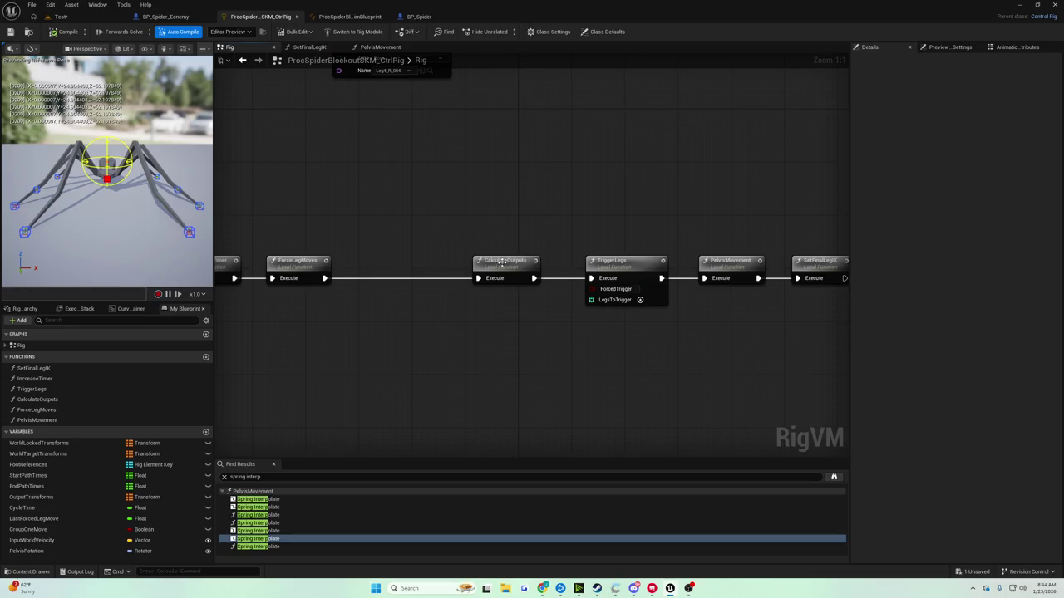
{"action": "double_click", "coordinate": [491, 255]}
{"action": "scroll", "coordinate": [460, 197], "scroll_direction": "up", "scroll_amount": 2}
{"action": "scroll", "coordinate": [460, 197], "scroll_direction": "down", "scroll_amount": 2}
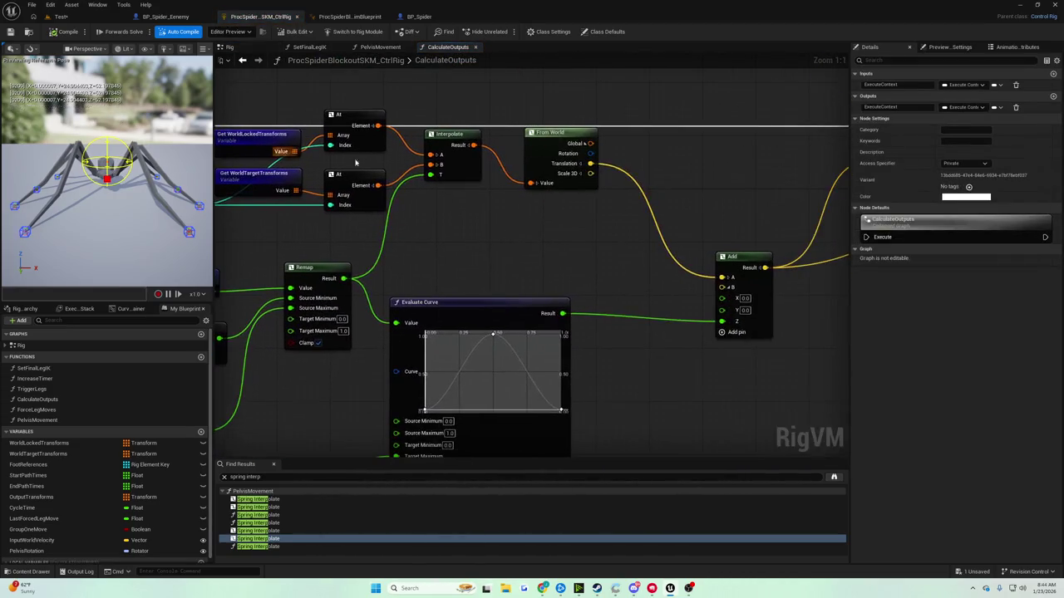
{"action": "mouse_move", "coordinate": [507, 199]}
{"action": "left_mouse_down"}
{"action": "mouse_move", "coordinate": [399, 200]}
{"action": "mouse_move", "coordinate": [415, 183]}
{"action": "mouse_move", "coordinate": [402, 171]}
{"action": "mouse_move", "coordinate": [525, 177]}
{"action": "left_mouse_up"}
{"action": "scroll", "coordinate": [389, 173], "scroll_direction": "up", "scroll_amount": 1}
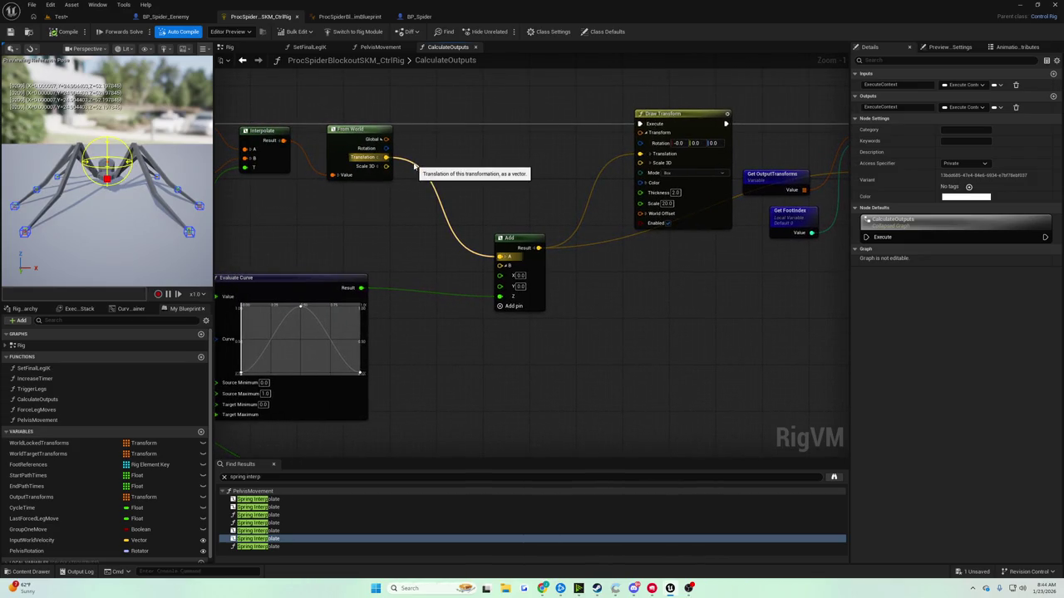
{"action": "left_click_drag", "start_coordinate": [416, 166], "coordinate": [534, 189]}
Go back to the Rig graph, pan past Forwards Solve, and open CalculateOutputs at its Entry
{"action": "left_click", "coordinate": [229, 48]}
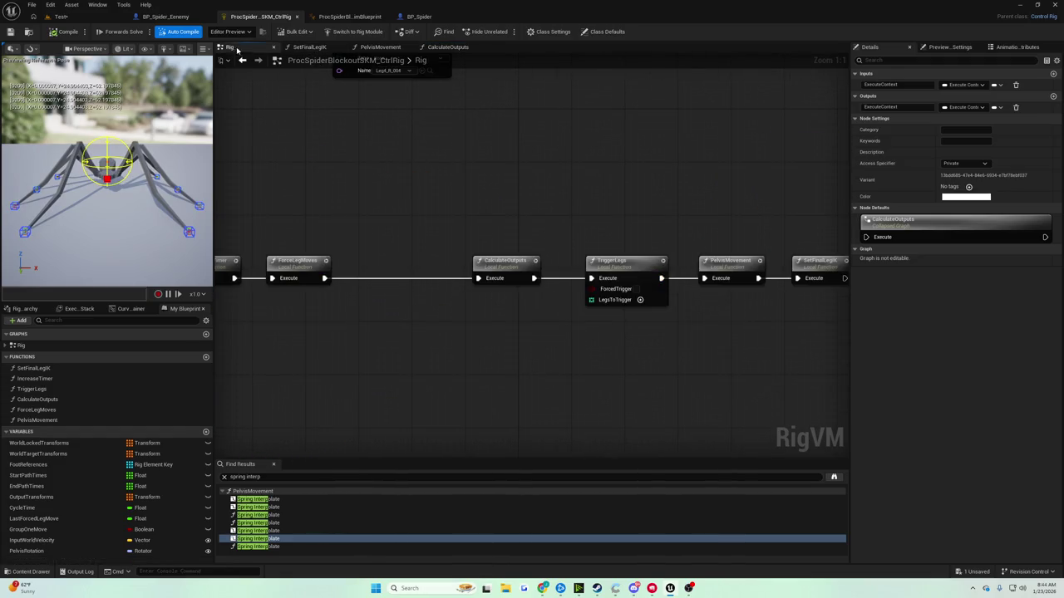
{"action": "left_click_drag", "start_coordinate": [414, 132], "coordinate": [492, 141]}
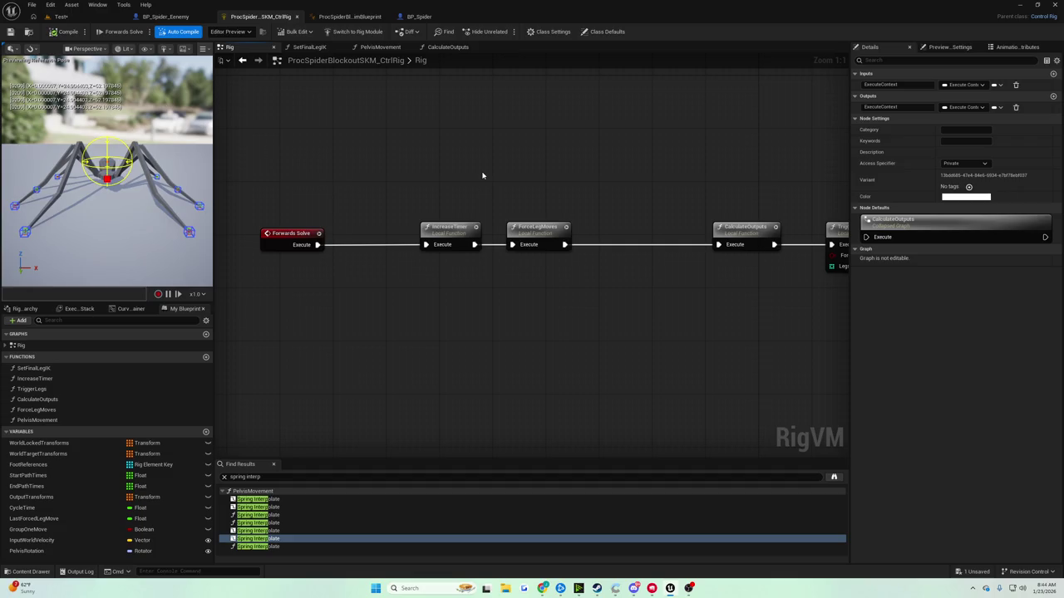
{"action": "double_click", "coordinate": [752, 229]}
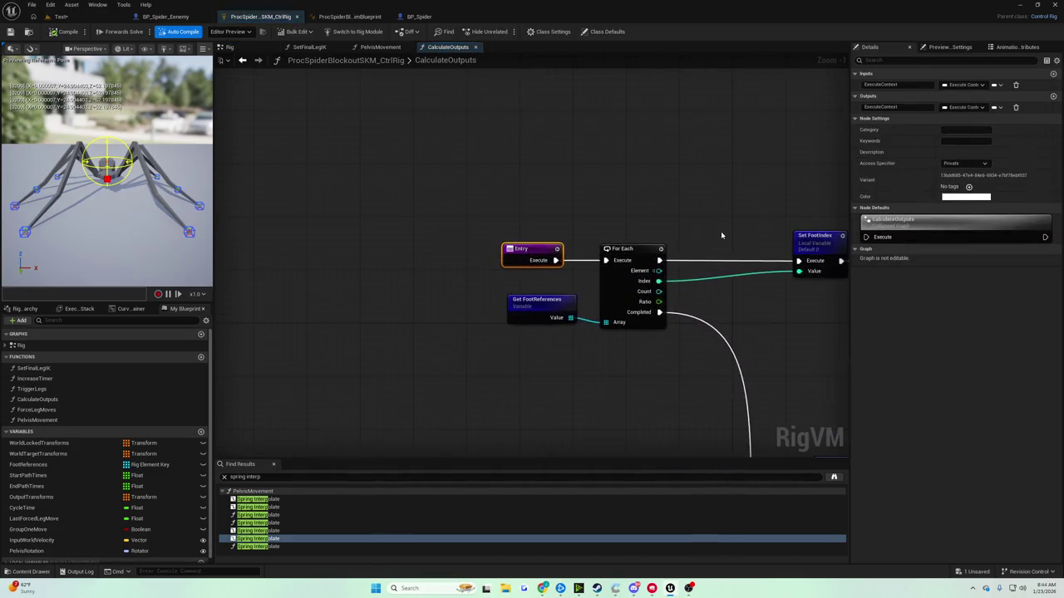
{"action": "left_click_drag", "start_coordinate": [715, 231], "coordinate": [320, 154]}
{"action": "scroll", "coordinate": [320, 154], "scroll_direction": "down", "scroll_amount": 5}
{"action": "scroll", "coordinate": [466, 196], "scroll_direction": "up", "scroll_amount": 5}
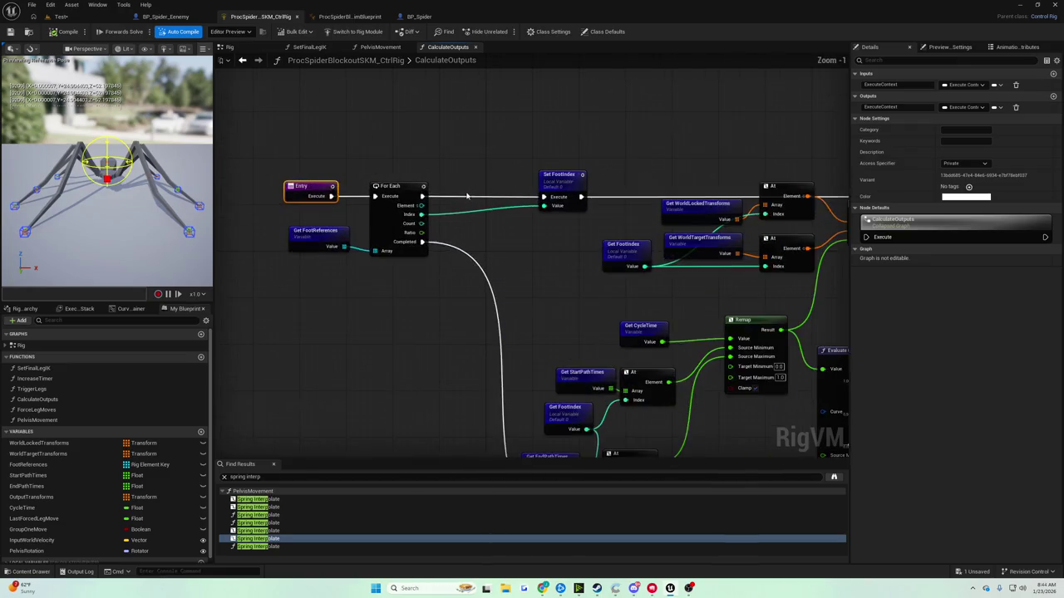
{"action": "left_click_drag", "start_coordinate": [466, 197], "coordinate": [225, 161]}
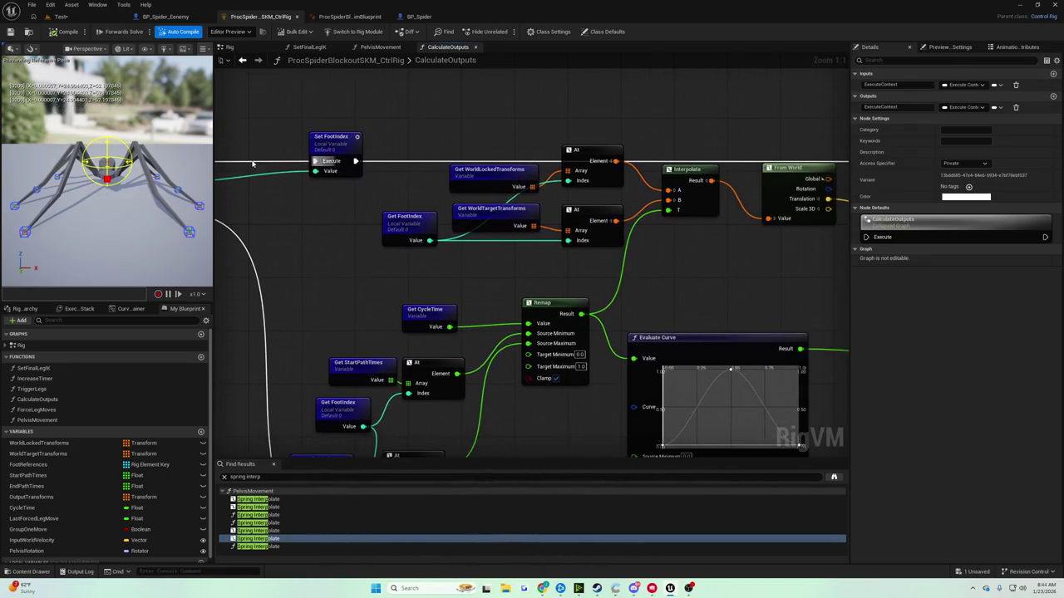
{"action": "mouse_move", "coordinate": [417, 180]}
{"action": "left_mouse_down"}
{"action": "mouse_move", "coordinate": [291, 180]}
{"action": "mouse_move", "coordinate": [217, 162]}
{"action": "mouse_move", "coordinate": [285, 171]}
{"action": "mouse_move", "coordinate": [252, 179]}
{"action": "mouse_move", "coordinate": [295, 164]}
{"action": "mouse_move", "coordinate": [453, 152]}
{"action": "mouse_move", "coordinate": [540, 122]}
{"action": "mouse_move", "coordinate": [564, 2]}
{"action": "left_mouse_up"}
{"action": "mouse_move", "coordinate": [540, 89]}
{"action": "left_mouse_down"}
{"action": "mouse_move", "coordinate": [601, 65]}
{"action": "mouse_move", "coordinate": [352, 149]}
{"action": "mouse_move", "coordinate": [319, 247]}
{"action": "mouse_move", "coordinate": [272, 274]}
{"action": "left_mouse_up"}
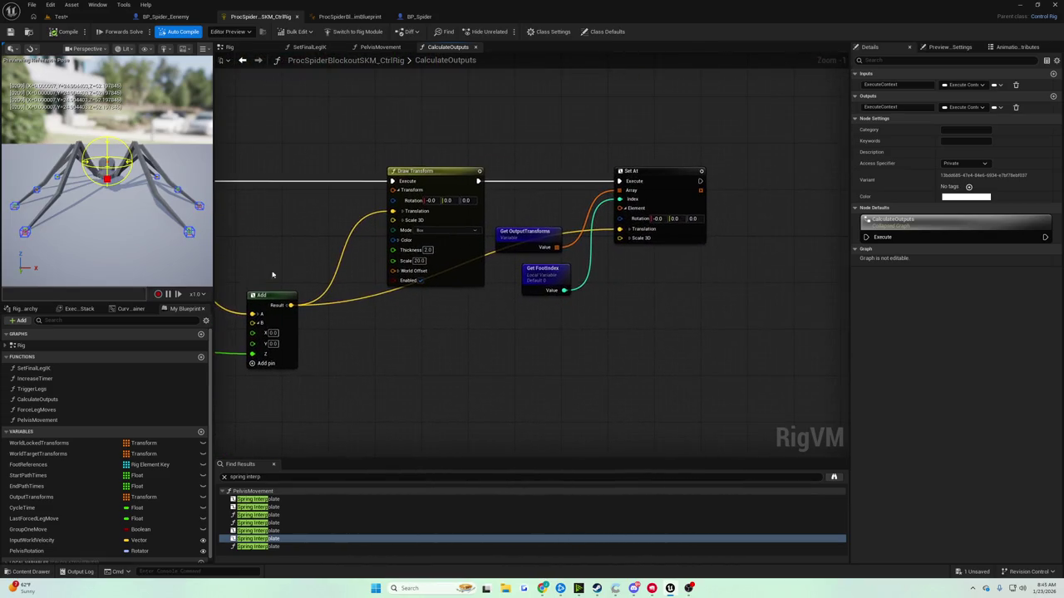
{"action": "scroll", "coordinate": [339, 255], "scroll_direction": "up", "scroll_amount": 1}
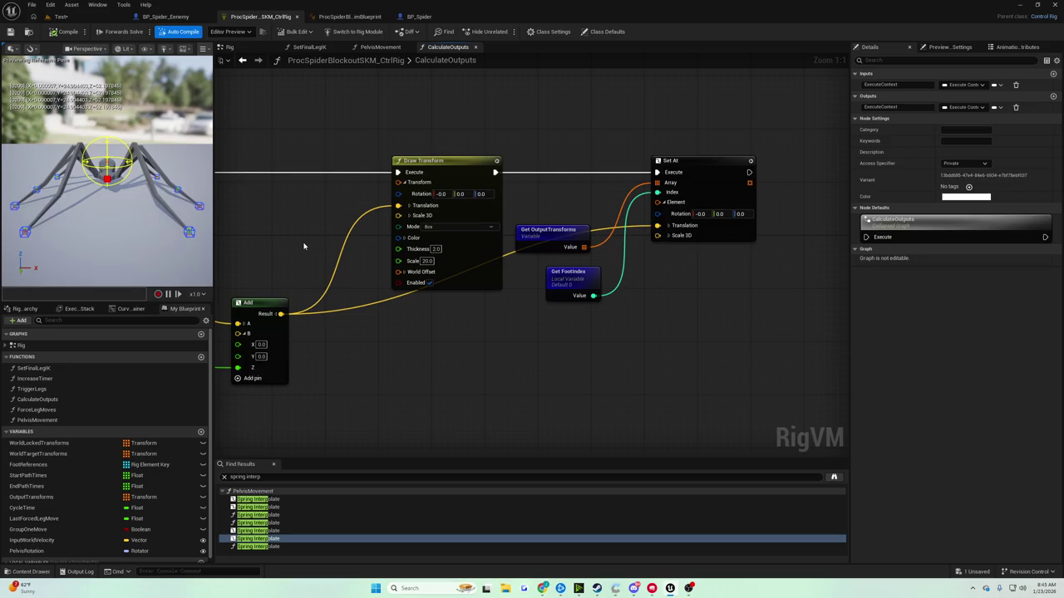
{"action": "scroll", "coordinate": [316, 259], "scroll_direction": "down", "scroll_amount": 5}
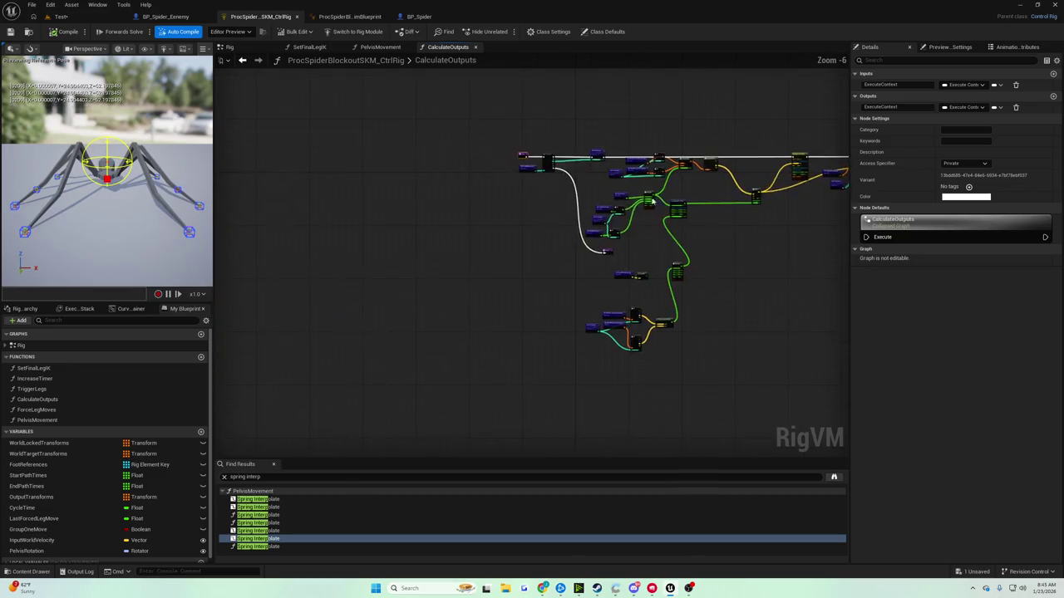
{"action": "scroll", "coordinate": [444, 232], "scroll_direction": "up", "scroll_amount": 5}
{"action": "mouse_move", "coordinate": [444, 239]}
{"action": "left_mouse_down"}
{"action": "mouse_move", "coordinate": [305, 253]}
{"action": "mouse_move", "coordinate": [213, 243]}
{"action": "left_mouse_up"}
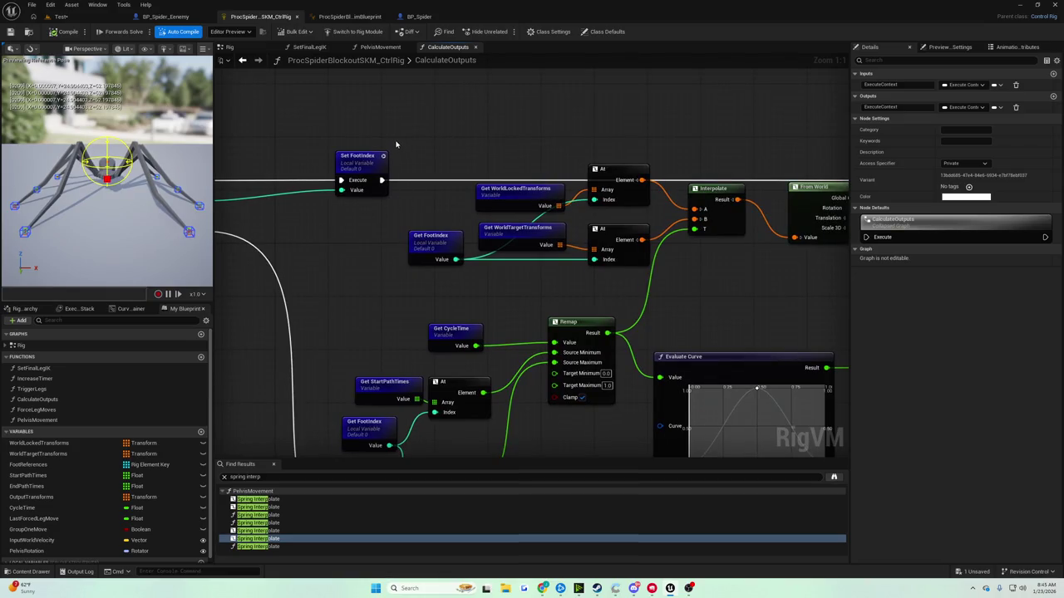
{"action": "mouse_move", "coordinate": [402, 142]}
{"action": "left_mouse_down"}
{"action": "mouse_move", "coordinate": [442, 165]}
{"action": "mouse_move", "coordinate": [508, 176]}
{"action": "mouse_move", "coordinate": [555, 245]}
{"action": "mouse_move", "coordinate": [541, 244]}
{"action": "left_mouse_up"}
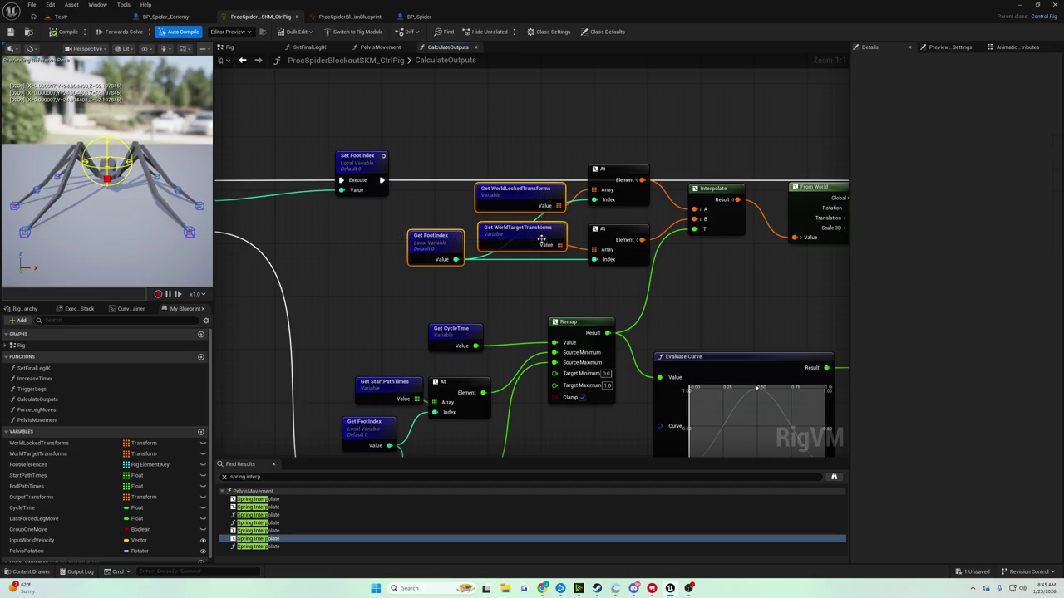
{"action": "left_click", "coordinate": [476, 181]}
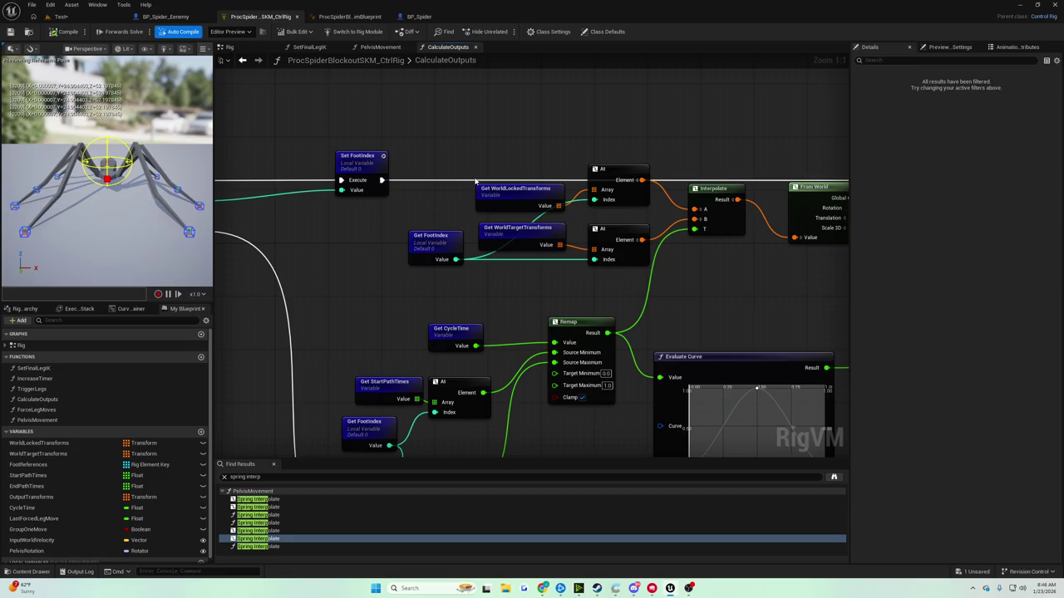
Pan and fit the CalculateOutputs graph to reach the Draw Transform and Set At area
{"action": "scroll", "coordinate": [639, 161], "scroll_direction": "down", "scroll_amount": 3}
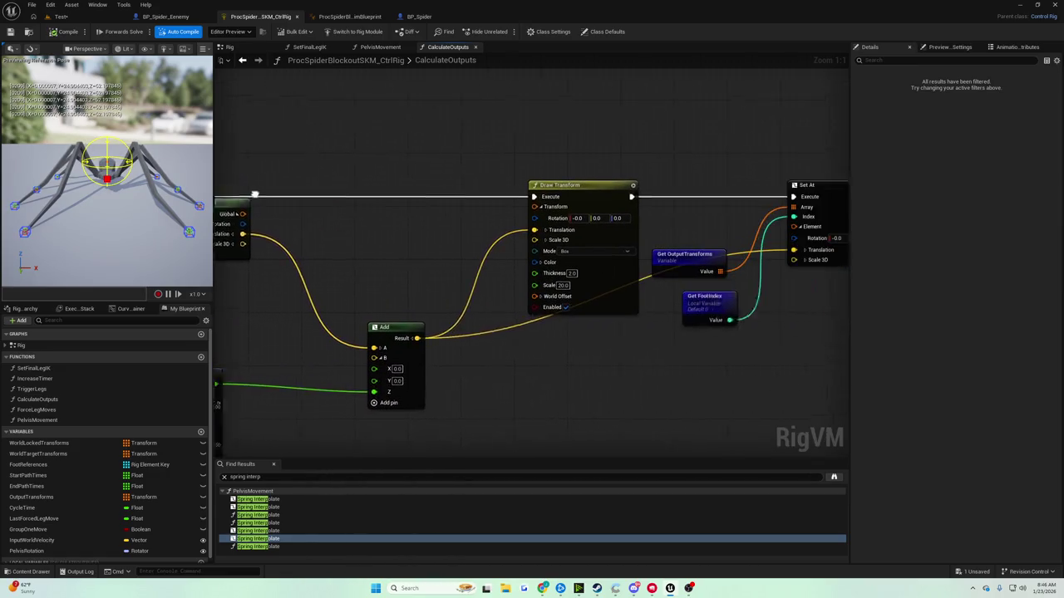
{"action": "right_click", "coordinate": [305, 200]}
{"action": "left_click", "coordinate": [294, 172]}
{"action": "left_click_drag", "start_coordinate": [295, 171], "coordinate": [501, 182]}
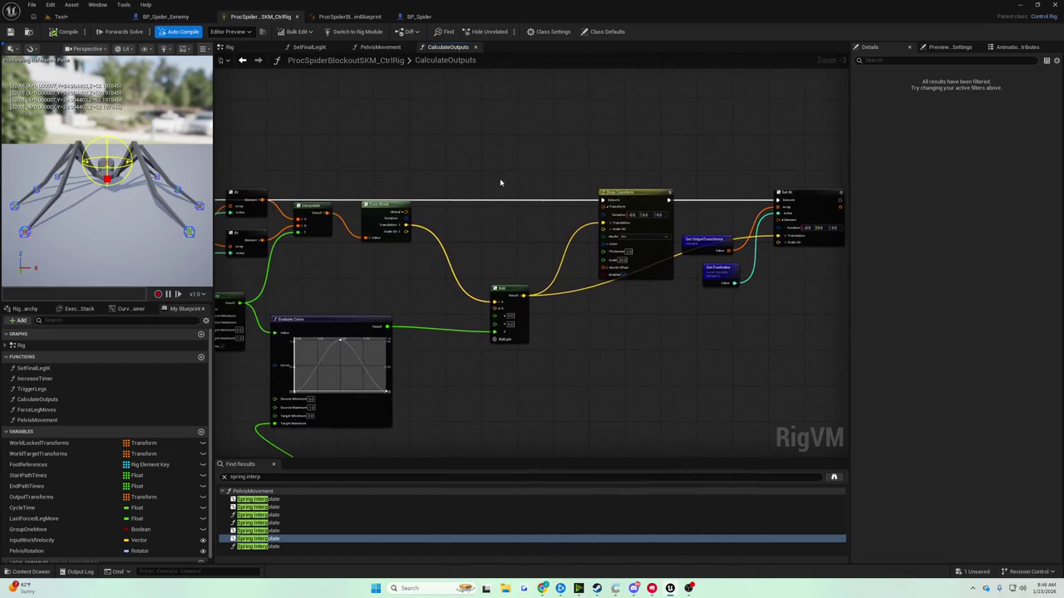
{"action": "mouse_move", "coordinate": [473, 221]}
{"action": "left_mouse_down"}
{"action": "mouse_move", "coordinate": [551, 181]}
{"action": "mouse_move", "coordinate": [561, 127]}
{"action": "left_mouse_up"}
{"action": "scroll", "coordinate": [561, 127], "scroll_direction": "up", "scroll_amount": 1}
{"action": "key", "text": "Home"}
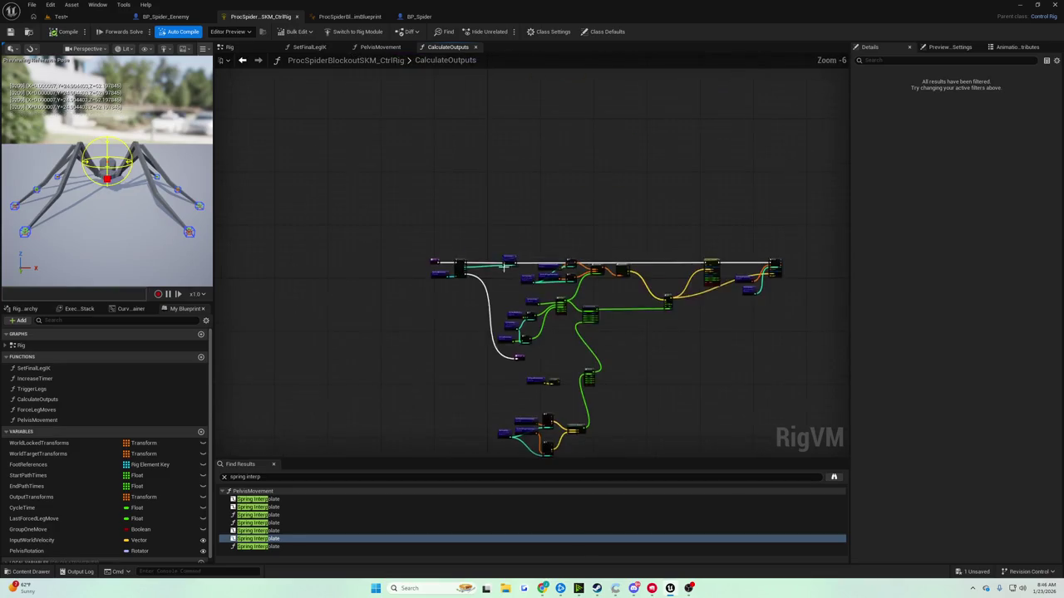
{"action": "scroll", "coordinate": [420, 274], "scroll_direction": "up", "scroll_amount": 5}
{"action": "mouse_move", "coordinate": [421, 274]}
{"action": "left_mouse_down"}
{"action": "mouse_move", "coordinate": [422, 197]}
{"action": "mouse_move", "coordinate": [461, 390]}
{"action": "mouse_move", "coordinate": [499, 440]}
{"action": "mouse_move", "coordinate": [527, 449]}
{"action": "mouse_move", "coordinate": [499, 416]}
{"action": "mouse_move", "coordinate": [474, 412]}
{"action": "mouse_move", "coordinate": [58, 453]}
{"action": "left_mouse_up"}
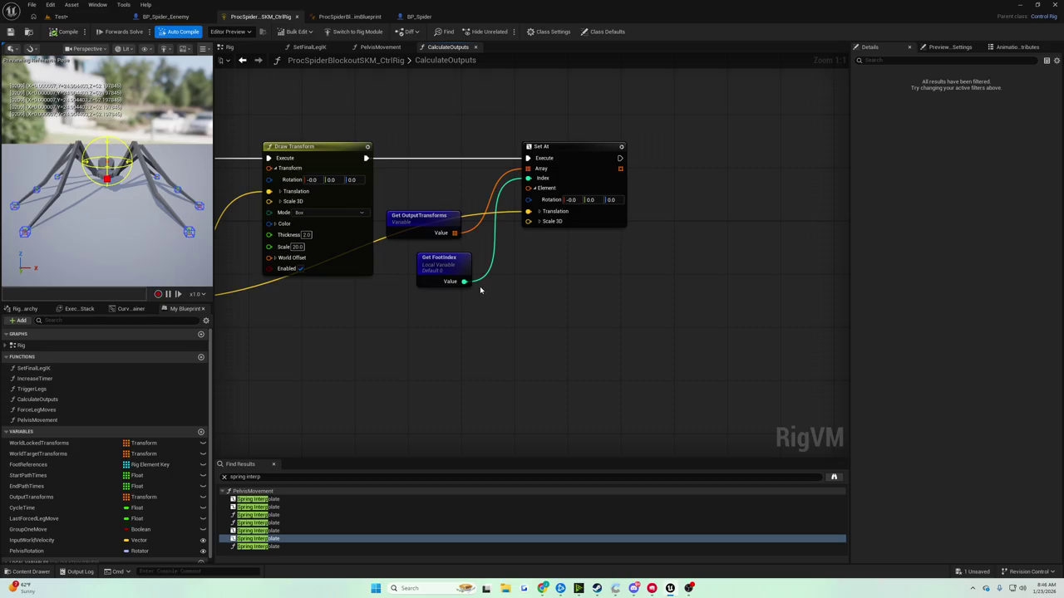
Inspect the OutputTransforms variable's properties and centre the view on the Set At node
{"action": "left_click", "coordinate": [57, 497]}
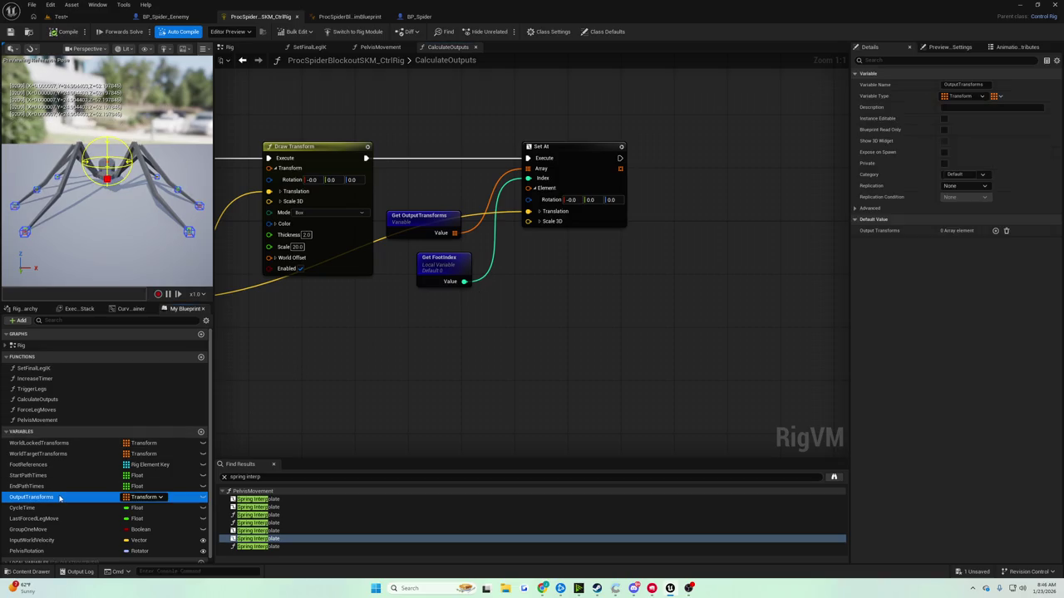
{"action": "scroll", "coordinate": [308, 356], "scroll_direction": "down", "scroll_amount": 2}
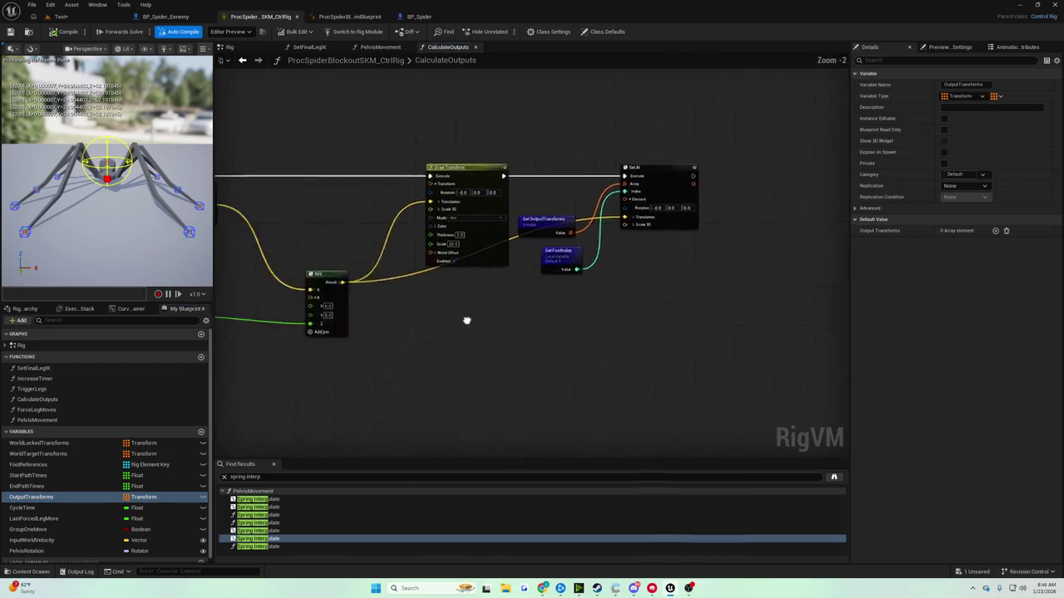
{"action": "scroll", "coordinate": [547, 236], "scroll_direction": "up", "scroll_amount": 3}
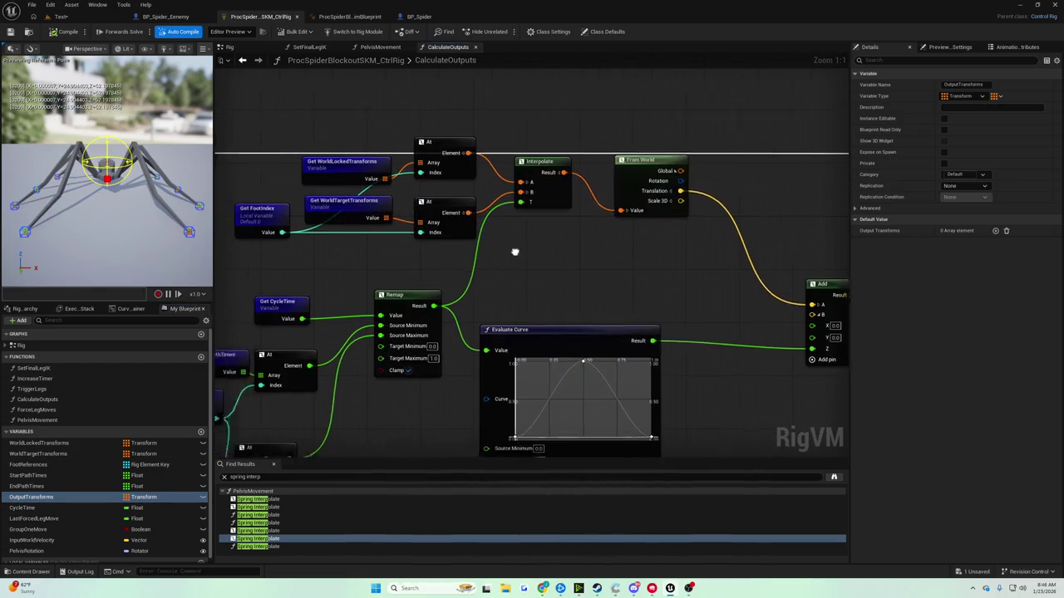
{"action": "mouse_move", "coordinate": [633, 284]}
{"action": "left_mouse_down"}
{"action": "mouse_move", "coordinate": [773, 209]}
{"action": "mouse_move", "coordinate": [582, 216]}
{"action": "mouse_move", "coordinate": [466, 236]}
{"action": "left_mouse_up"}
{"action": "left_click", "coordinate": [466, 236]}
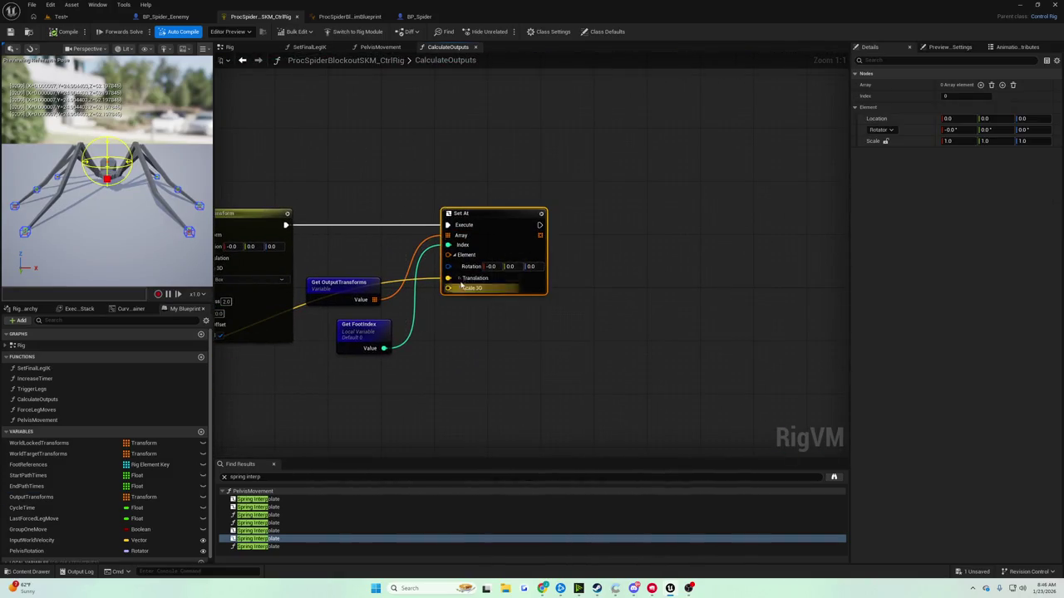
{"action": "left_click_drag", "start_coordinate": [349, 299], "coordinate": [545, 262]}
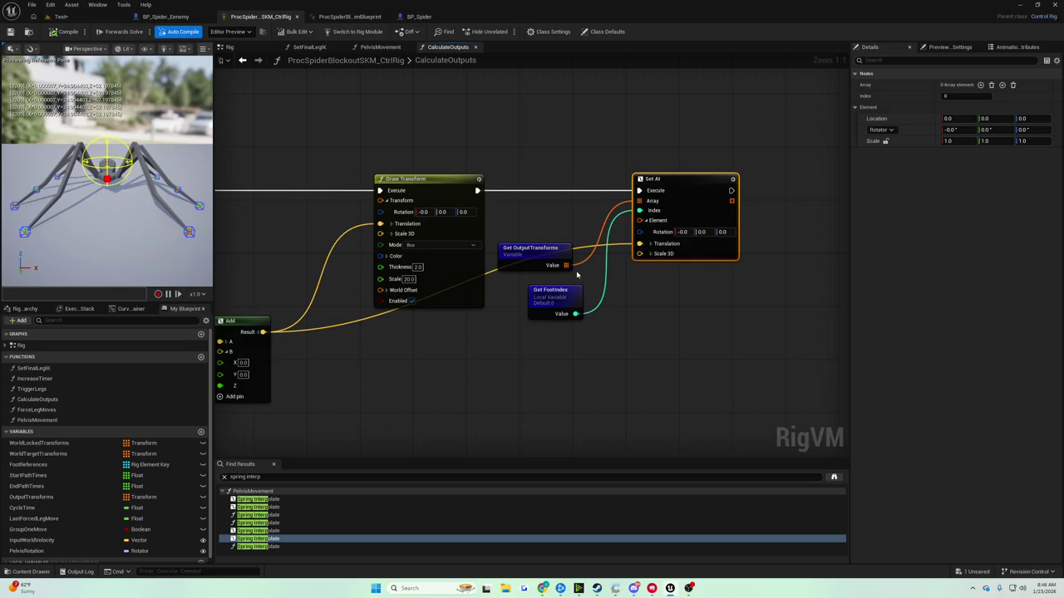
{"action": "left_click_drag", "start_coordinate": [639, 246], "coordinate": [555, 256]}
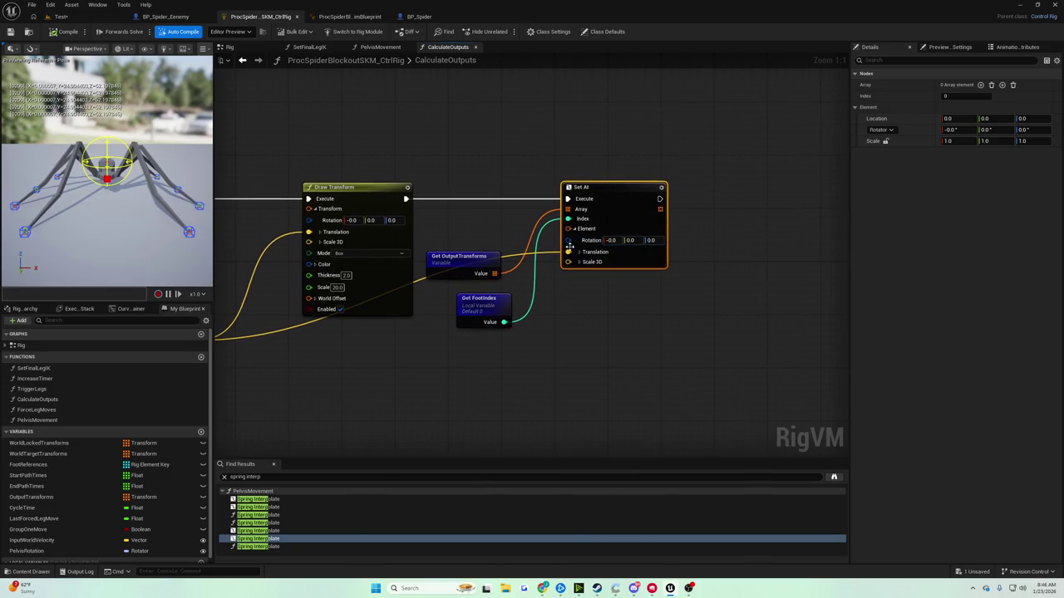
Box-select Set At with its OutputTransforms and FootIndex getters and move them right
{"action": "left_click_drag", "start_coordinate": [526, 165], "coordinate": [569, 196]}
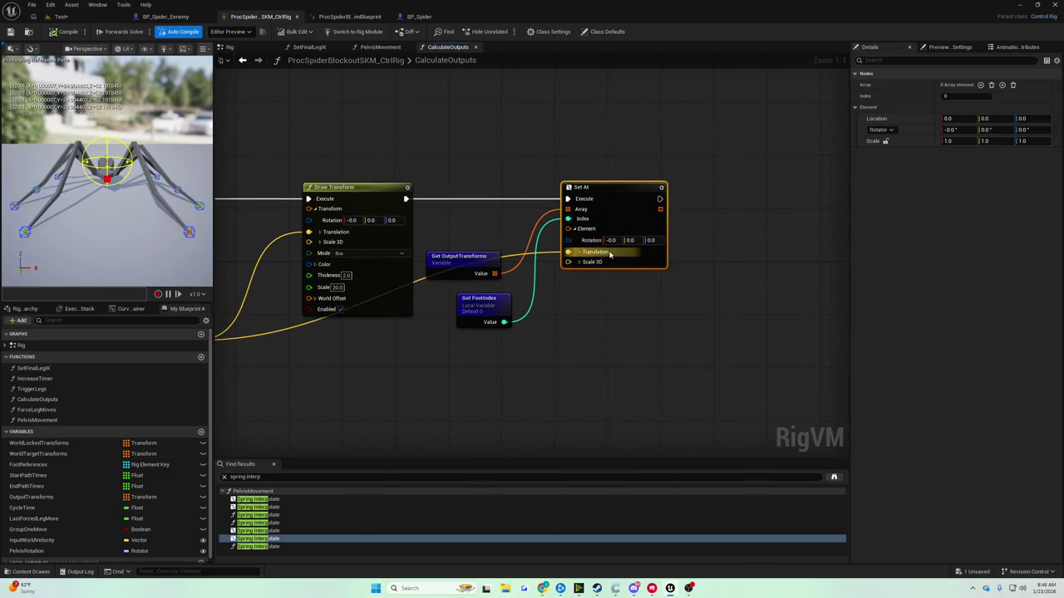
{"action": "left_click", "coordinate": [552, 232]}
{"action": "left_click_drag", "start_coordinate": [442, 152], "coordinate": [628, 300]}
{"action": "mouse_move", "coordinate": [472, 259]}
{"action": "left_mouse_down"}
{"action": "mouse_move", "coordinate": [552, 265]}
{"action": "mouse_move", "coordinate": [498, 260]}
{"action": "left_mouse_up"}
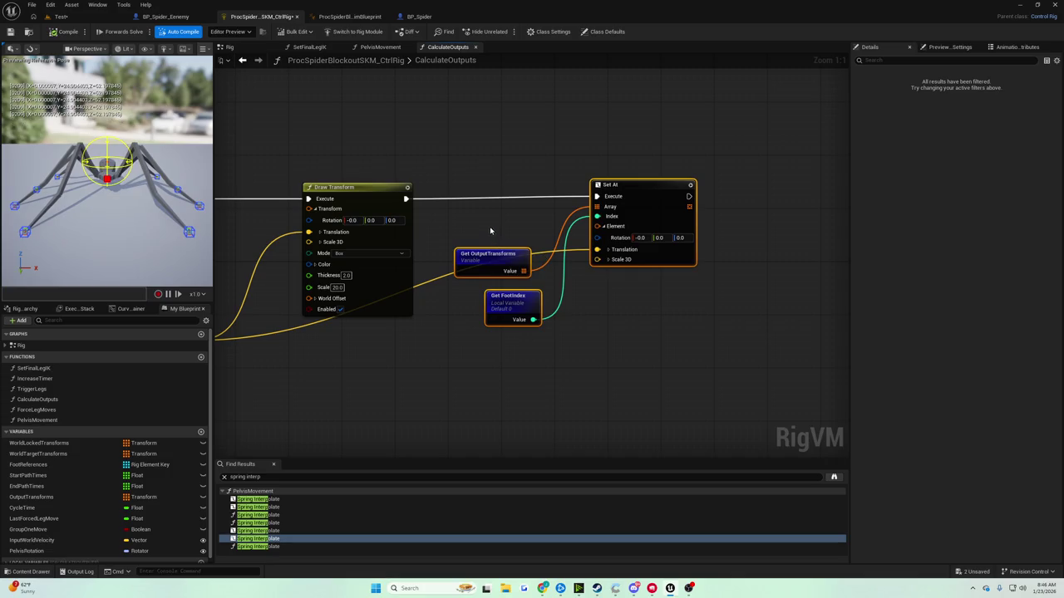
{"action": "left_click", "coordinate": [489, 218]}
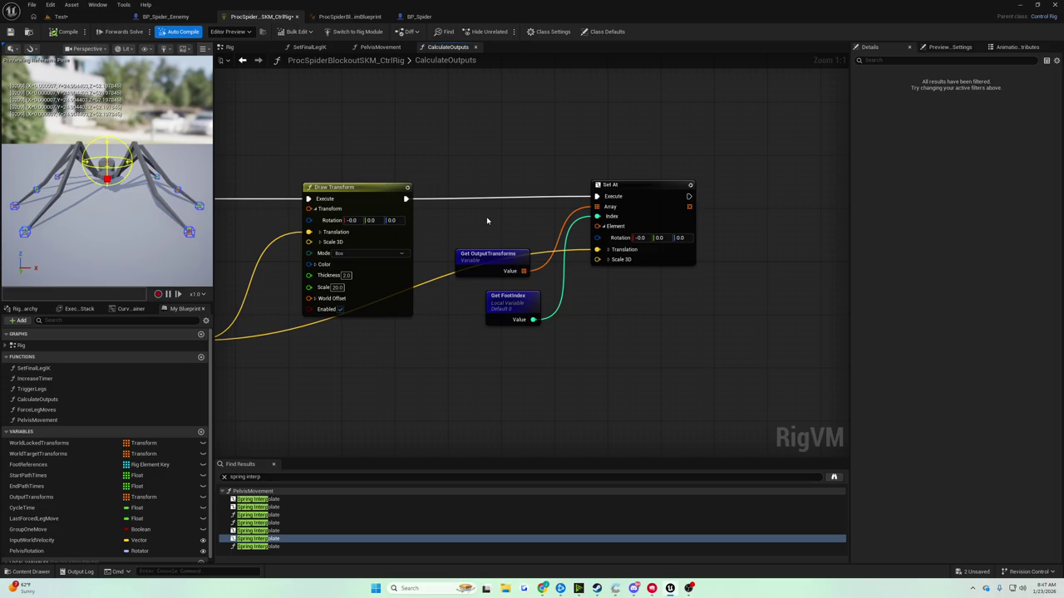
Tidy Get OutputTransforms and Get FootIndex, then push Set At further right
{"action": "left_click_drag", "start_coordinate": [484, 255], "coordinate": [477, 212]}
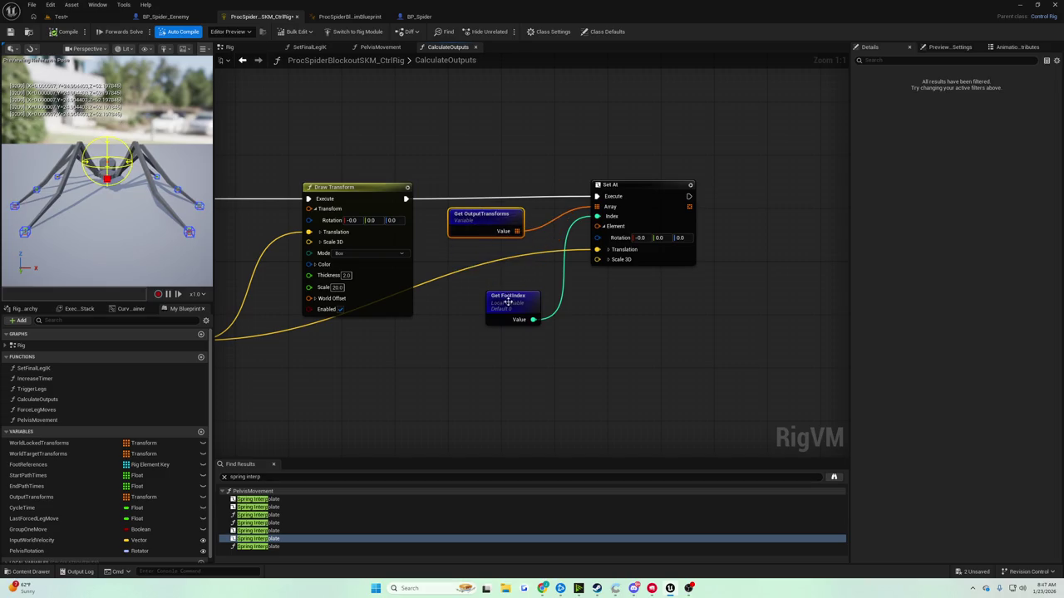
{"action": "left_click_drag", "start_coordinate": [508, 303], "coordinate": [484, 300]}
{"action": "mouse_move", "coordinate": [605, 189]}
{"action": "left_mouse_down"}
{"action": "mouse_move", "coordinate": [642, 180]}
{"action": "mouse_move", "coordinate": [627, 184]}
{"action": "left_mouse_up"}
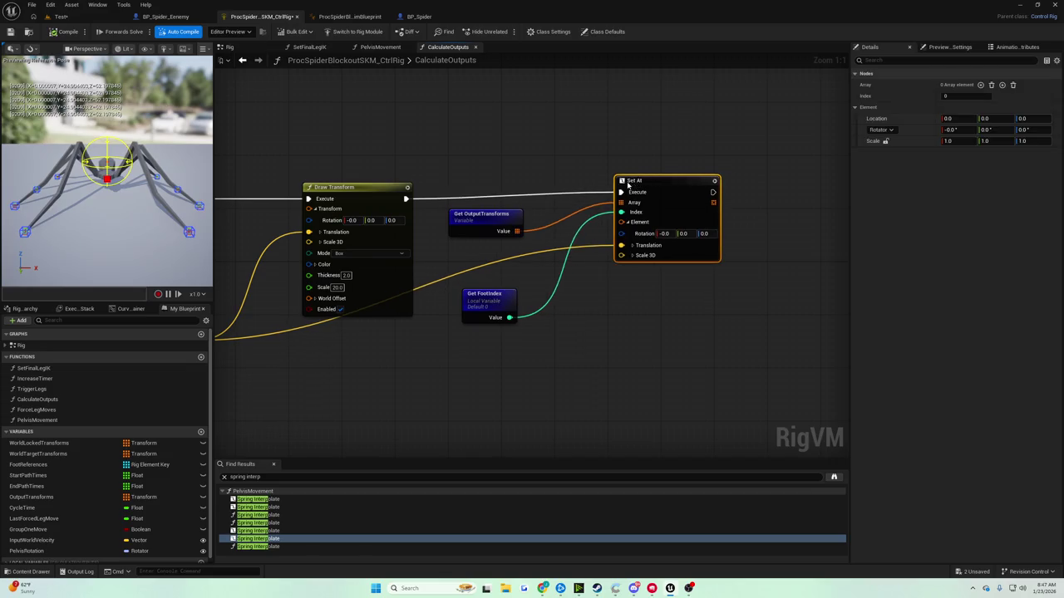
{"action": "left_click", "coordinate": [561, 175]}
{"action": "left_click_drag", "start_coordinate": [518, 202], "coordinate": [543, 201]}
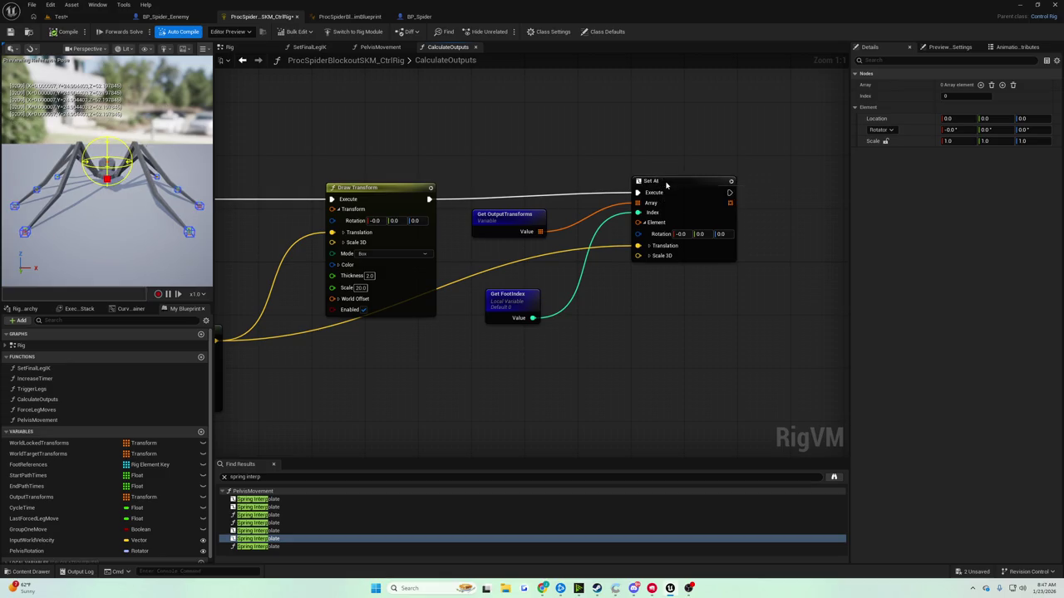
{"action": "left_click_drag", "start_coordinate": [667, 183], "coordinate": [745, 187]}
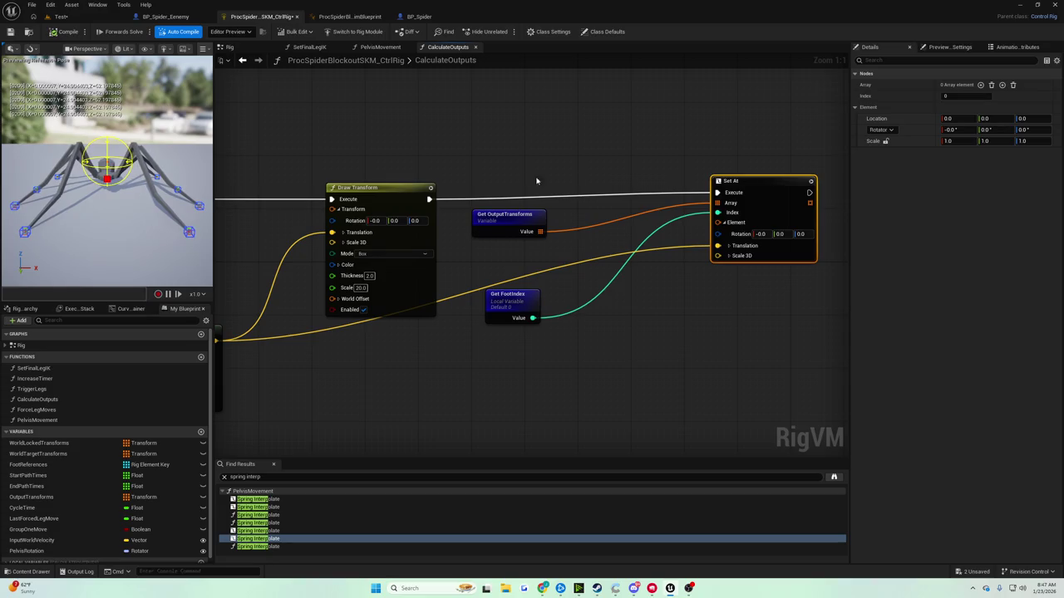
{"action": "mouse_move", "coordinate": [537, 181]}
{"action": "left_mouse_down"}
{"action": "mouse_move", "coordinate": [748, 166]}
{"action": "mouse_move", "coordinate": [570, 211]}
{"action": "left_mouse_up"}
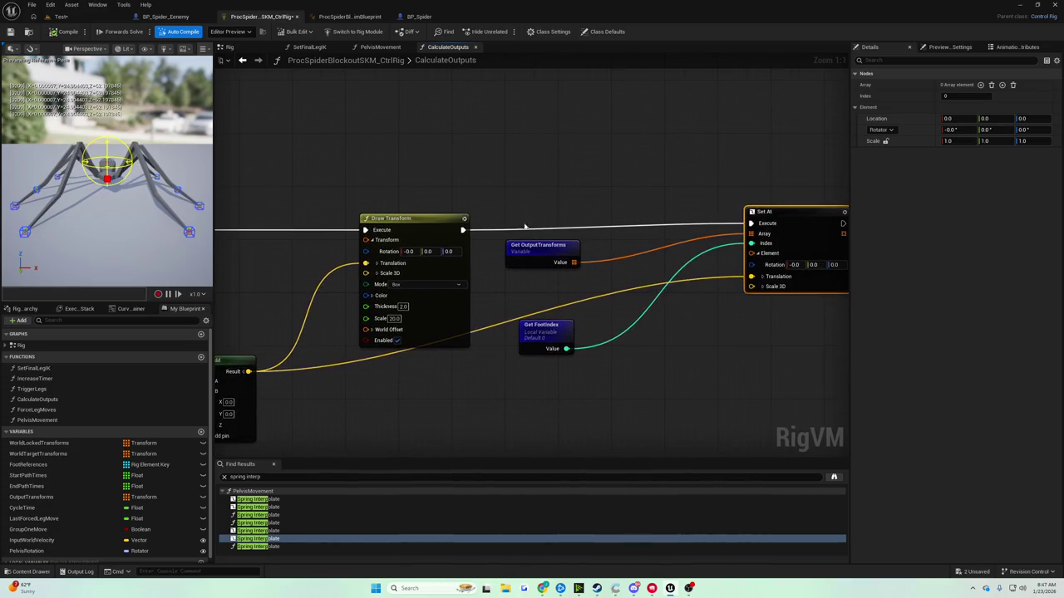
Add a Line Trace By Trace Channel node between Draw Transform and Set At
{"action": "right_click", "coordinate": [587, 222]}
{"action": "type", "text": "trace l"}
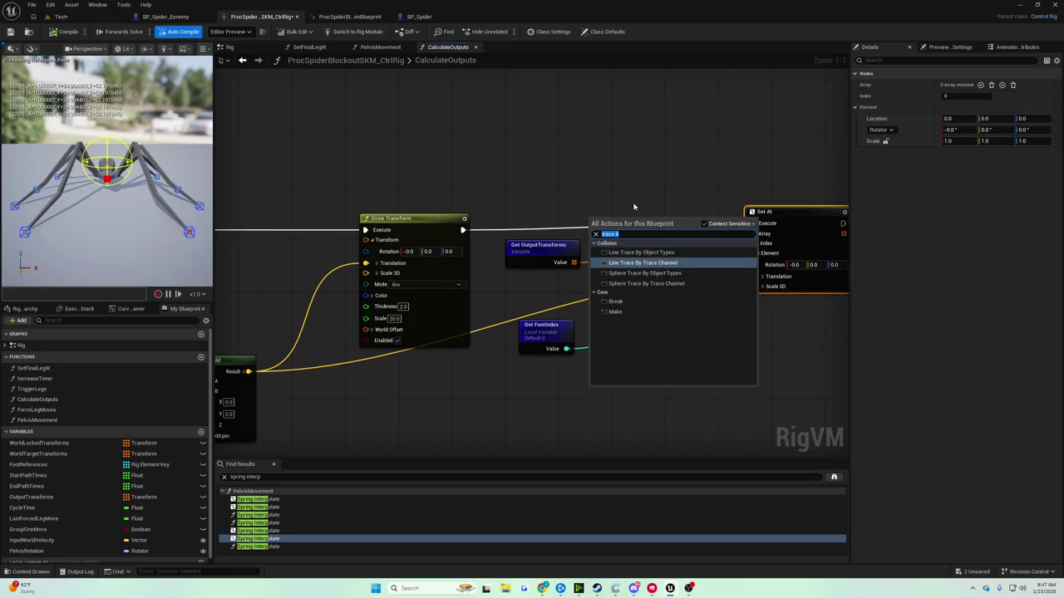
{"action": "key", "text": "Return"}
{"action": "left_click_drag", "start_coordinate": [586, 190], "coordinate": [669, 184]}
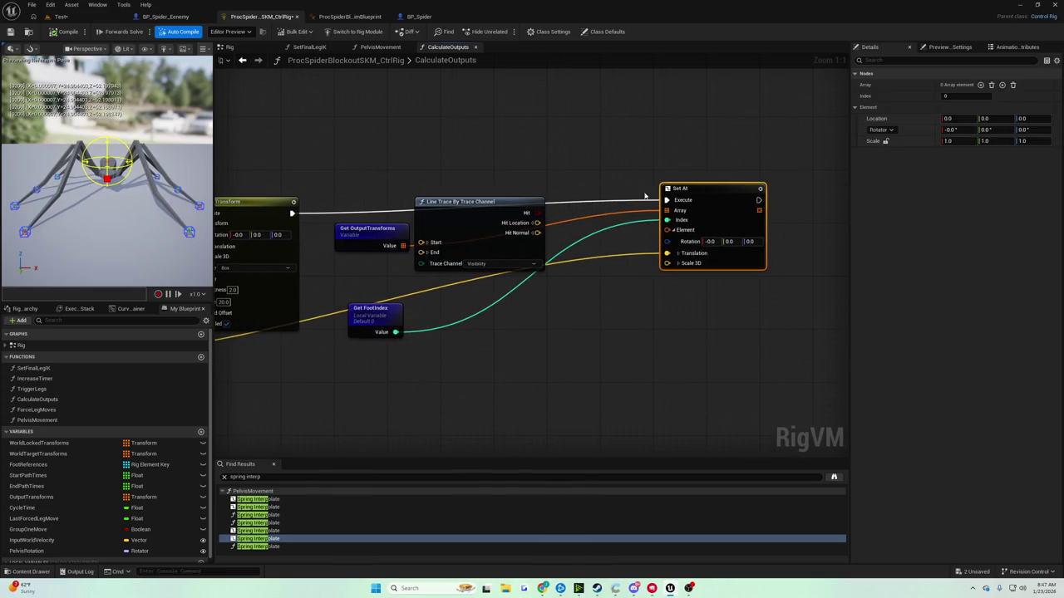
{"action": "left_click_drag", "start_coordinate": [489, 207], "coordinate": [515, 200]}
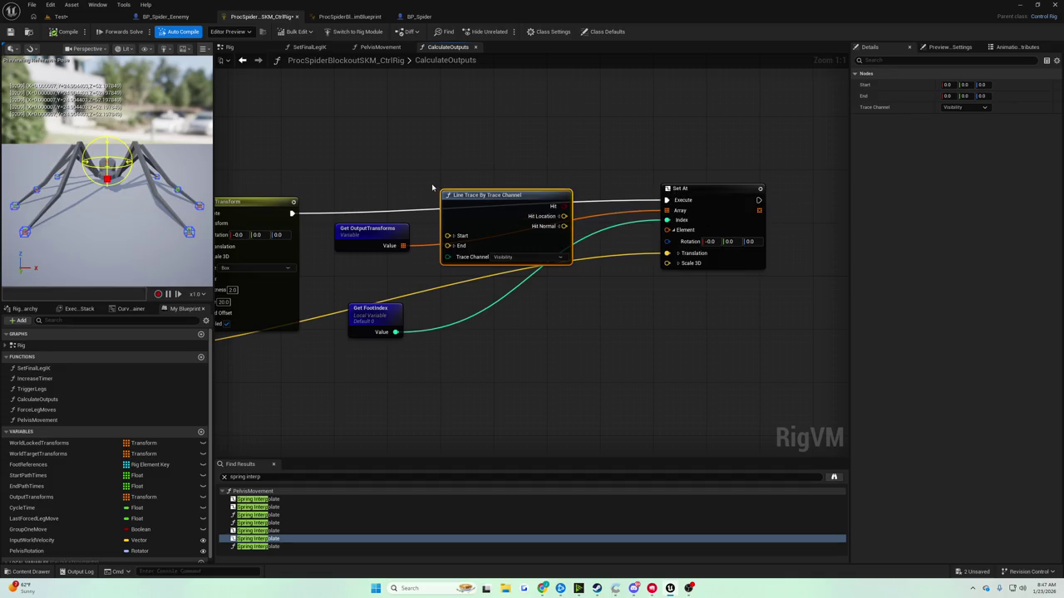
Check Draw Transform's Translation pin, centre the line trace, and nudge Set At right
{"action": "mouse_move", "coordinate": [414, 180]}
{"action": "left_mouse_down"}
{"action": "mouse_move", "coordinate": [740, 93]}
{"action": "mouse_move", "coordinate": [829, 88]}
{"action": "mouse_move", "coordinate": [783, 100]}
{"action": "left_mouse_up"}
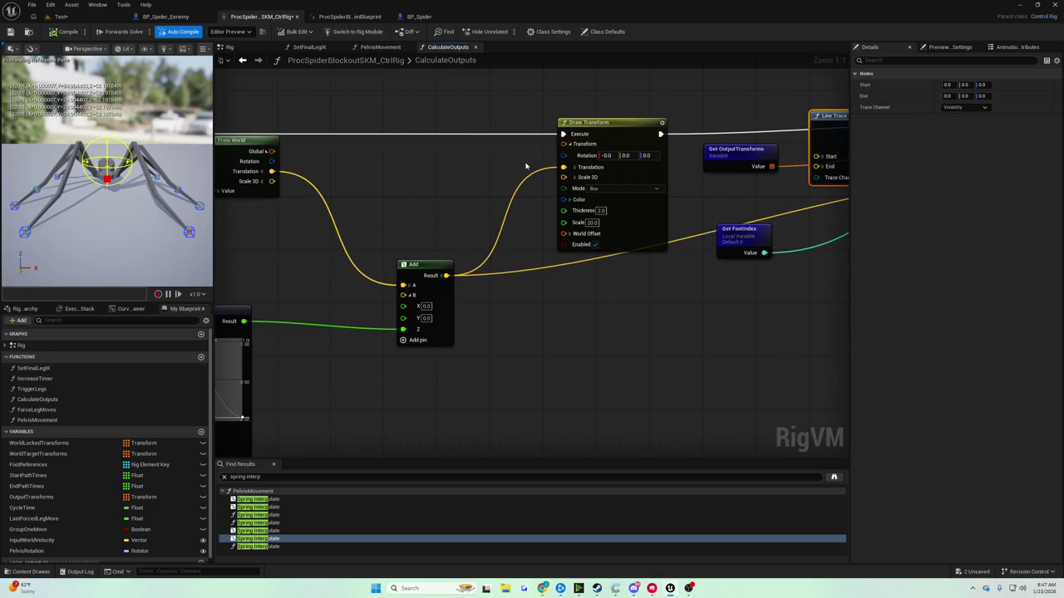
{"action": "left_click", "coordinate": [574, 168]}
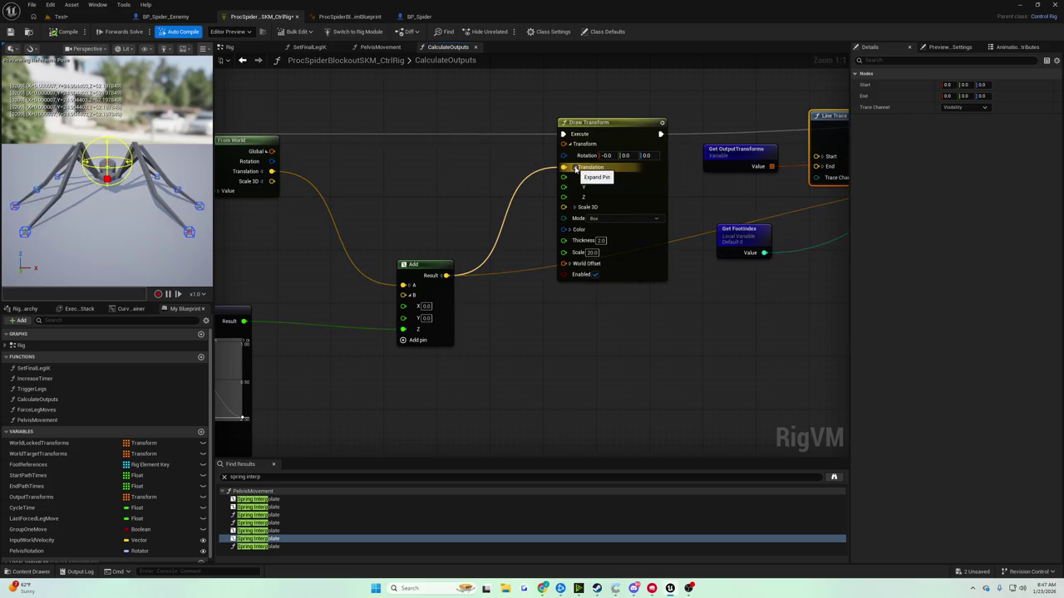
{"action": "left_click", "coordinate": [574, 168]}
{"action": "mouse_move", "coordinate": [532, 162]}
{"action": "left_mouse_down"}
{"action": "mouse_move", "coordinate": [506, 159]}
{"action": "mouse_move", "coordinate": [495, 193]}
{"action": "left_mouse_up"}
{"action": "left_click_drag", "start_coordinate": [671, 160], "coordinate": [717, 159]}
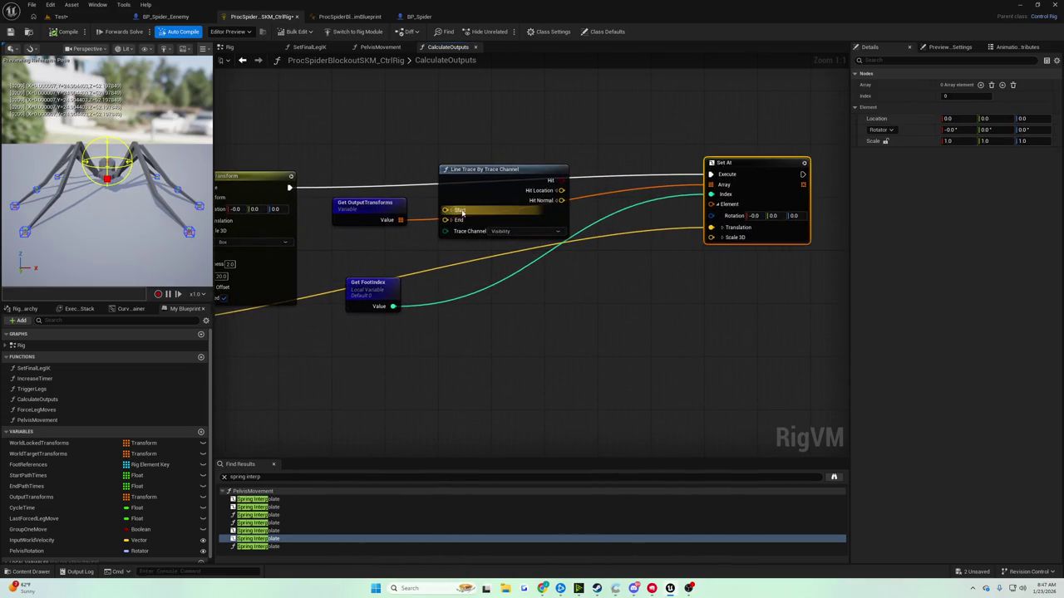
Survey the Interpolate, Remap and Evaluate Curve nodes, then return to Add and Draw Transform
{"action": "mouse_move", "coordinate": [445, 210]}
{"action": "left_mouse_down"}
{"action": "mouse_move", "coordinate": [581, 187]}
{"action": "mouse_move", "coordinate": [836, 186]}
{"action": "mouse_move", "coordinate": [454, 258]}
{"action": "mouse_move", "coordinate": [761, 238]}
{"action": "left_mouse_up"}
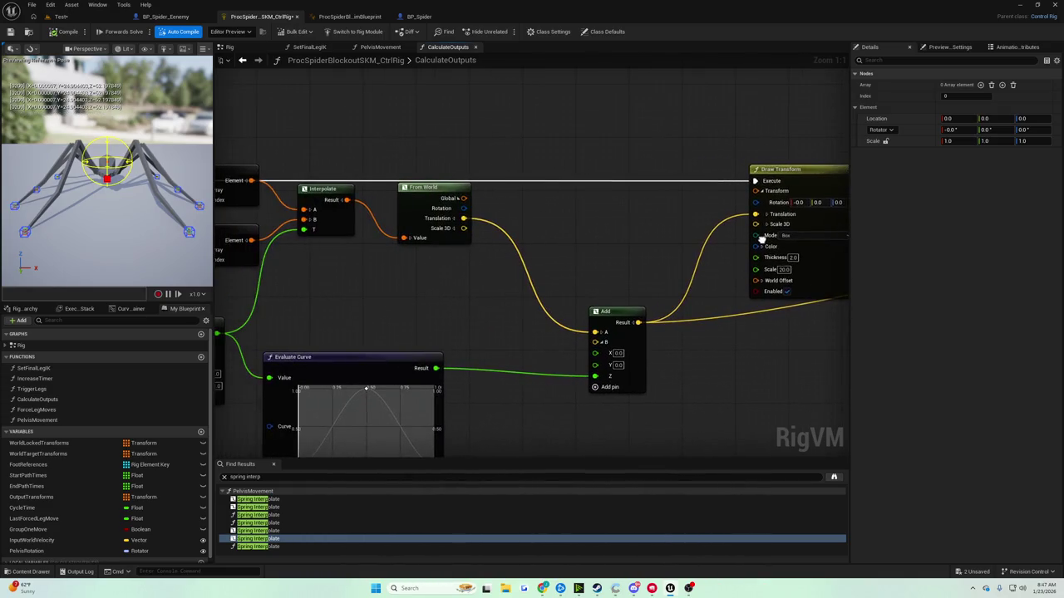
{"action": "mouse_move", "coordinate": [330, 304]}
{"action": "left_mouse_down"}
{"action": "mouse_move", "coordinate": [438, 416]}
{"action": "mouse_move", "coordinate": [498, 392]}
{"action": "mouse_move", "coordinate": [529, 398]}
{"action": "left_mouse_up"}
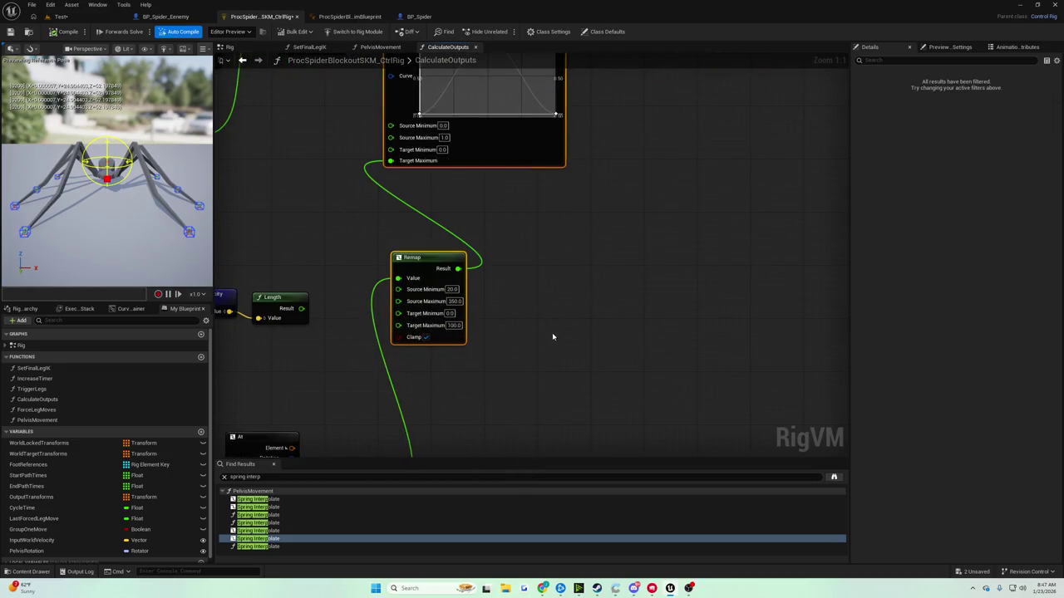
{"action": "mouse_move", "coordinate": [554, 335]}
{"action": "left_mouse_down"}
{"action": "mouse_move", "coordinate": [620, 197]}
{"action": "mouse_move", "coordinate": [724, 166]}
{"action": "mouse_move", "coordinate": [754, 169]}
{"action": "mouse_move", "coordinate": [623, 285]}
{"action": "mouse_move", "coordinate": [532, 330]}
{"action": "mouse_move", "coordinate": [544, 397]}
{"action": "mouse_move", "coordinate": [481, 458]}
{"action": "left_mouse_up"}
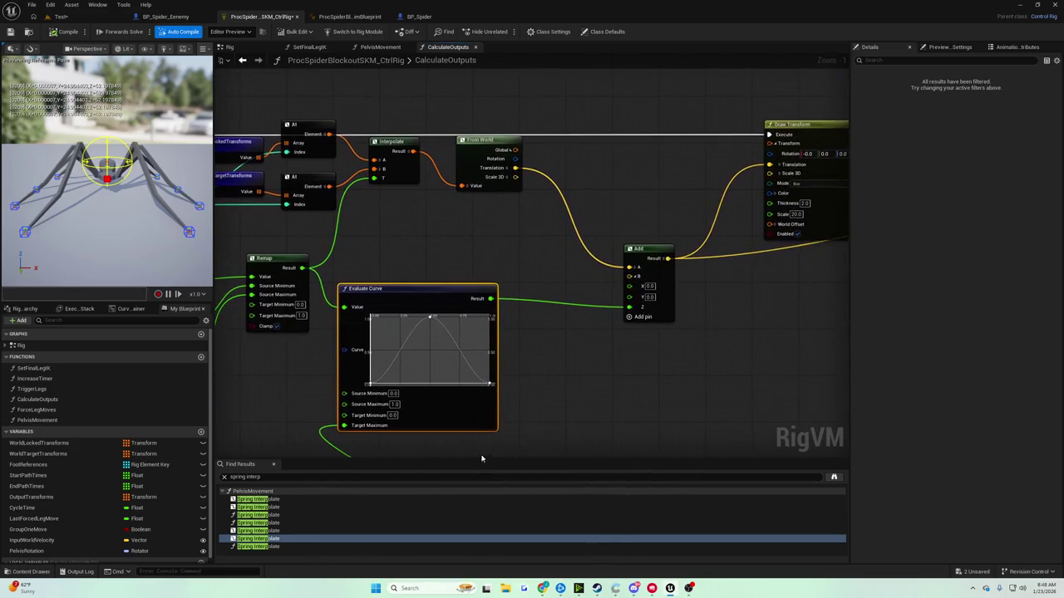
{"action": "left_click", "coordinate": [531, 423]}
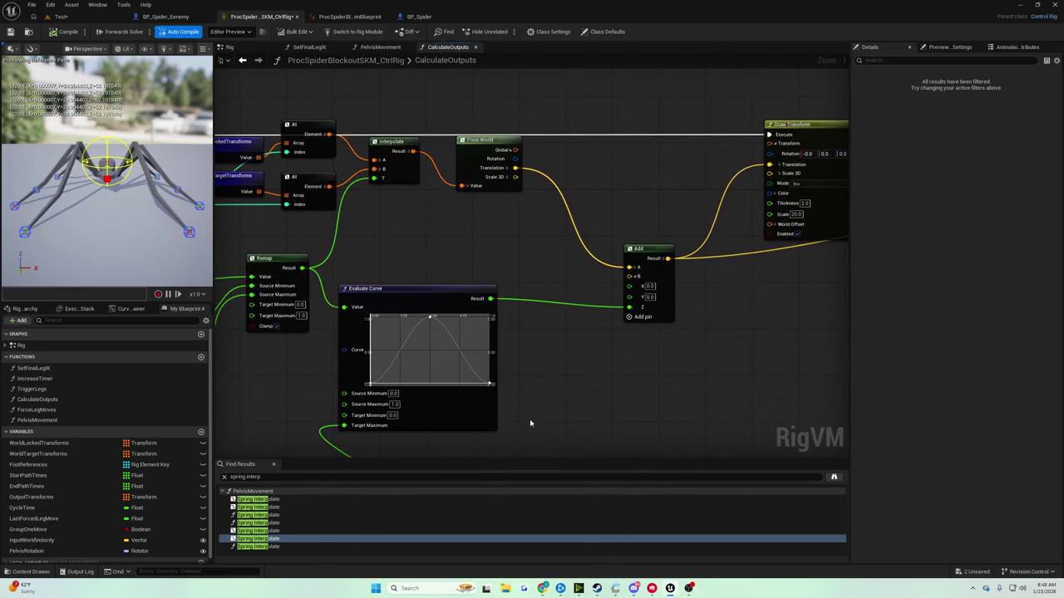
{"action": "mouse_move", "coordinate": [522, 420]}
{"action": "left_mouse_down"}
{"action": "mouse_move", "coordinate": [527, 373]}
{"action": "mouse_move", "coordinate": [249, 378]}
{"action": "mouse_move", "coordinate": [371, 282]}
{"action": "mouse_move", "coordinate": [233, 309]}
{"action": "left_mouse_up"}
{"action": "scroll", "coordinate": [357, 291], "scroll_direction": "up", "scroll_amount": 1}
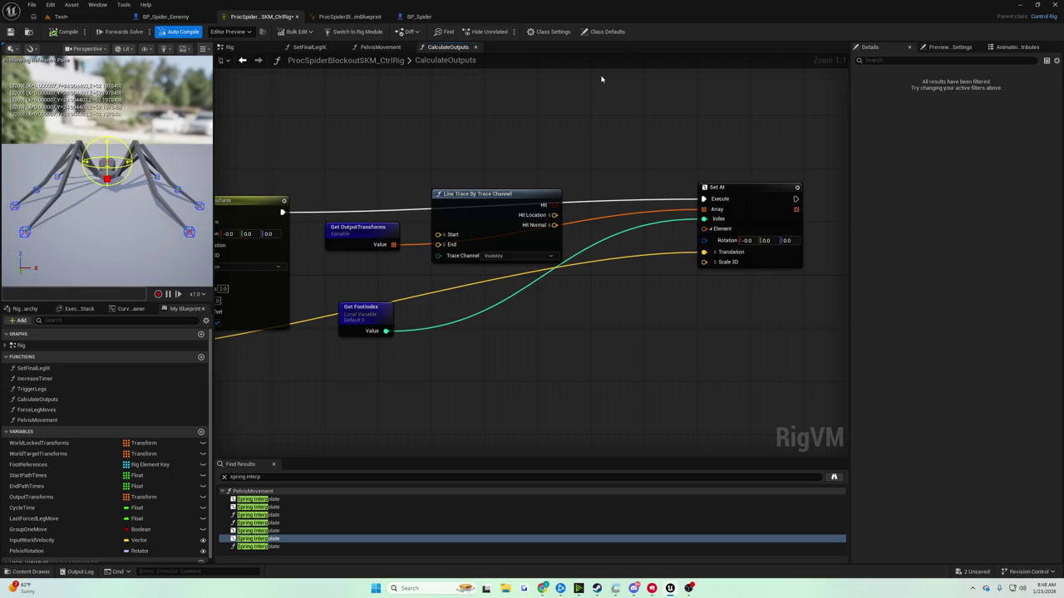
Nudge the Line Trace node right and pan across the From World, Add and Draw Transform nodes
{"action": "mouse_move", "coordinate": [473, 208]}
{"action": "left_mouse_down"}
{"action": "mouse_move", "coordinate": [545, 196]}
{"action": "mouse_move", "coordinate": [522, 183]}
{"action": "mouse_move", "coordinate": [522, 196]}
{"action": "mouse_move", "coordinate": [542, 172]}
{"action": "mouse_move", "coordinate": [453, 237]}
{"action": "mouse_move", "coordinate": [607, 248]}
{"action": "mouse_move", "coordinate": [573, 272]}
{"action": "left_mouse_up"}
{"action": "mouse_move", "coordinate": [528, 236]}
{"action": "left_mouse_down"}
{"action": "mouse_move", "coordinate": [679, 147]}
{"action": "mouse_move", "coordinate": [489, 175]}
{"action": "mouse_move", "coordinate": [423, 211]}
{"action": "left_mouse_up"}
{"action": "left_click_drag", "start_coordinate": [451, 283], "coordinate": [536, 300]}
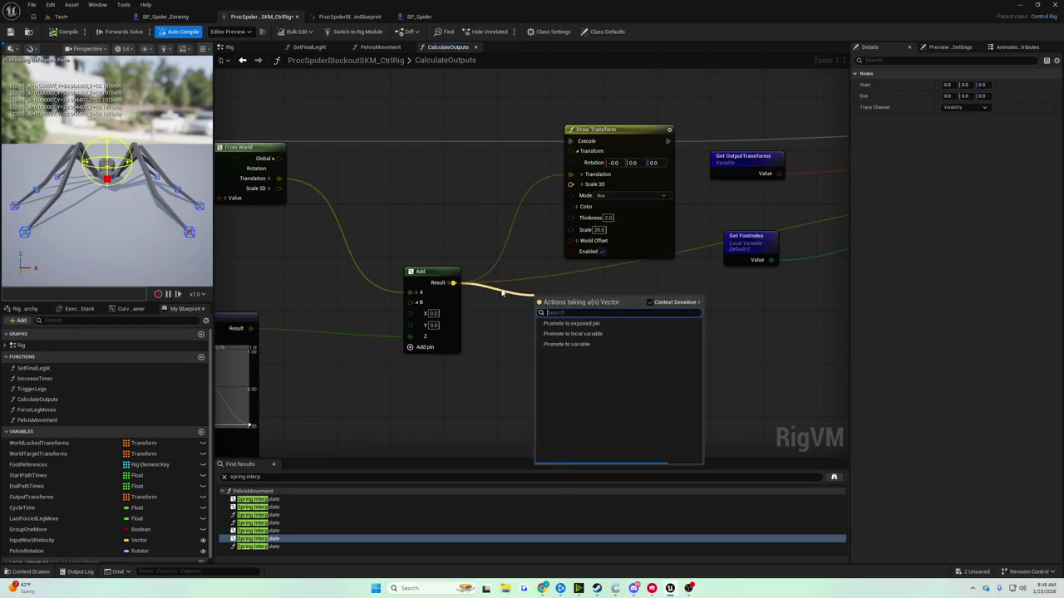
{"action": "left_click_drag", "start_coordinate": [839, 257], "coordinate": [460, 238]}
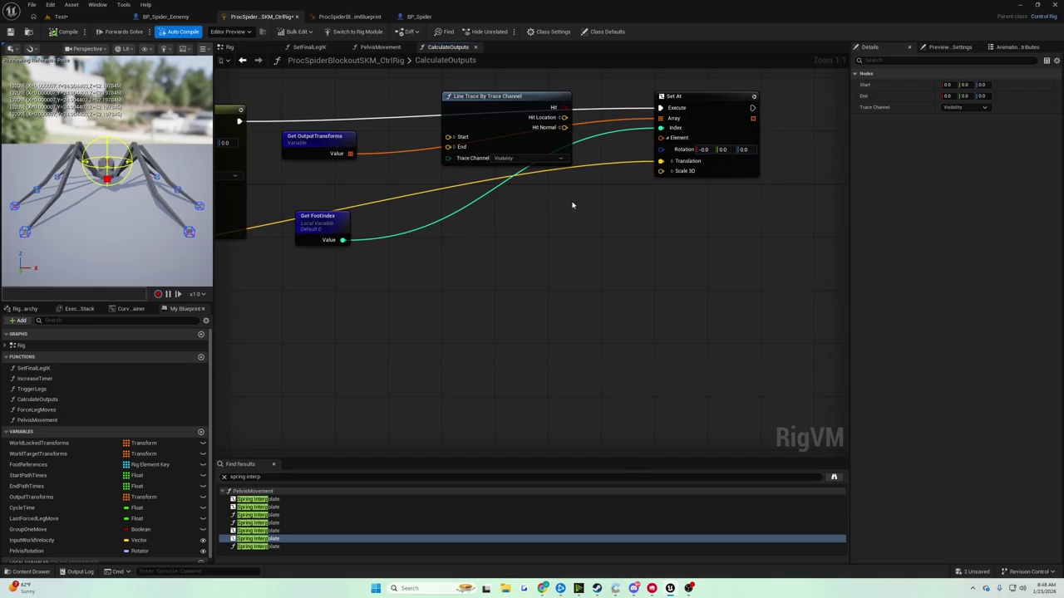
{"action": "mouse_move", "coordinate": [531, 209]}
{"action": "left_mouse_down"}
{"action": "mouse_move", "coordinate": [896, 164]}
{"action": "mouse_move", "coordinate": [730, 221]}
{"action": "left_mouse_up"}
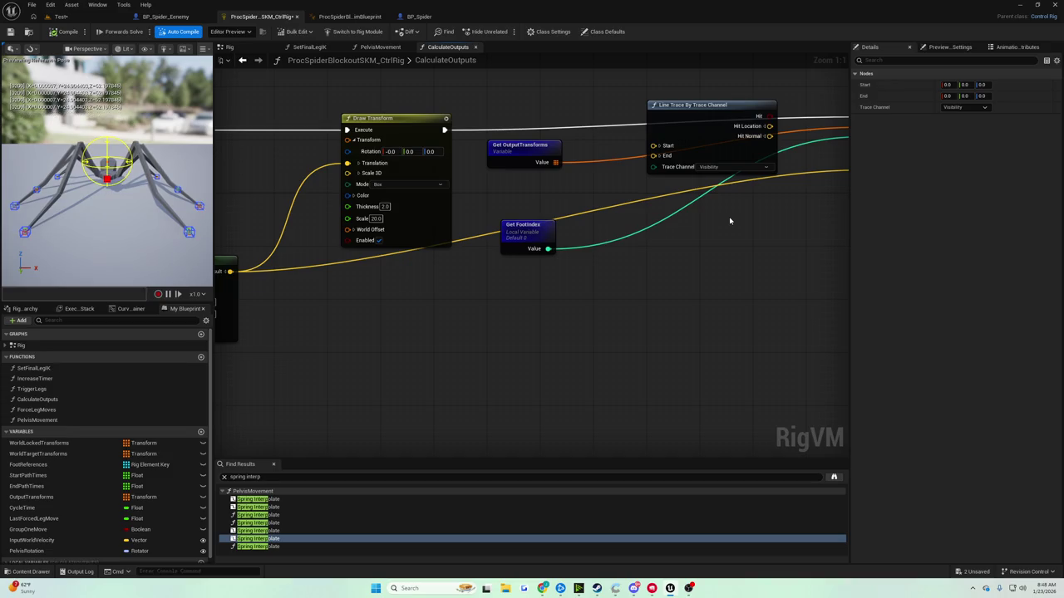
{"action": "mouse_move", "coordinate": [730, 220]}
{"action": "left_mouse_down"}
{"action": "mouse_move", "coordinate": [622, 247]}
{"action": "mouse_move", "coordinate": [838, 109]}
{"action": "mouse_move", "coordinate": [309, 306]}
{"action": "mouse_move", "coordinate": [180, 318]}
{"action": "mouse_move", "coordinate": [488, 294]}
{"action": "mouse_move", "coordinate": [370, 294]}
{"action": "mouse_move", "coordinate": [329, 306]}
{"action": "mouse_move", "coordinate": [255, 297]}
{"action": "left_mouse_up"}
{"action": "left_click_drag", "start_coordinate": [406, 294], "coordinate": [402, 294]}
Shift Line Trace and Set At further right and move Get OutputTransforms down
{"action": "mouse_move", "coordinate": [431, 185]}
{"action": "left_mouse_down"}
{"action": "mouse_move", "coordinate": [448, 169]}
{"action": "mouse_move", "coordinate": [421, 185]}
{"action": "left_mouse_up"}
{"action": "left_click_drag", "start_coordinate": [623, 180], "coordinate": [740, 180]}
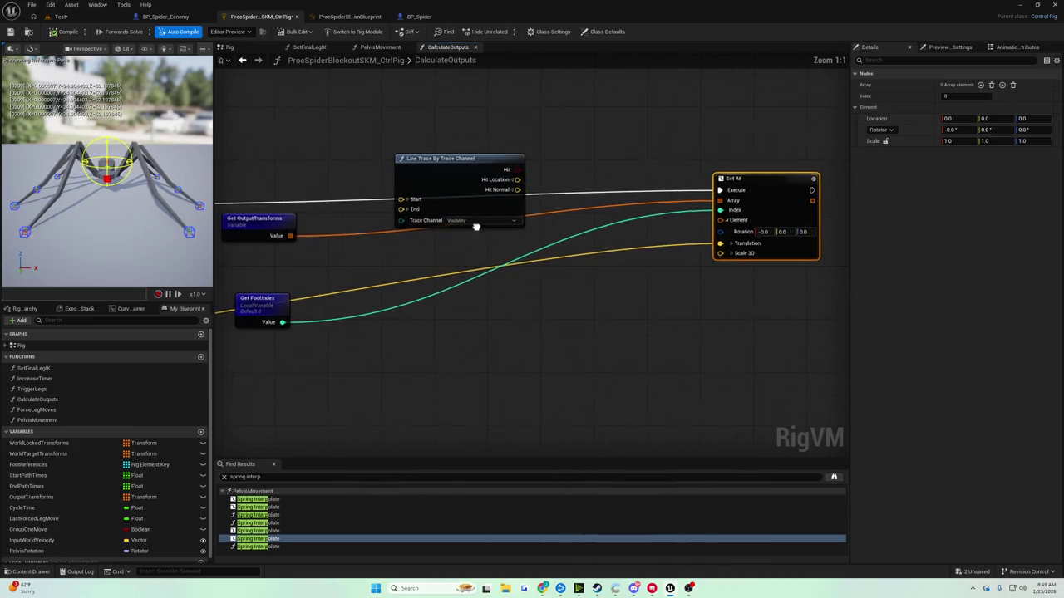
{"action": "left_click_drag", "start_coordinate": [441, 174], "coordinate": [675, 172]}
{"action": "left_click_drag", "start_coordinate": [449, 222], "coordinate": [460, 254]}
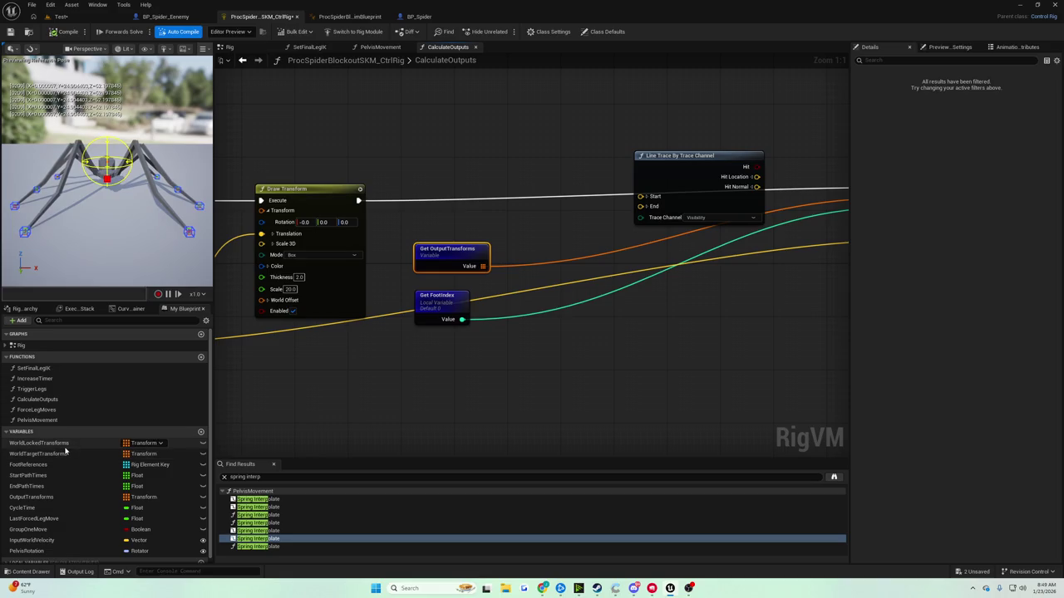
Add and then delete a stray Get WorldLockedTransforms node
{"action": "scroll", "coordinate": [63, 451], "scroll_direction": "down", "scroll_amount": 1}
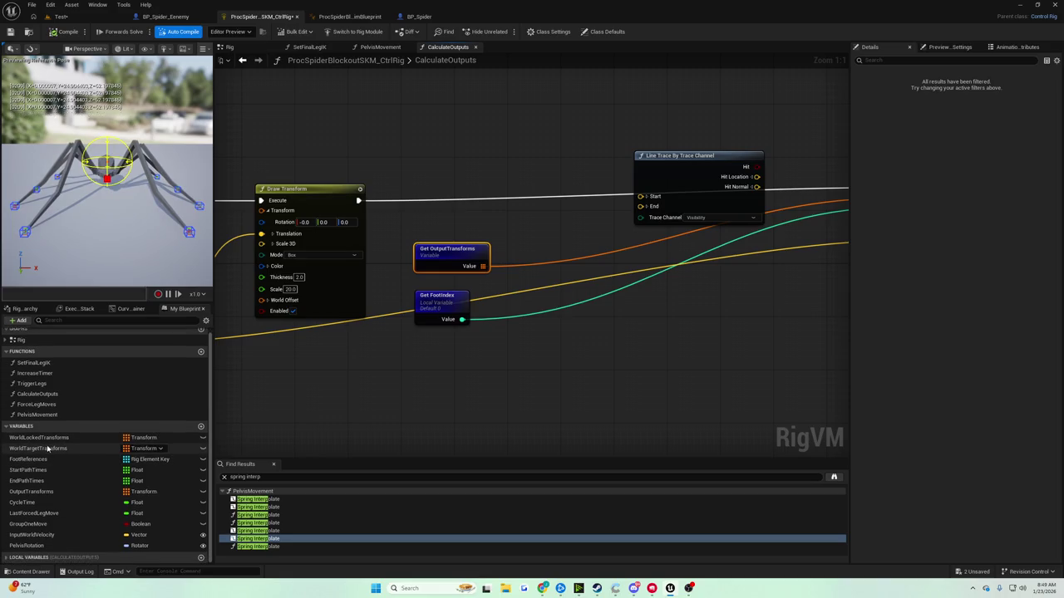
{"action": "mouse_move", "coordinate": [45, 444]}
{"action": "left_mouse_down"}
{"action": "mouse_move", "coordinate": [250, 324]}
{"action": "mouse_move", "coordinate": [424, 187]}
{"action": "left_mouse_up"}
{"action": "left_click", "coordinate": [499, 196]}
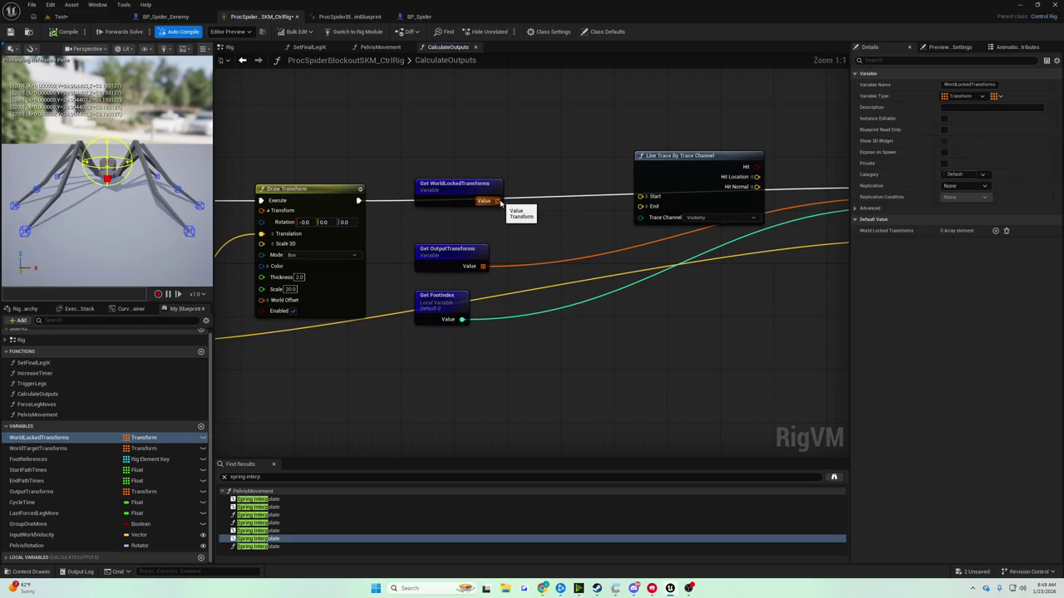
{"action": "left_click", "coordinate": [458, 188]}
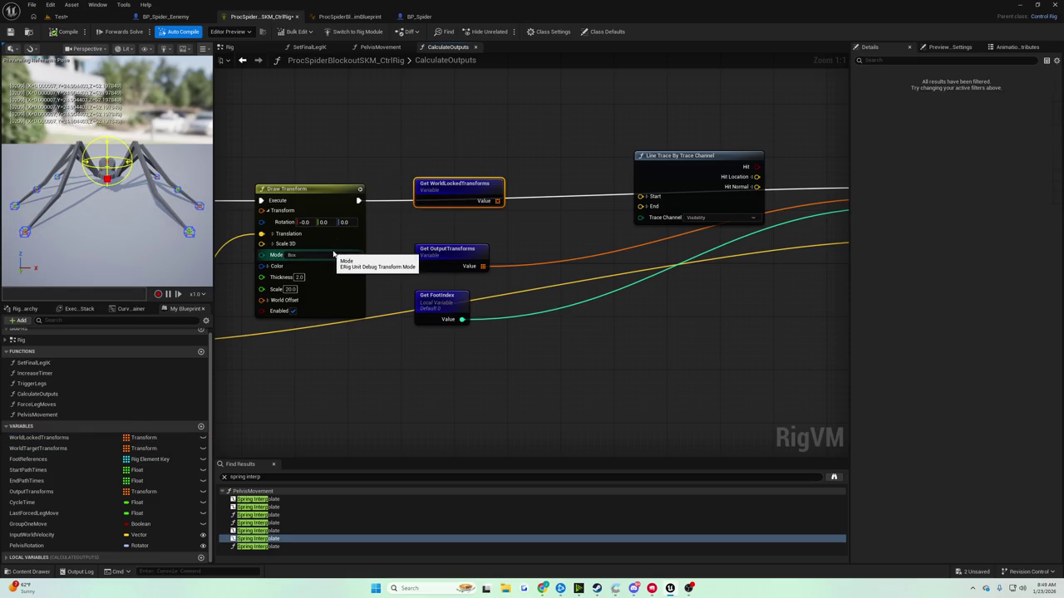
{"action": "key", "text": "Delete"}
Read WorldTargetTransforms at FootIndex and wire its Translation into the trace Start
{"action": "mouse_move", "coordinate": [36, 448]}
{"action": "left_mouse_down"}
{"action": "mouse_move", "coordinate": [208, 357]}
{"action": "mouse_move", "coordinate": [394, 193]}
{"action": "left_mouse_up"}
{"action": "left_click_drag", "start_coordinate": [472, 207], "coordinate": [509, 224]}
{"action": "type", "text": "at"}
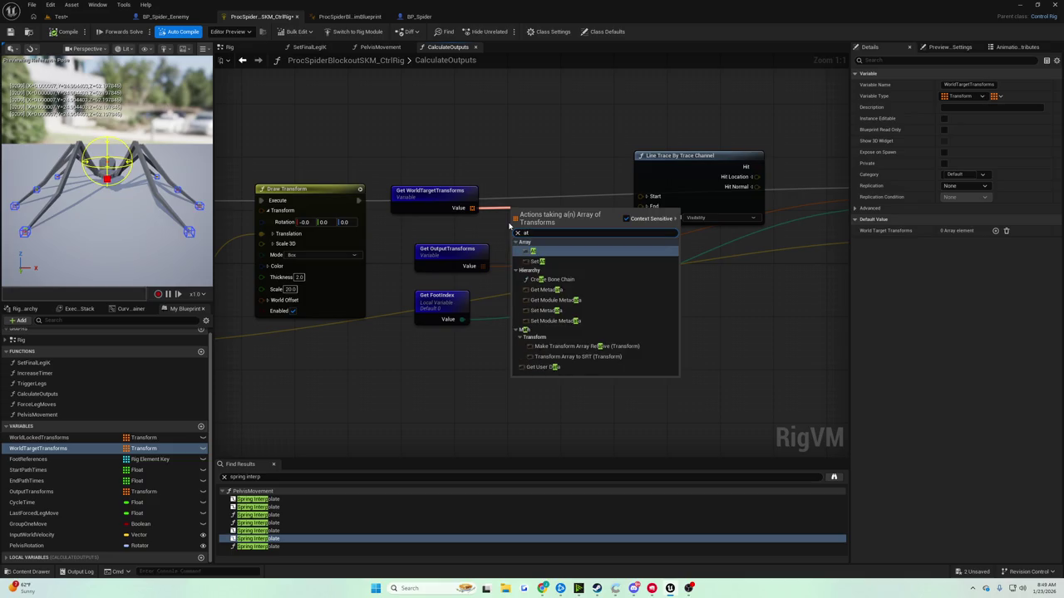
{"action": "key", "text": "Return"}
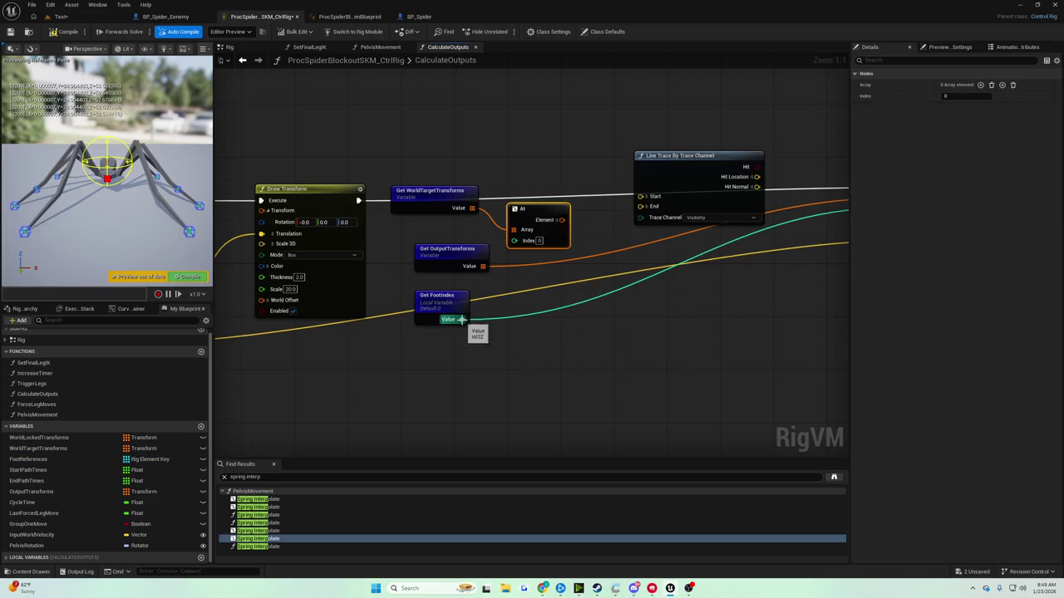
{"action": "mouse_move", "coordinate": [462, 319]}
{"action": "left_mouse_down"}
{"action": "mouse_move", "coordinate": [514, 240]}
{"action": "mouse_move", "coordinate": [417, 242]}
{"action": "left_mouse_up"}
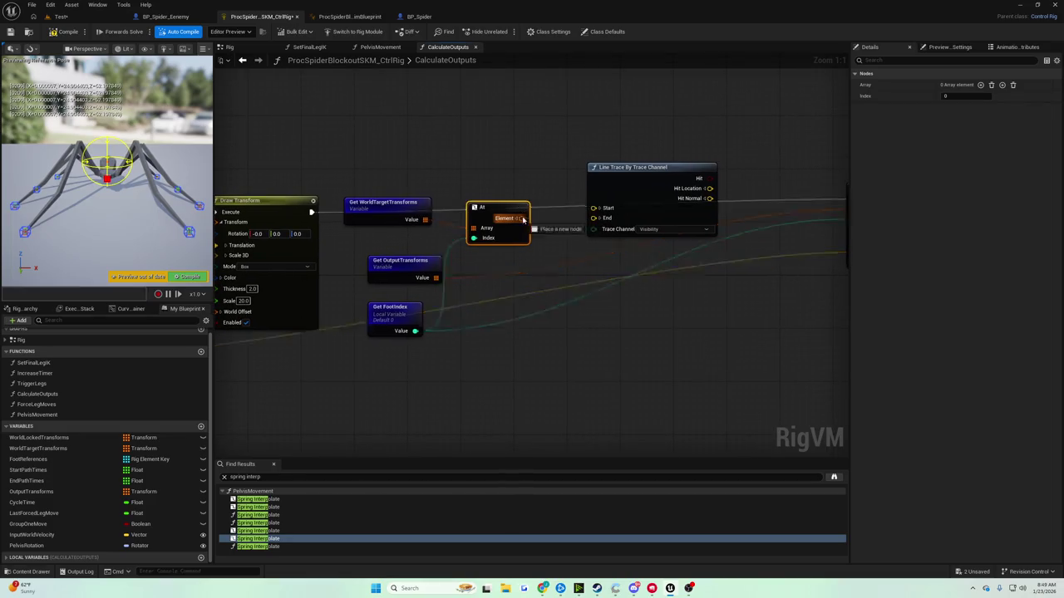
{"action": "left_click", "coordinate": [521, 218]}
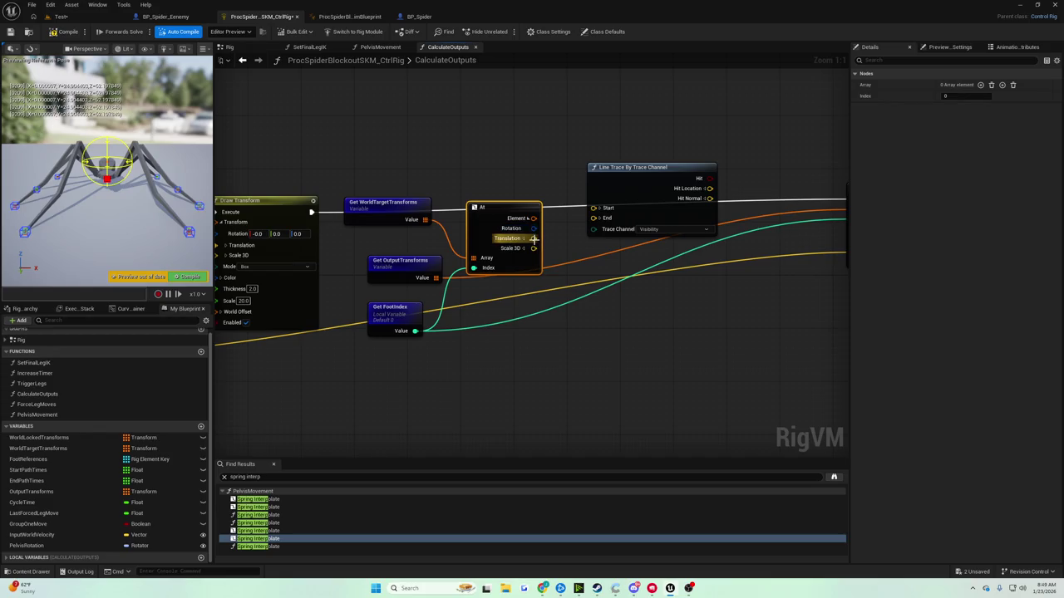
{"action": "mouse_move", "coordinate": [533, 237]}
{"action": "left_mouse_down"}
{"action": "mouse_move", "coordinate": [574, 246]}
{"action": "mouse_move", "coordinate": [593, 208]}
{"action": "left_mouse_up"}
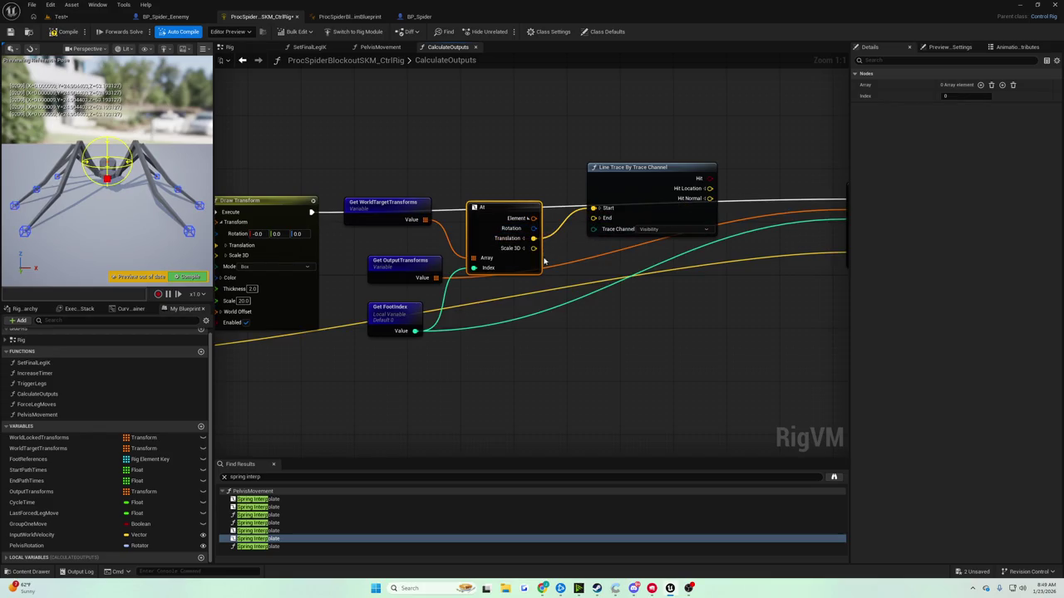
Wire the Add result into the trace End and Hit Location into Set At's Translation
{"action": "mouse_move", "coordinate": [333, 333]}
{"action": "left_mouse_down"}
{"action": "mouse_move", "coordinate": [540, 274]}
{"action": "mouse_move", "coordinate": [706, 267]}
{"action": "mouse_move", "coordinate": [492, 295]}
{"action": "mouse_move", "coordinate": [616, 271]}
{"action": "left_mouse_up"}
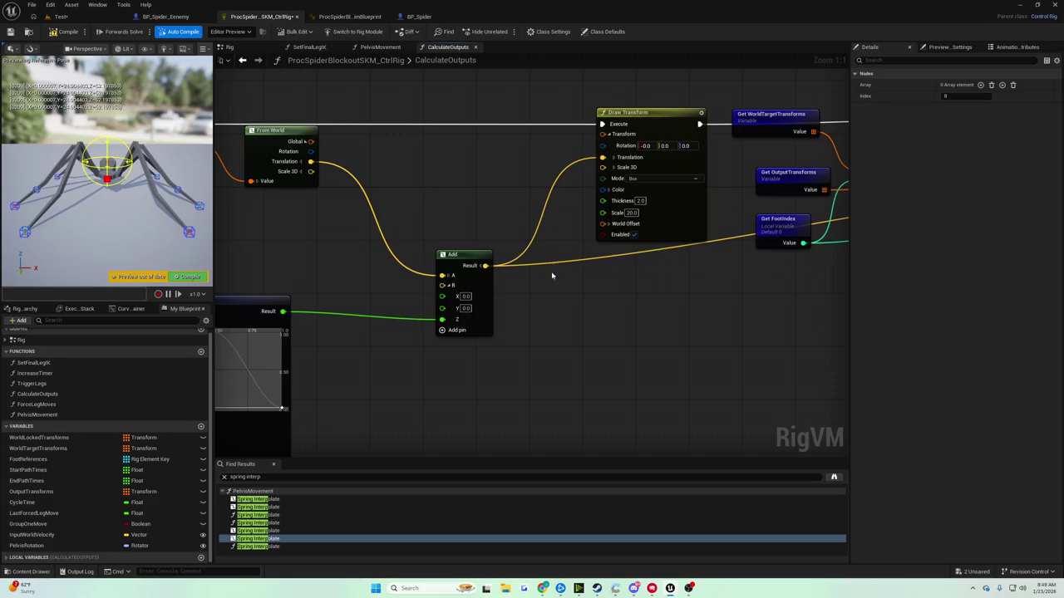
{"action": "mouse_move", "coordinate": [551, 275]}
{"action": "left_mouse_down"}
{"action": "mouse_move", "coordinate": [442, 274]}
{"action": "mouse_move", "coordinate": [802, 266]}
{"action": "mouse_move", "coordinate": [754, 253]}
{"action": "mouse_move", "coordinate": [683, 141]}
{"action": "left_mouse_up"}
{"action": "left_click_drag", "start_coordinate": [761, 174], "coordinate": [493, 266]}
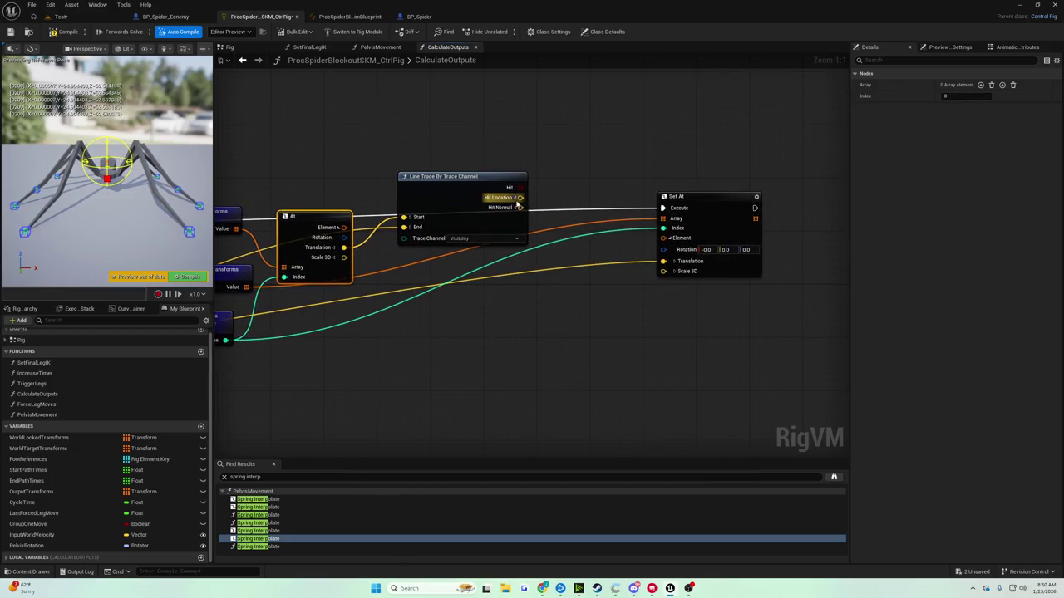
{"action": "mouse_move", "coordinate": [520, 197]}
{"action": "left_mouse_down"}
{"action": "mouse_move", "coordinate": [557, 238]}
{"action": "mouse_move", "coordinate": [681, 264]}
{"action": "left_mouse_up"}
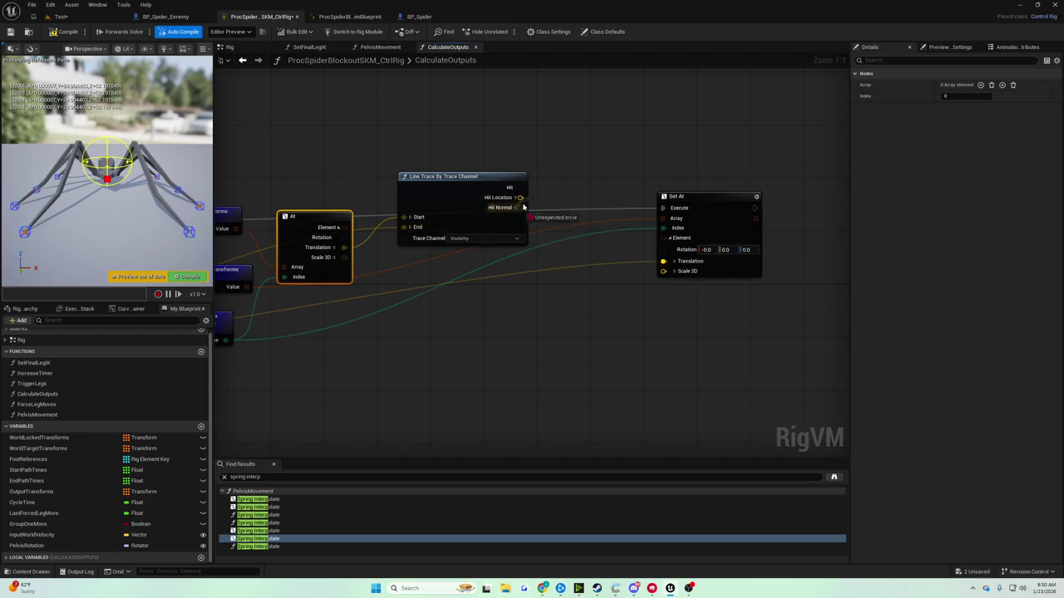
{"action": "mouse_move", "coordinate": [520, 197]}
{"action": "left_mouse_down"}
{"action": "mouse_move", "coordinate": [678, 251]}
{"action": "mouse_move", "coordinate": [641, 285]}
{"action": "mouse_move", "coordinate": [588, 292]}
{"action": "mouse_move", "coordinate": [620, 289]}
{"action": "left_mouse_up"}
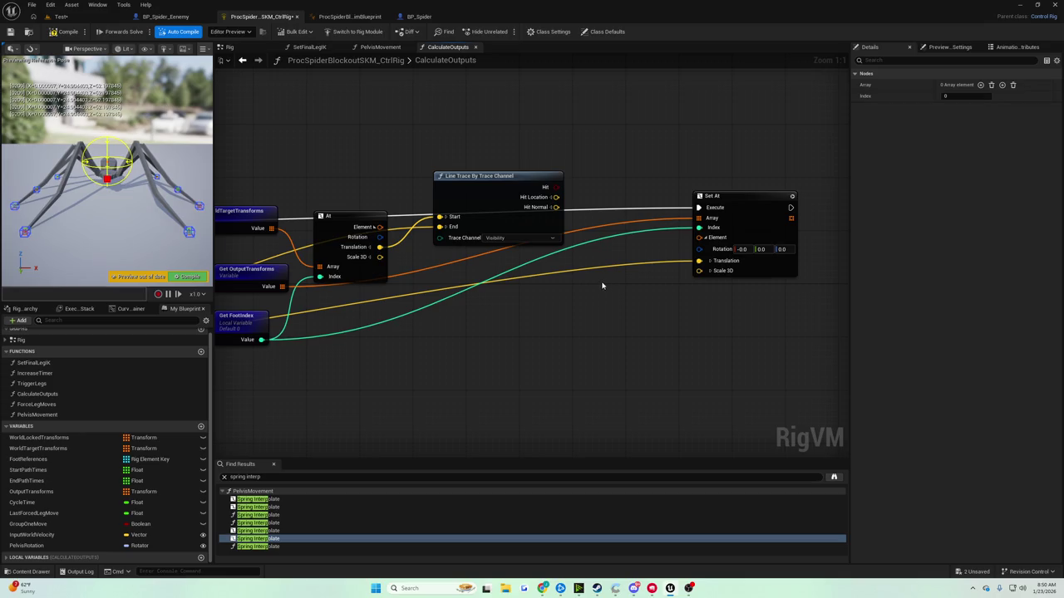
{"action": "left_click_drag", "start_coordinate": [603, 283], "coordinate": [669, 268]}
{"action": "key", "text": "ctrl+z"}
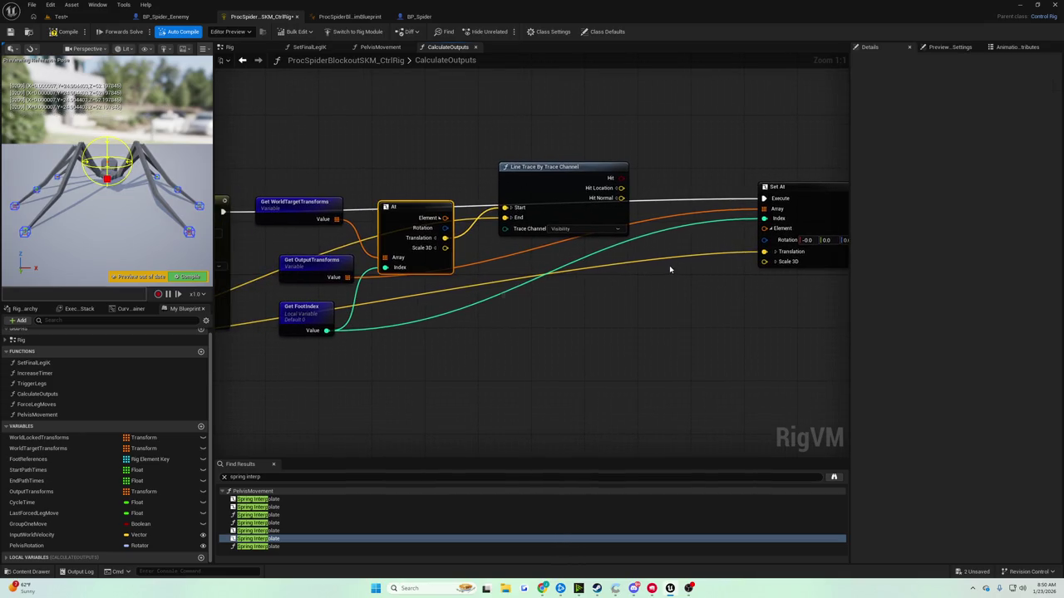
{"action": "key", "text": "ctrl+z"}
{"action": "left_click_drag", "start_coordinate": [669, 265], "coordinate": [833, 234]}
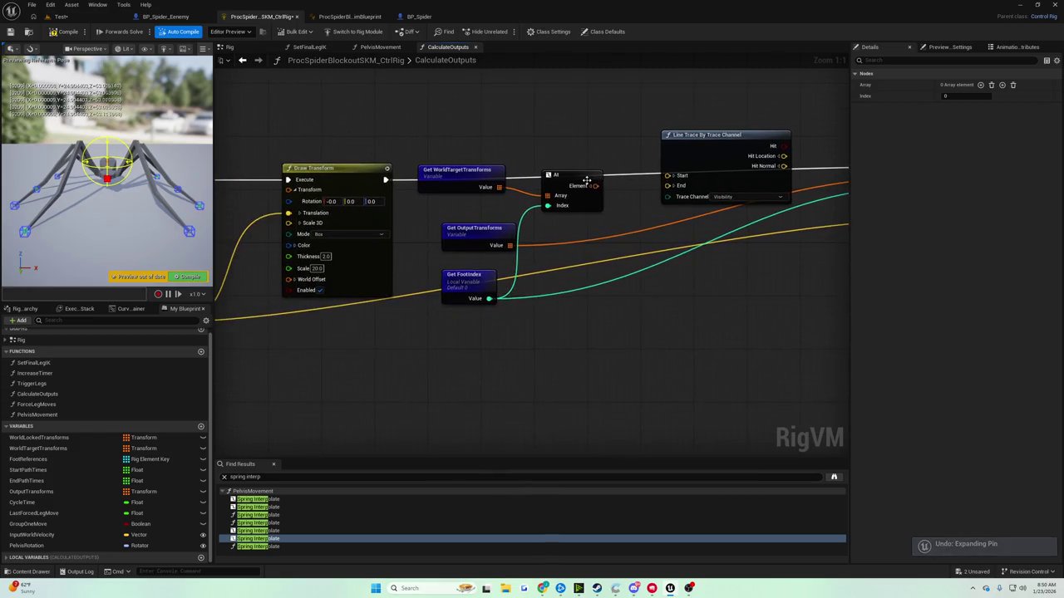
{"action": "key", "text": "ctrl+z"}
{"action": "key", "text": "ctrl+z"}
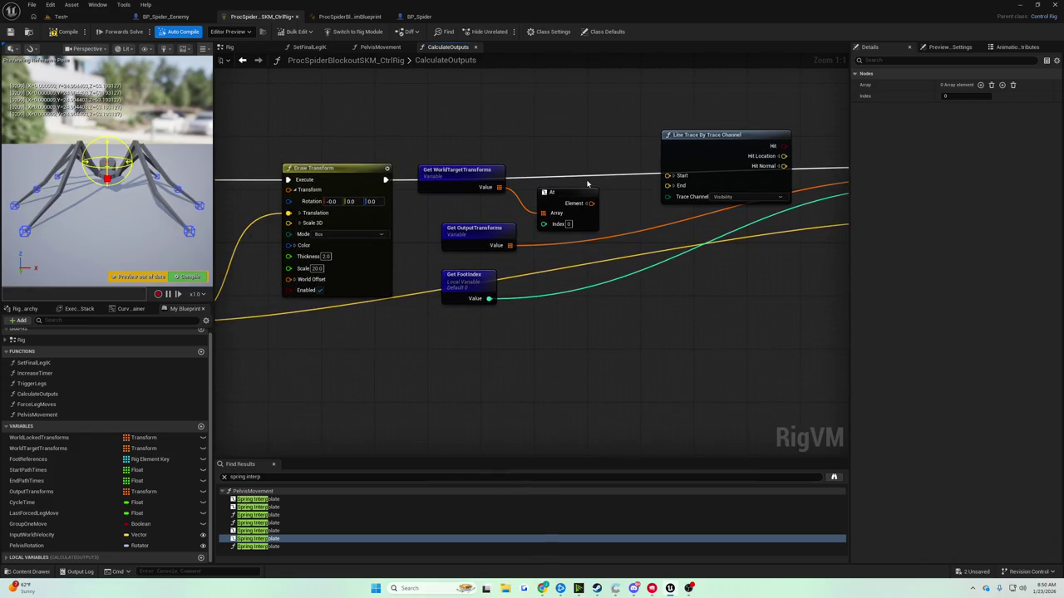
{"action": "key", "text": "ctrl+z"}
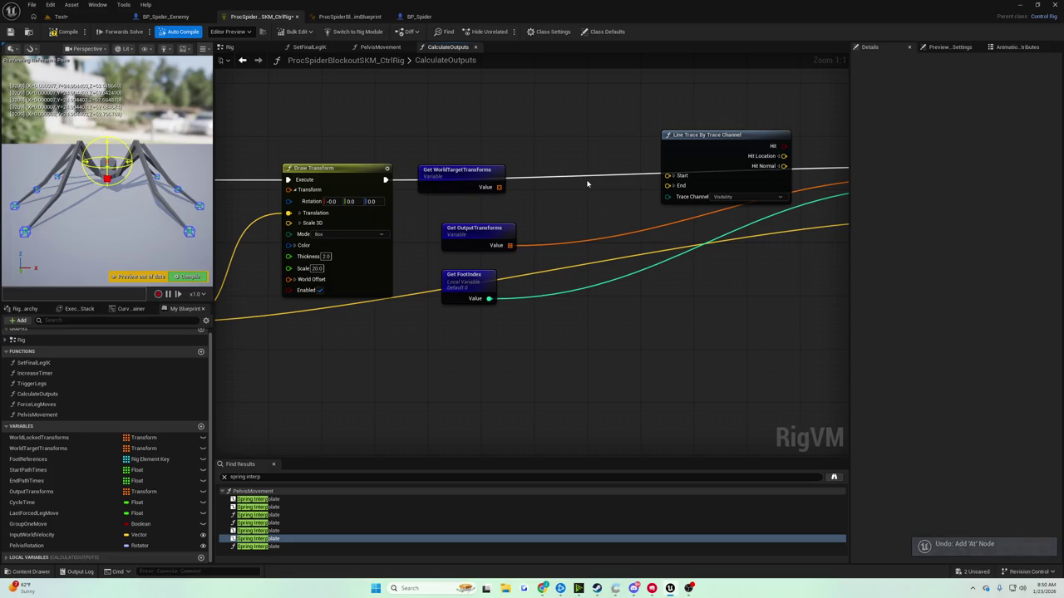
{"action": "key", "text": "ctrl+z"}
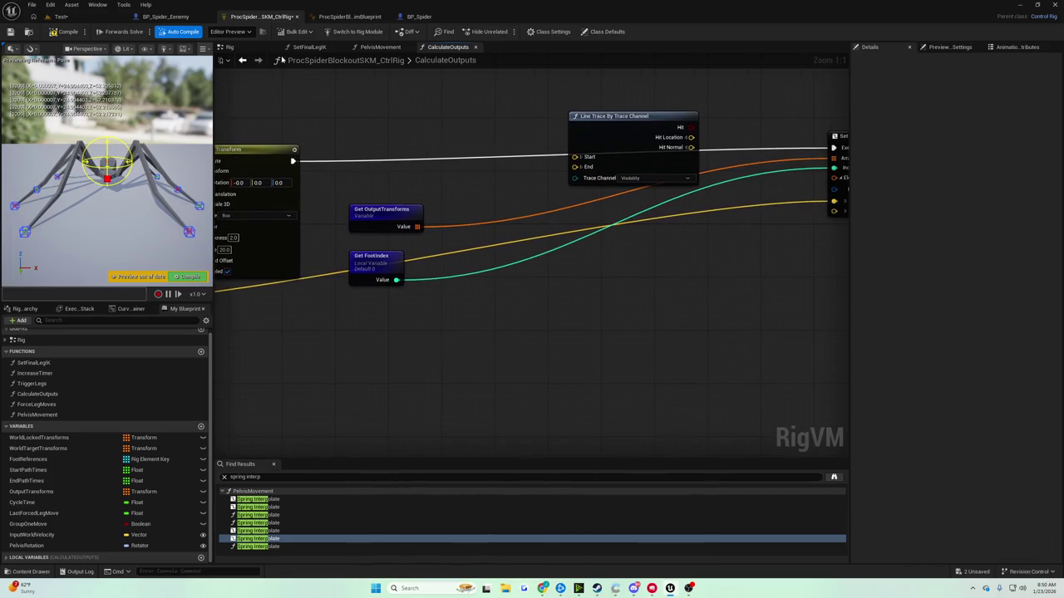
{"action": "key", "text": "ctrl+z"}
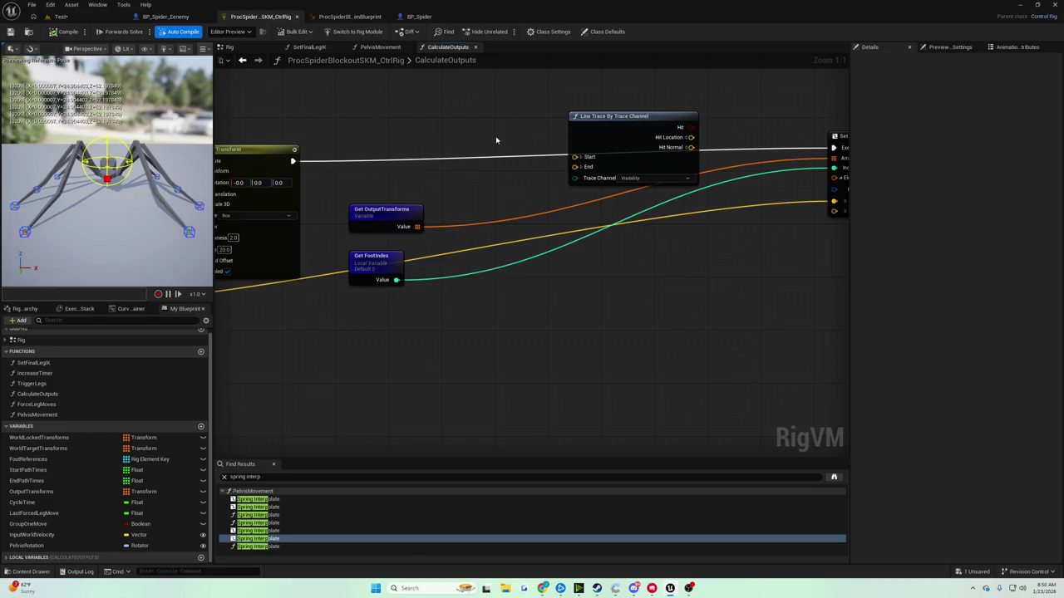
{"action": "left_click", "coordinate": [573, 135]}
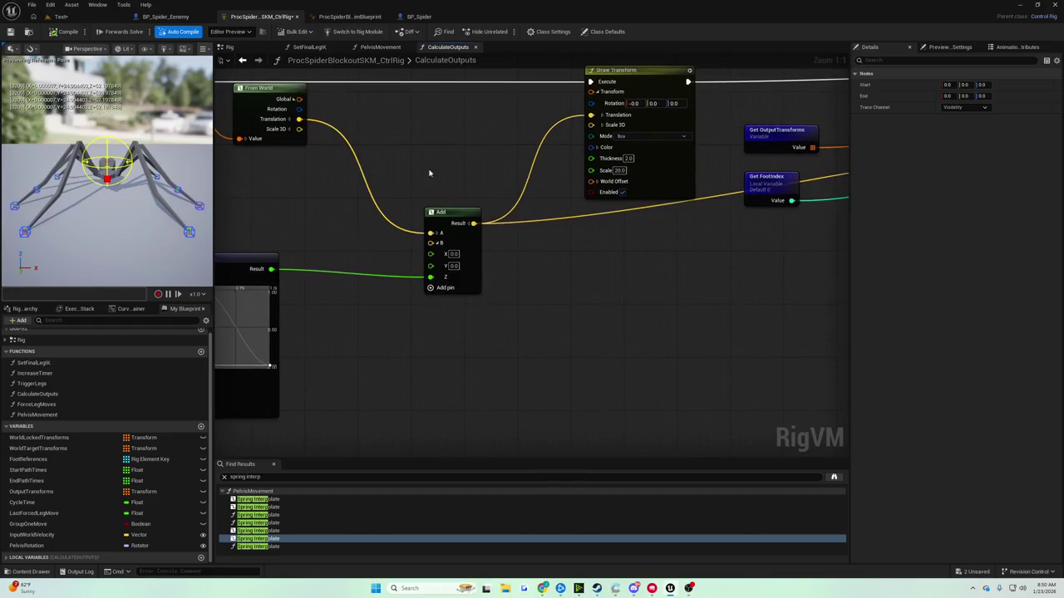
{"action": "mouse_move", "coordinate": [428, 170]}
{"action": "left_mouse_down"}
{"action": "mouse_move", "coordinate": [508, 241]}
{"action": "mouse_move", "coordinate": [394, 247]}
{"action": "left_mouse_up"}
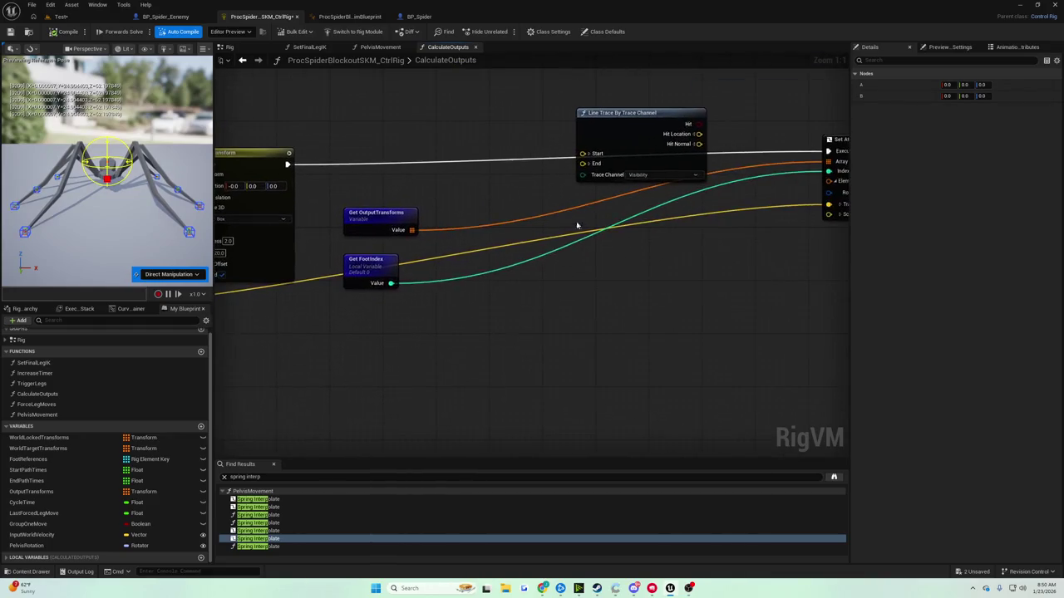
{"action": "left_click_drag", "start_coordinate": [576, 222], "coordinate": [292, 191]}
{"action": "mouse_move", "coordinate": [231, 163]}
{"action": "left_mouse_down"}
{"action": "mouse_move", "coordinate": [404, 238]}
{"action": "mouse_move", "coordinate": [338, 240]}
{"action": "mouse_move", "coordinate": [395, 247]}
{"action": "left_mouse_up"}
{"action": "mouse_move", "coordinate": [299, 175]}
{"action": "left_mouse_down"}
{"action": "mouse_move", "coordinate": [563, 185]}
{"action": "mouse_move", "coordinate": [636, 133]}
{"action": "left_mouse_up"}
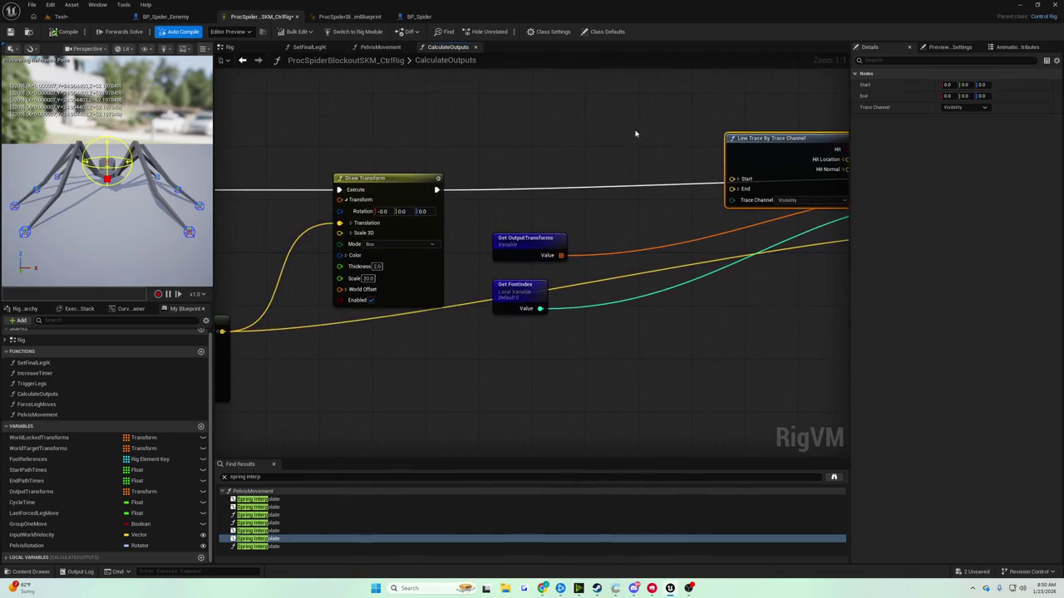
{"action": "mouse_move", "coordinate": [484, 171]}
{"action": "left_mouse_down"}
{"action": "mouse_move", "coordinate": [577, 163]}
{"action": "mouse_move", "coordinate": [511, 177]}
{"action": "mouse_move", "coordinate": [667, 109]}
{"action": "left_mouse_up"}
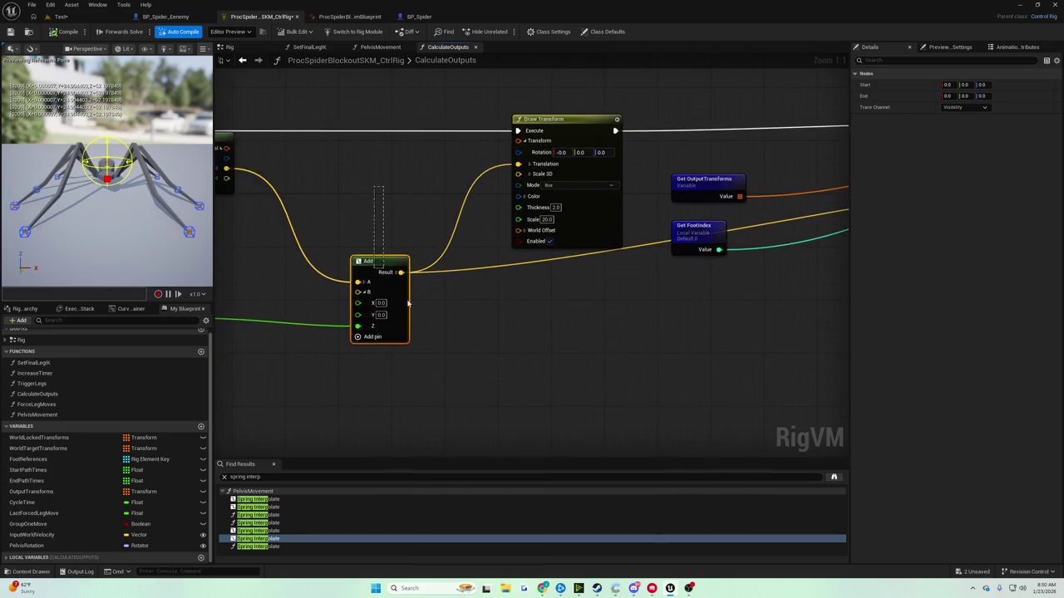
{"action": "left_click", "coordinate": [387, 263]}
{"action": "mouse_move", "coordinate": [449, 288]}
{"action": "left_mouse_down"}
{"action": "mouse_move", "coordinate": [346, 356]}
{"action": "mouse_move", "coordinate": [348, 380]}
{"action": "left_mouse_up"}
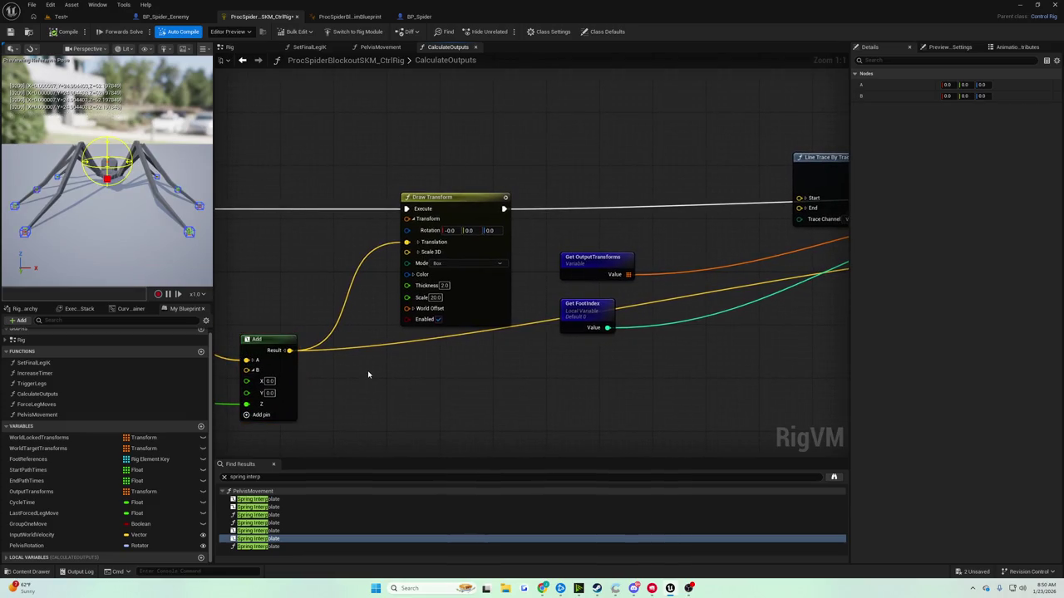
{"action": "mouse_move", "coordinate": [295, 352]}
{"action": "left_mouse_down"}
{"action": "mouse_move", "coordinate": [349, 354]}
{"action": "mouse_move", "coordinate": [354, 381]}
{"action": "mouse_move", "coordinate": [290, 352]}
{"action": "mouse_move", "coordinate": [399, 347]}
{"action": "mouse_move", "coordinate": [780, 226]}
{"action": "mouse_move", "coordinate": [503, 204]}
{"action": "mouse_move", "coordinate": [523, 213]}
{"action": "left_mouse_up"}
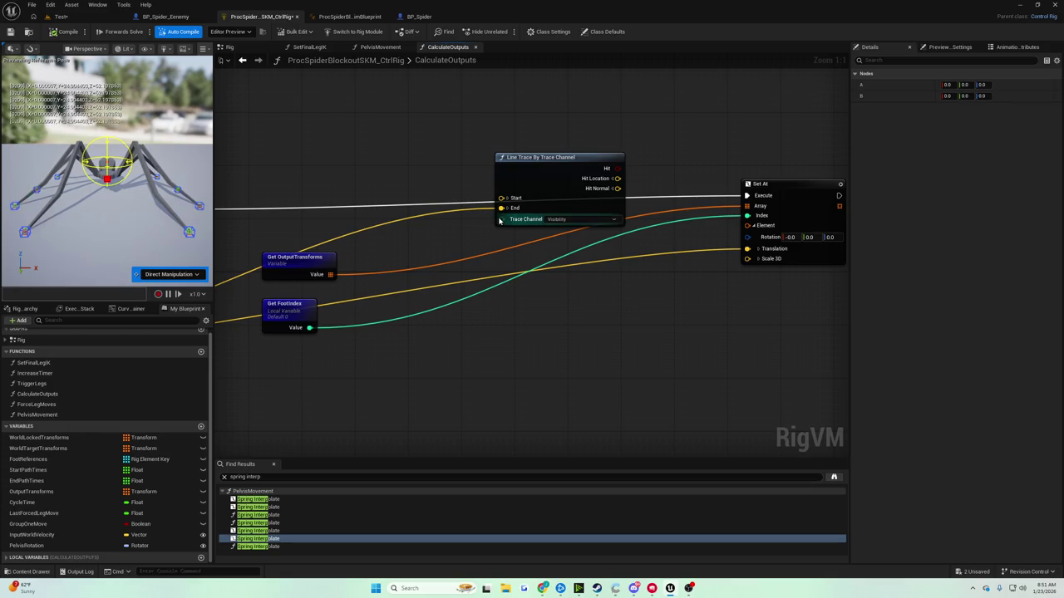
{"action": "mouse_move", "coordinate": [492, 220]}
{"action": "left_mouse_down"}
{"action": "mouse_move", "coordinate": [460, 235]}
{"action": "mouse_move", "coordinate": [275, 238]}
{"action": "mouse_move", "coordinate": [527, 230]}
{"action": "left_mouse_up"}
{"action": "left_click_drag", "start_coordinate": [405, 202], "coordinate": [497, 303]}
{"action": "mouse_move", "coordinate": [580, 302]}
{"action": "left_mouse_down"}
{"action": "mouse_move", "coordinate": [518, 269]}
{"action": "mouse_move", "coordinate": [456, 285]}
{"action": "left_mouse_up"}
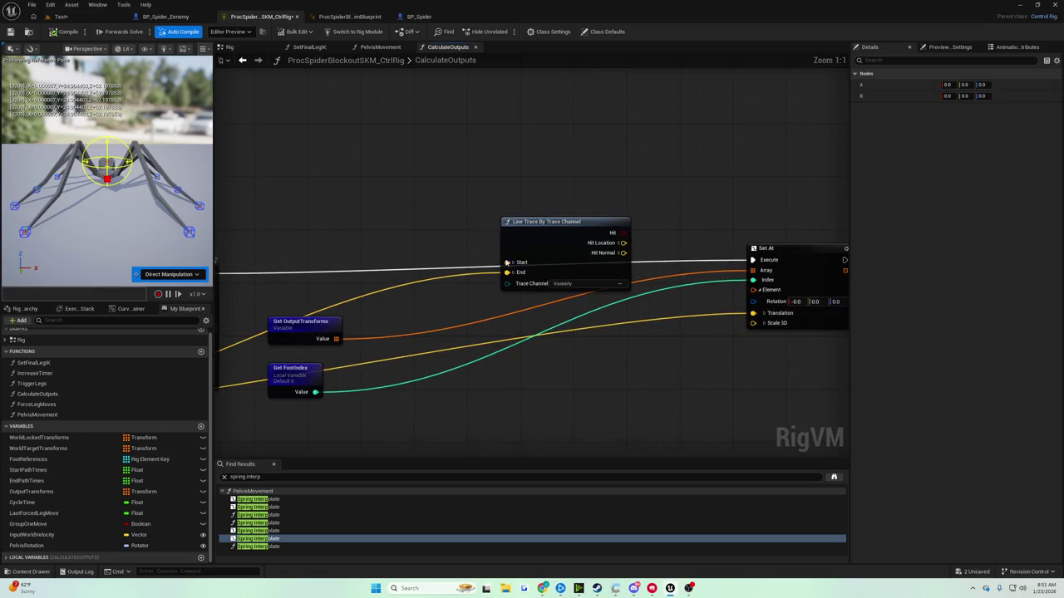
{"action": "left_click_drag", "start_coordinate": [420, 222], "coordinate": [536, 252]}
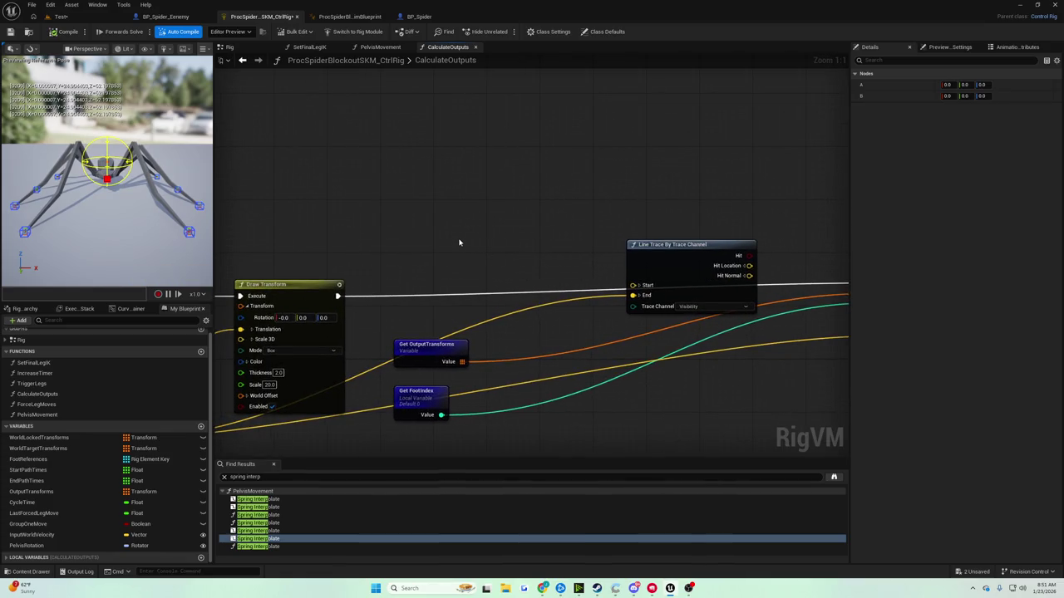
{"action": "mouse_move", "coordinate": [455, 244]}
{"action": "left_mouse_down"}
{"action": "mouse_move", "coordinate": [371, 240]}
{"action": "mouse_move", "coordinate": [674, 227]}
{"action": "mouse_move", "coordinate": [750, 197]}
{"action": "mouse_move", "coordinate": [532, 197]}
{"action": "mouse_move", "coordinate": [751, 142]}
{"action": "mouse_move", "coordinate": [548, 249]}
{"action": "left_mouse_up"}
{"action": "mouse_move", "coordinate": [617, 253]}
{"action": "left_mouse_down"}
{"action": "mouse_move", "coordinate": [537, 236]}
{"action": "mouse_move", "coordinate": [741, 199]}
{"action": "mouse_move", "coordinate": [737, 171]}
{"action": "mouse_move", "coordinate": [266, 152]}
{"action": "mouse_move", "coordinate": [501, 166]}
{"action": "mouse_move", "coordinate": [372, 206]}
{"action": "mouse_move", "coordinate": [150, 199]}
{"action": "left_mouse_up"}
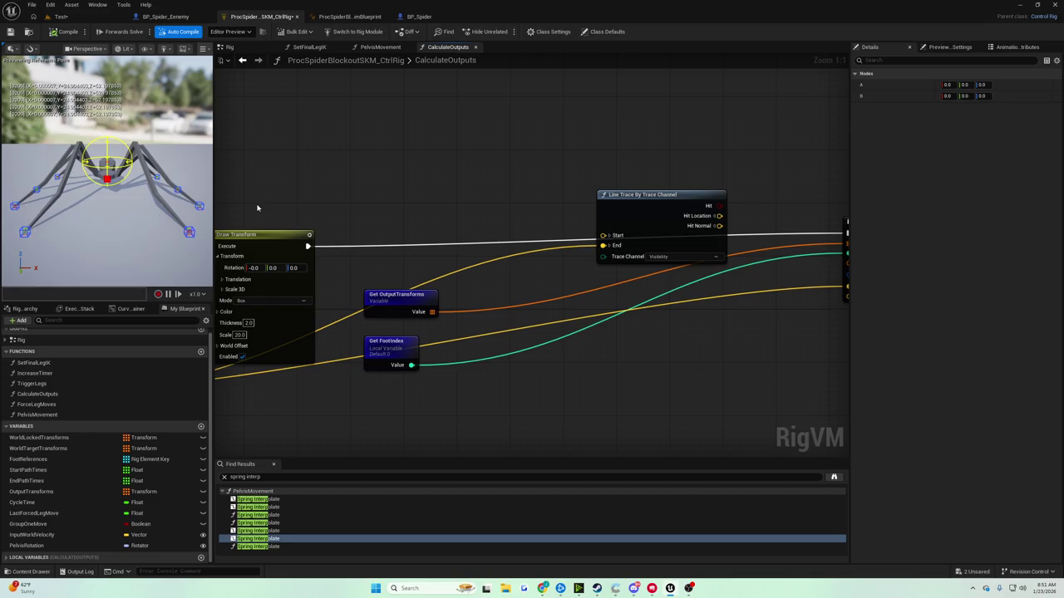
Add a Get Transform - Bone node to the CalculateOutputs graph
{"action": "right_click", "coordinate": [384, 186]}
{"action": "right_click", "coordinate": [407, 202]}
{"action": "type", "text": "get"}
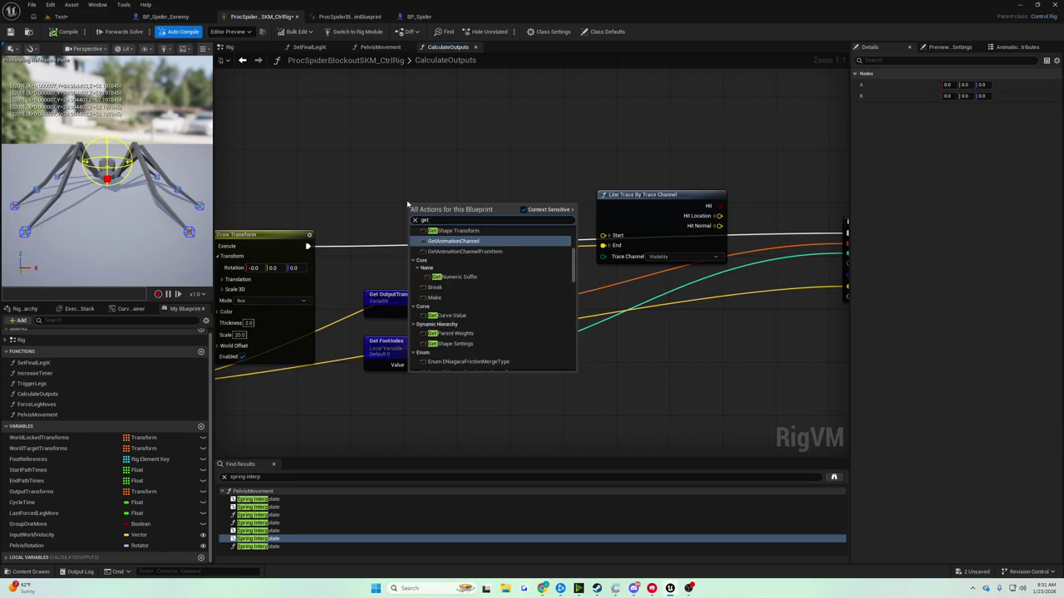
{"action": "type", "text": " tranfs"}
{"action": "key", "text": "BackSpace"}
{"action": "key", "text": "BackSpace"}
{"action": "key", "text": "BackSpace"}
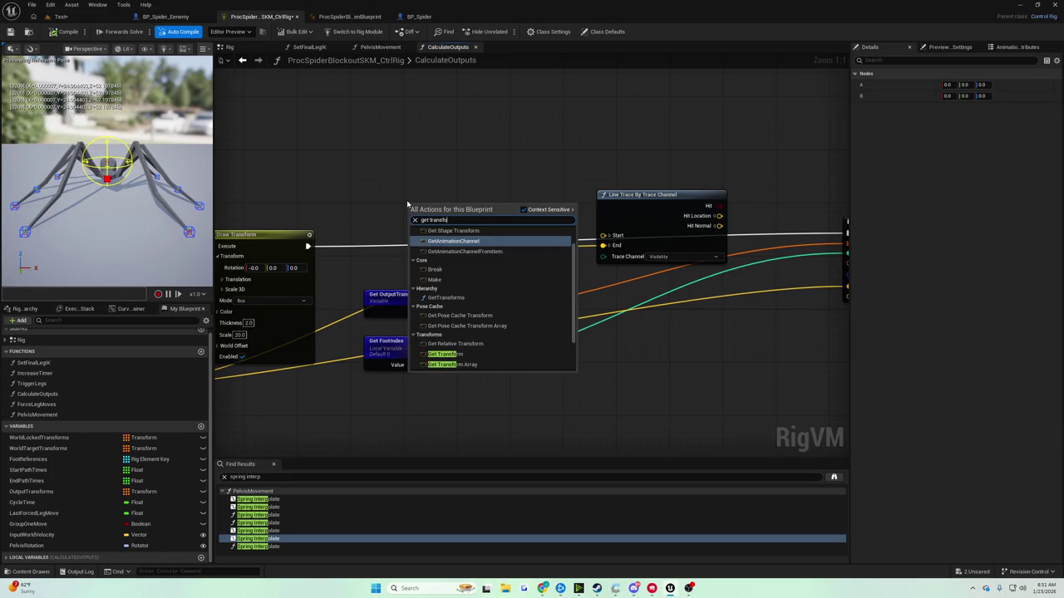
{"action": "type", "text": "rm"}
{"action": "key", "text": "Down"}
{"action": "key", "text": "Down"}
{"action": "key", "text": "Return"}
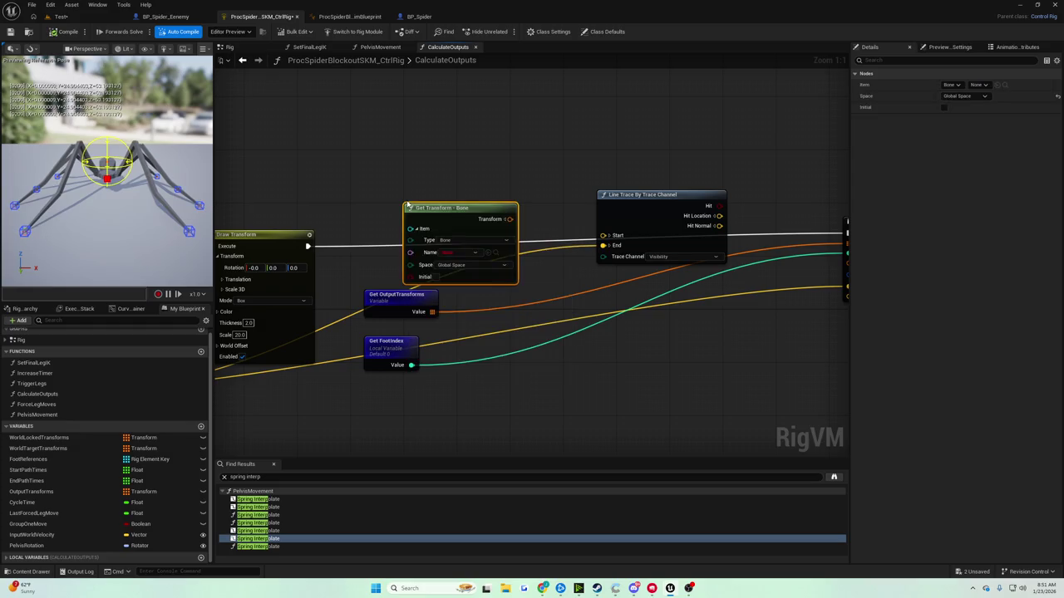
{"action": "left_click_drag", "start_coordinate": [432, 217], "coordinate": [425, 197]}
Keep the item type as Bone and set the bone name to Pelvis
{"action": "left_click", "coordinate": [450, 221]}
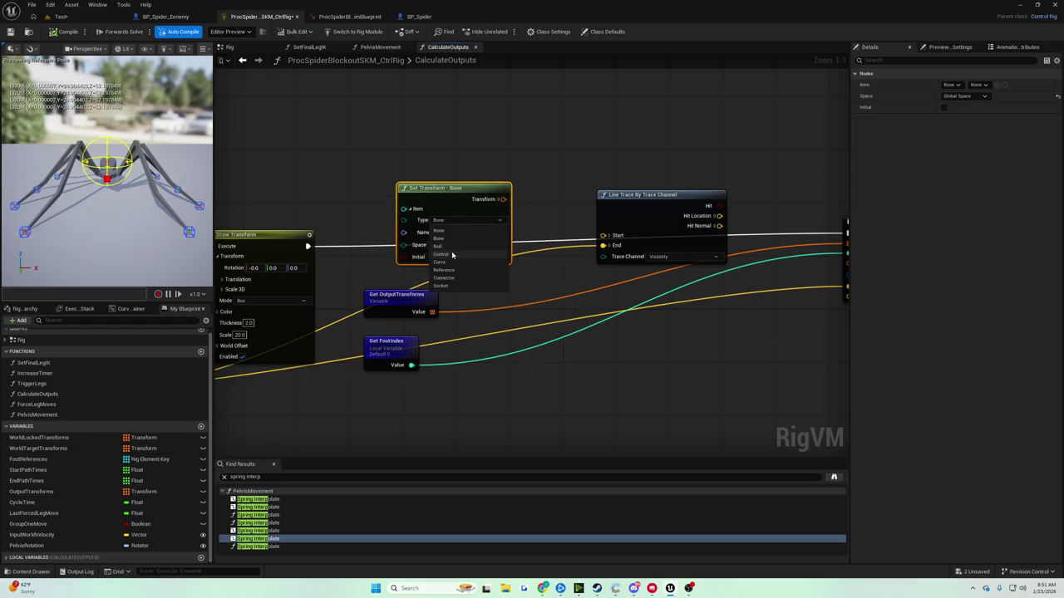
{"action": "key", "text": "Escape"}
{"action": "left_click", "coordinate": [439, 234]}
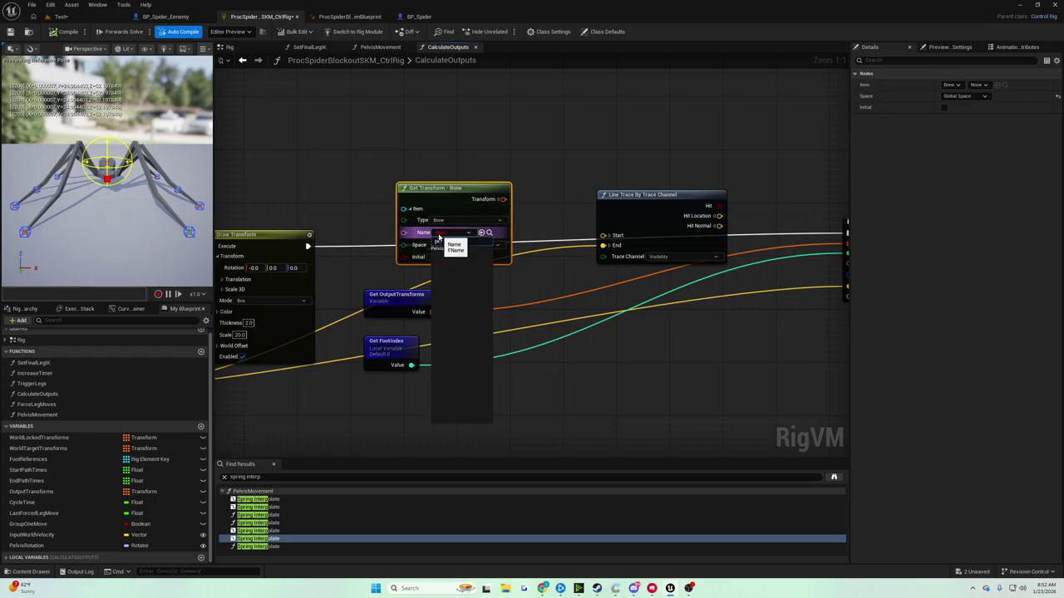
{"action": "left_click", "coordinate": [447, 233]}
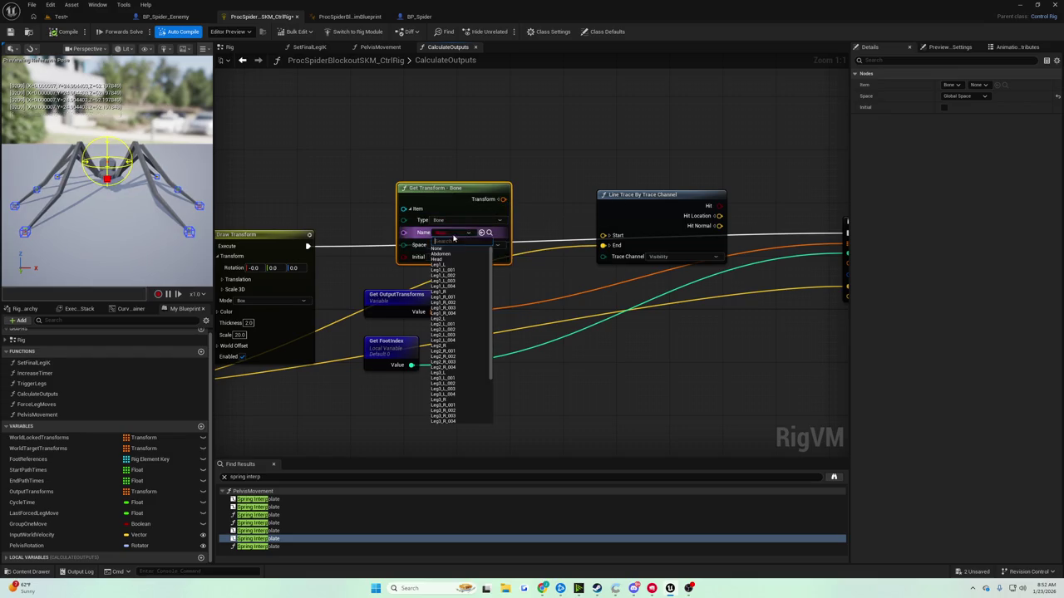
{"action": "type", "text": "pelvis"}
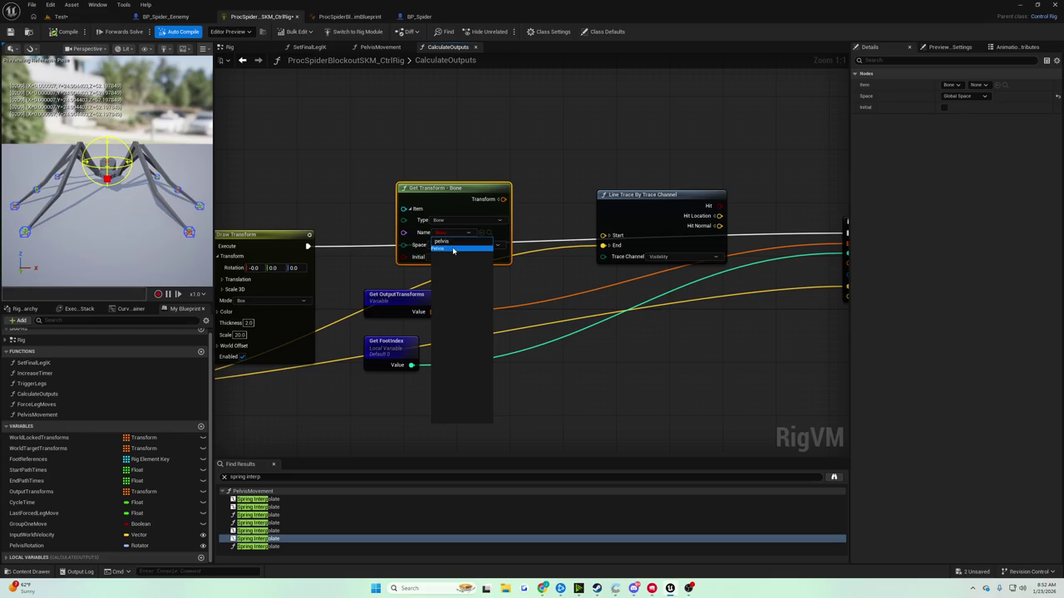
{"action": "left_click", "coordinate": [453, 250]}
Wire Pelvis Translation to the trace Start and Hit Location to Set At, then save
{"action": "left_click", "coordinate": [484, 199]}
{"action": "left_click_drag", "start_coordinate": [449, 188], "coordinate": [435, 176]}
{"action": "left_click_drag", "start_coordinate": [490, 205], "coordinate": [606, 236]}
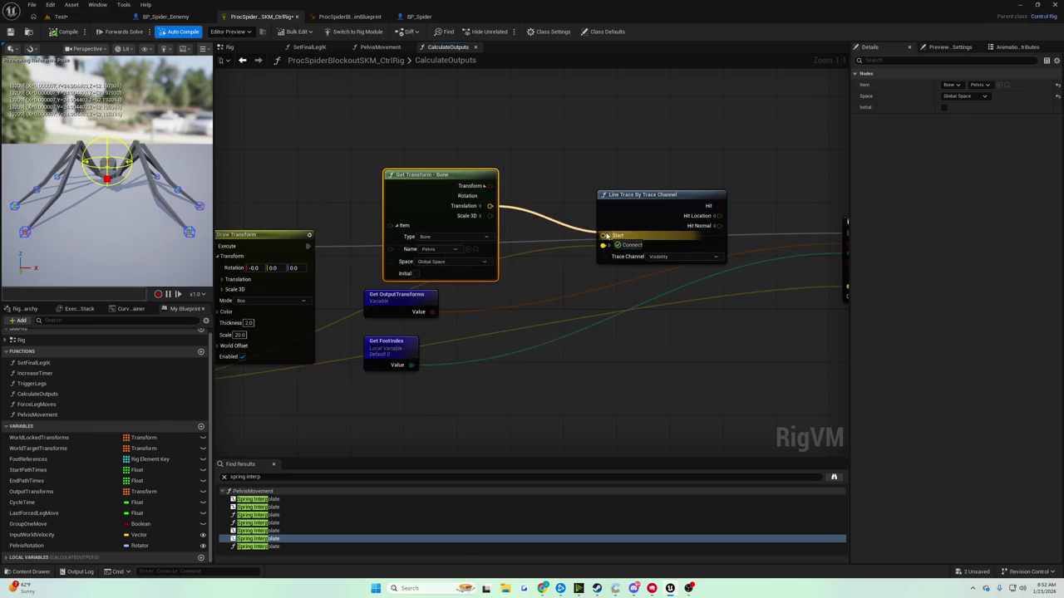
{"action": "left_click_drag", "start_coordinate": [520, 201], "coordinate": [665, 274]}
{"action": "left_click_drag", "start_coordinate": [382, 133], "coordinate": [505, 133]}
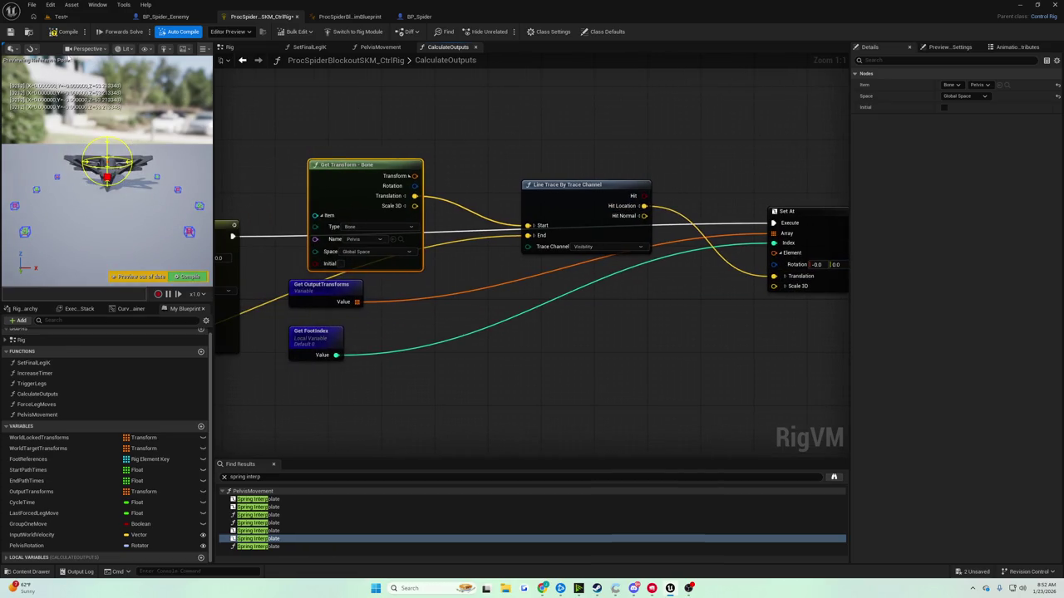
{"action": "left_click", "coordinate": [12, 32]}
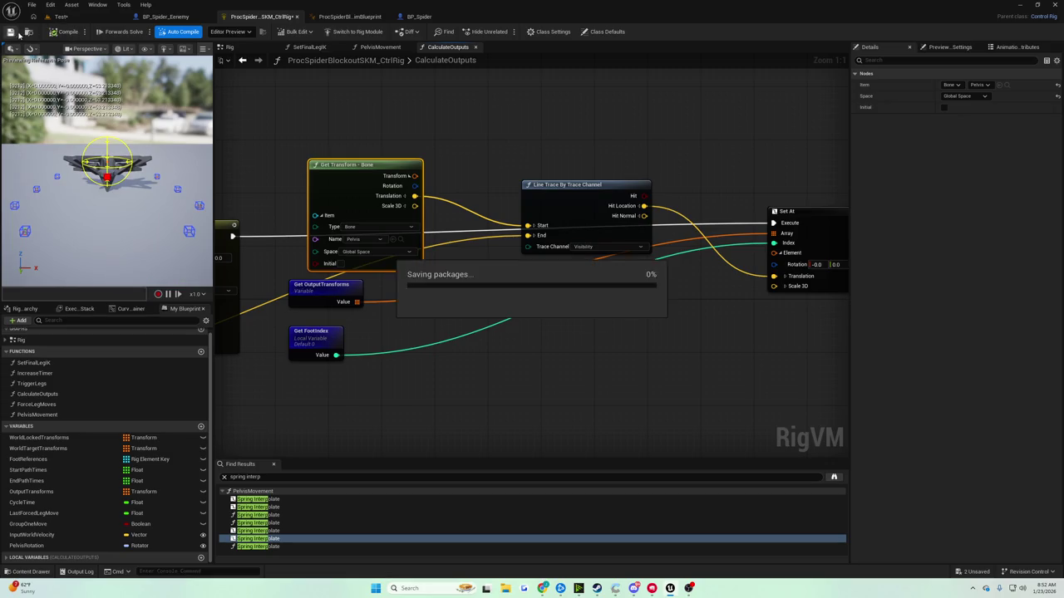
{"action": "mouse_move", "coordinate": [592, 164]}
{"action": "left_mouse_down"}
{"action": "mouse_move", "coordinate": [669, 216]}
{"action": "mouse_move", "coordinate": [662, 229]}
{"action": "left_mouse_up"}
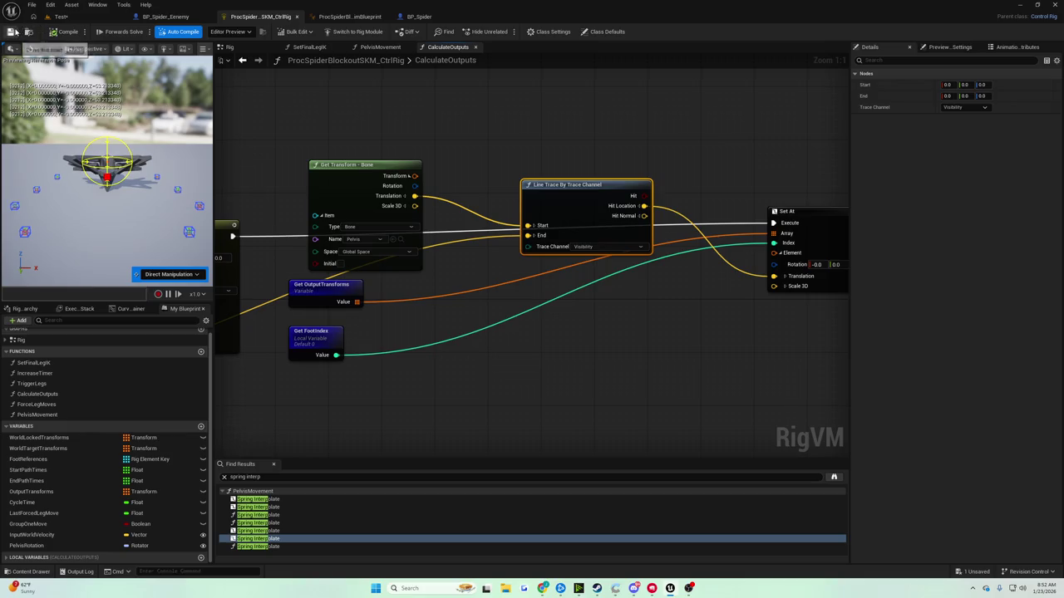
Play the Test level to watch the spider's red trace lines, then stop
{"action": "left_click", "coordinate": [58, 17]}
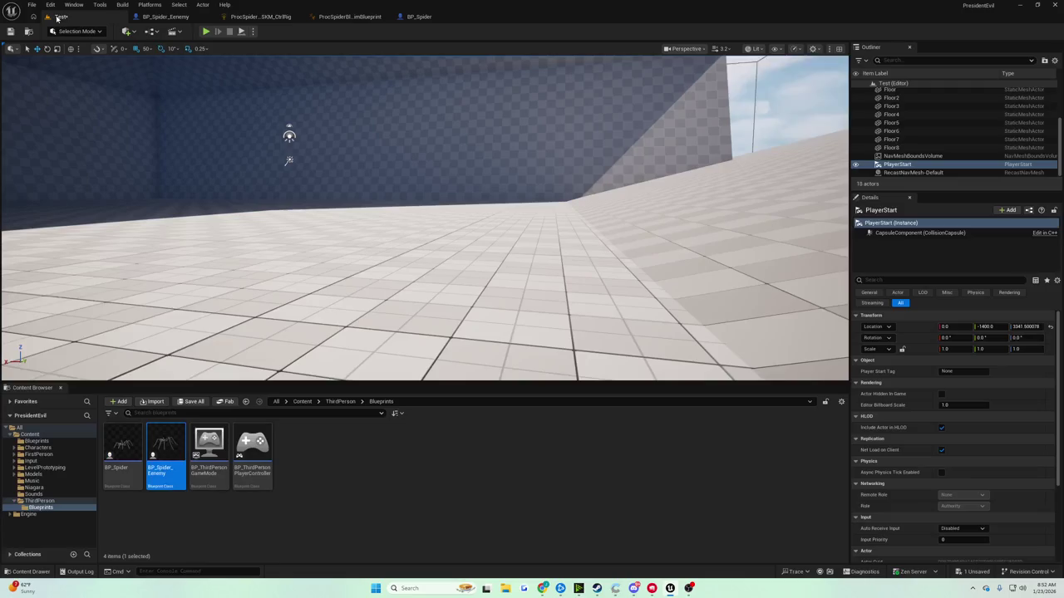
{"action": "left_click", "coordinate": [206, 32]}
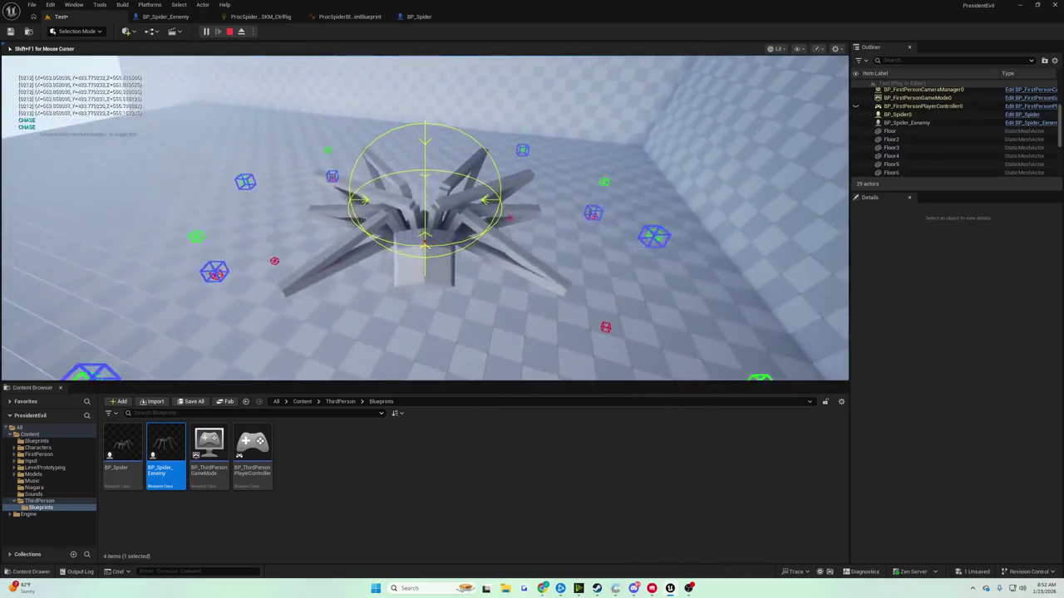
{"action": "key", "text": "Escape"}
Return to the spider Control Rig graph after briefly opening BP_Spider_Eenemy
{"action": "left_click", "coordinate": [261, 17]}
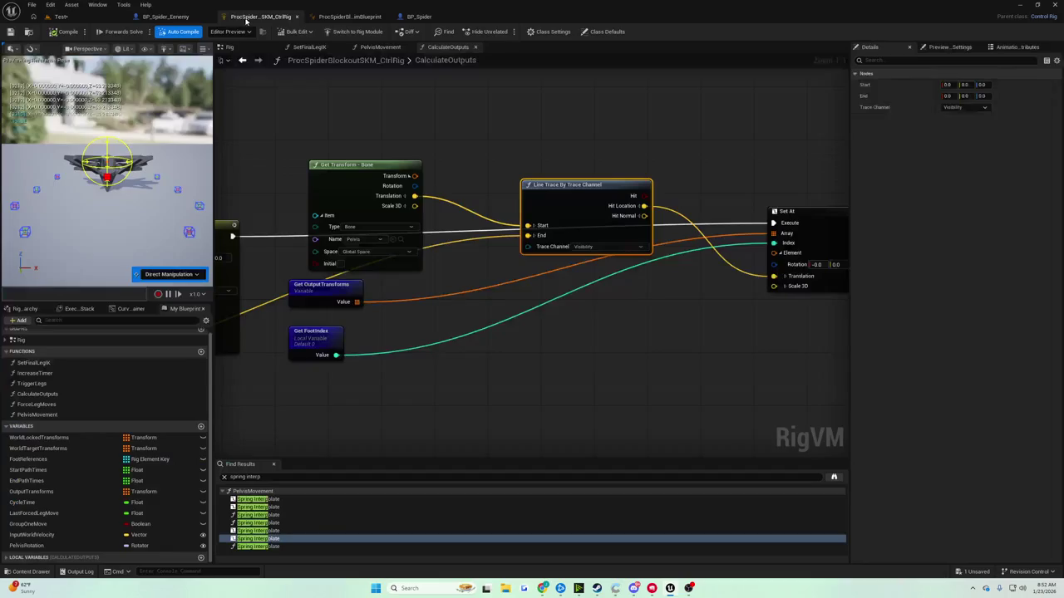
{"action": "left_click", "coordinate": [165, 17]}
{"action": "scroll", "coordinate": [285, 130], "scroll_direction": "up", "scroll_amount": 2}
{"action": "left_click", "coordinate": [253, 17]}
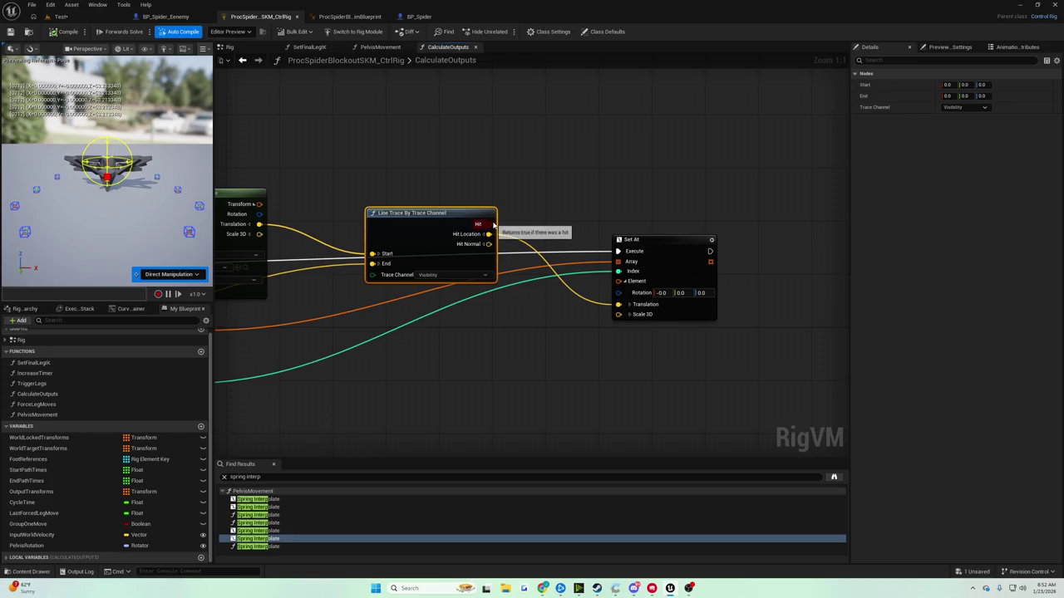
Add an If node with the trace's Hit as Condition and the Add result as False
{"action": "left_click_drag", "start_coordinate": [488, 234], "coordinate": [541, 234]}
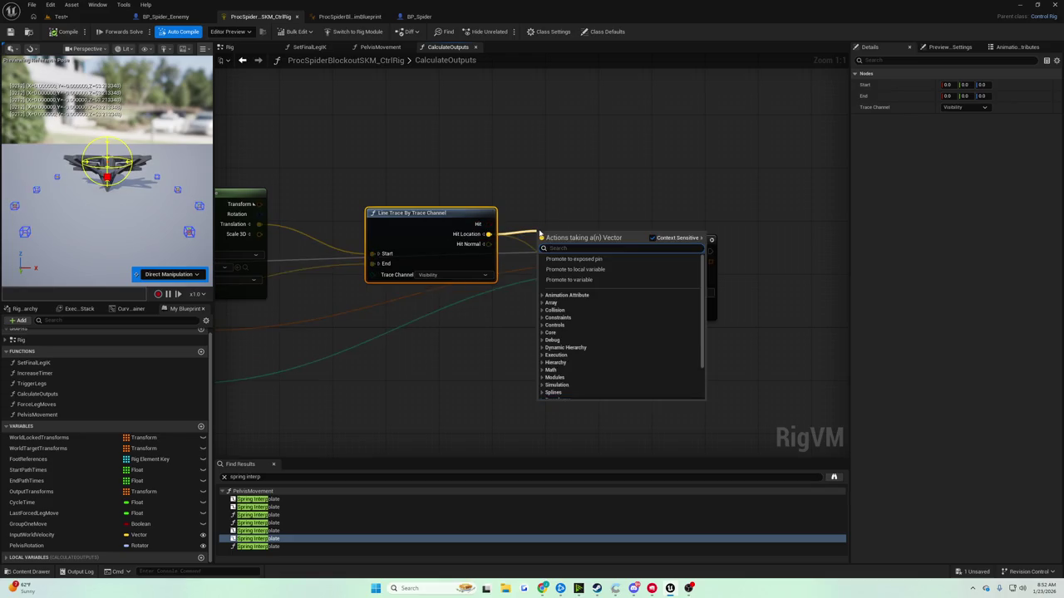
{"action": "type", "text": "if"}
{"action": "key", "text": "Return"}
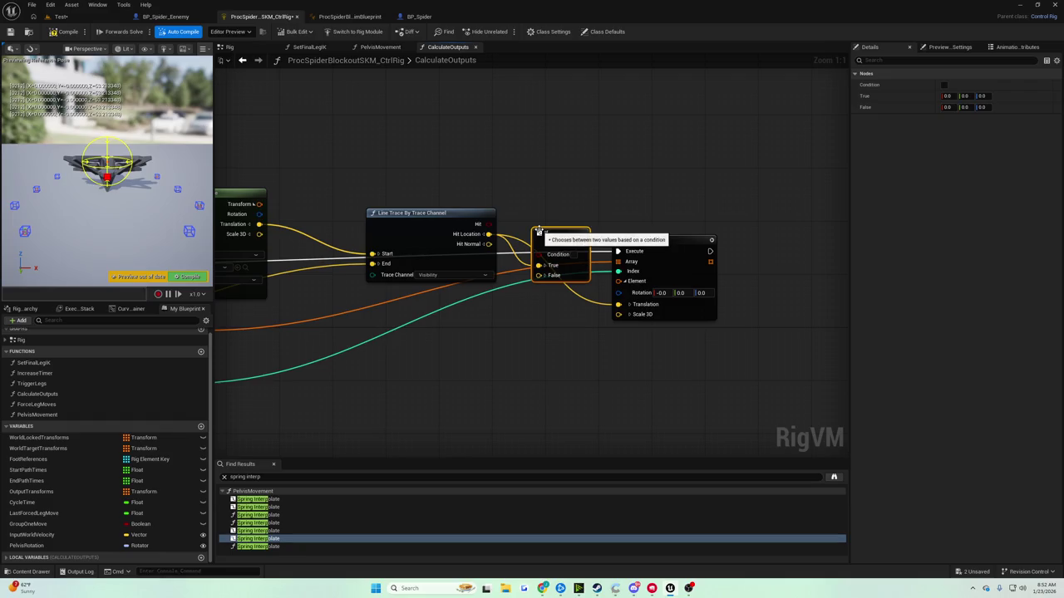
{"action": "left_click_drag", "start_coordinate": [488, 225], "coordinate": [545, 229]}
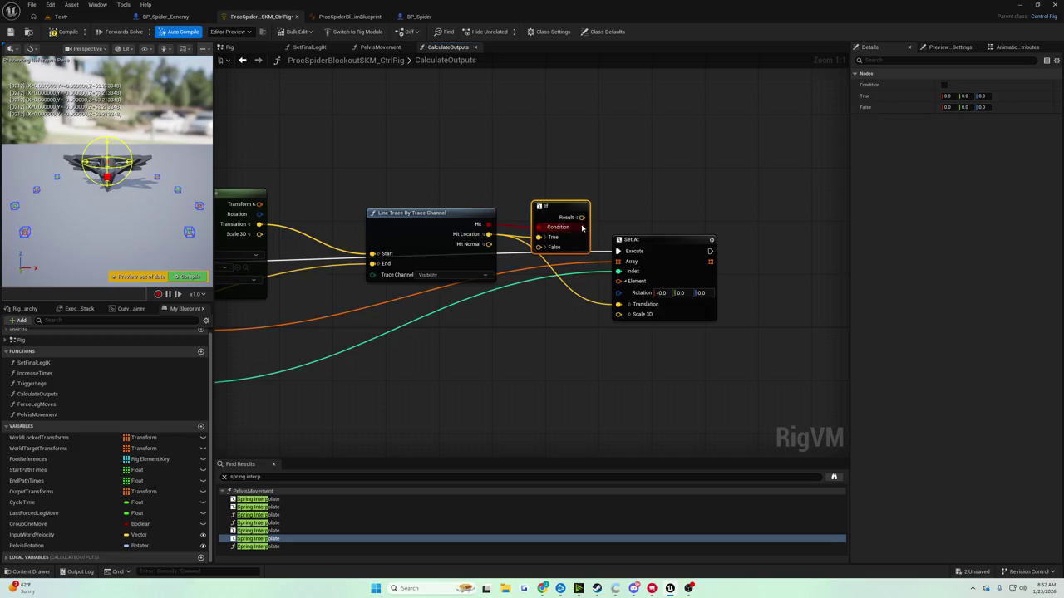
{"action": "left_click_drag", "start_coordinate": [555, 217], "coordinate": [548, 191]}
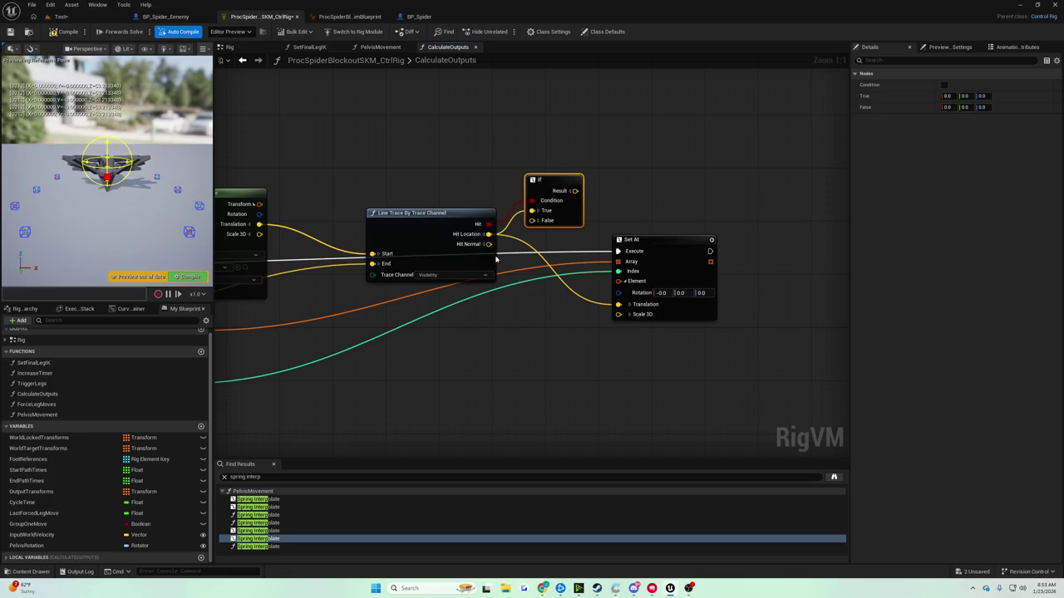
{"action": "left_click_drag", "start_coordinate": [496, 260], "coordinate": [640, 268]}
{"action": "mouse_move", "coordinate": [366, 321]}
{"action": "left_mouse_down"}
{"action": "mouse_move", "coordinate": [760, 292]}
{"action": "mouse_move", "coordinate": [788, 214]}
{"action": "mouse_move", "coordinate": [689, 155]}
{"action": "mouse_move", "coordinate": [701, 139]}
{"action": "mouse_move", "coordinate": [748, 174]}
{"action": "mouse_move", "coordinate": [761, 218]}
{"action": "left_mouse_up"}
Play-test the spider in the Test level seven times, stopping each run with Esc
{"action": "key", "text": "alt+p"}
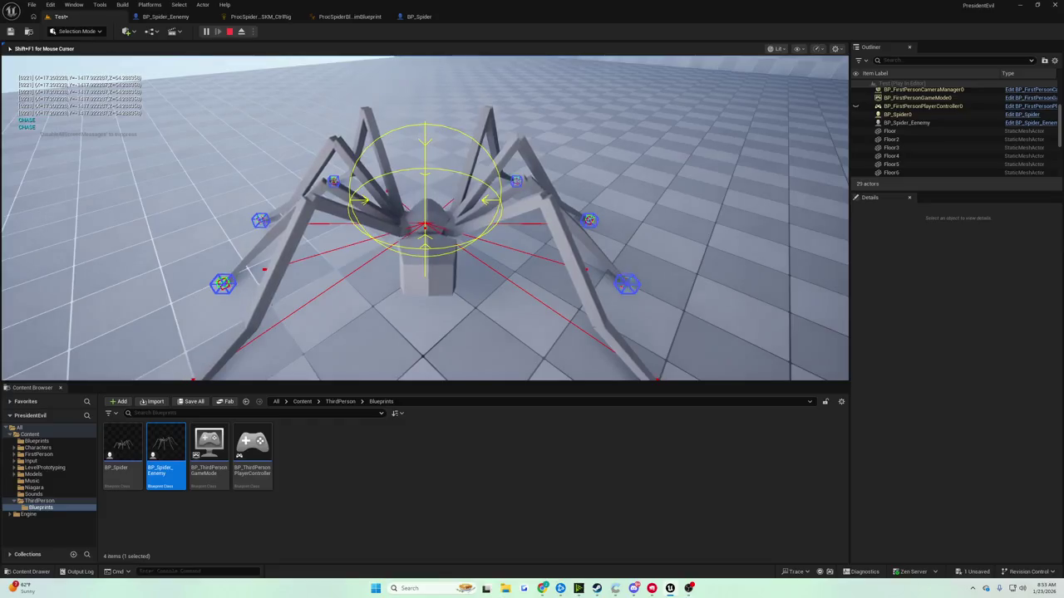
{"action": "key", "text": "Escape"}
{"action": "left_click", "coordinate": [206, 31]}
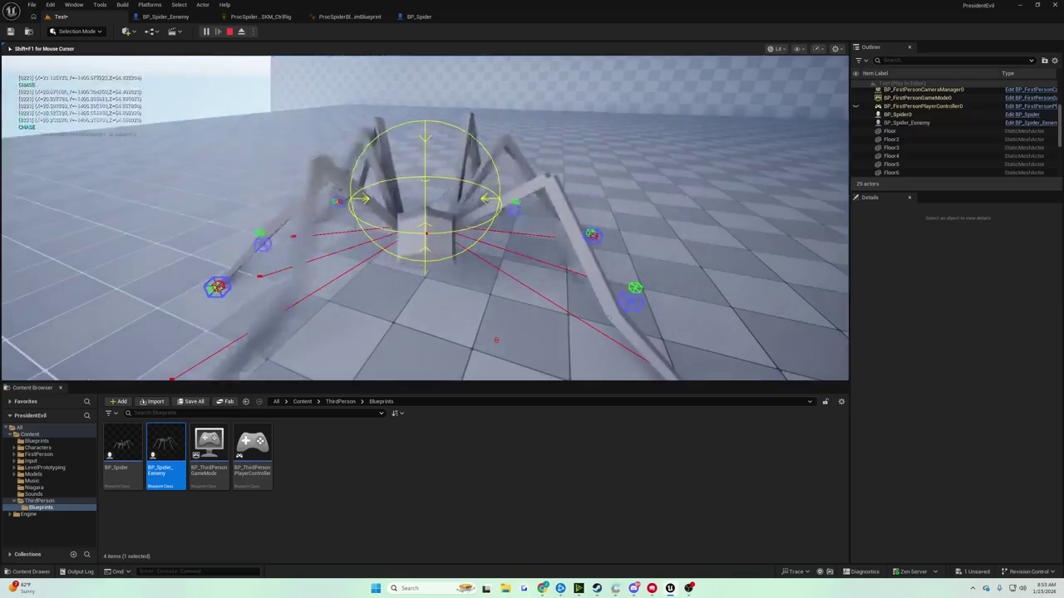
{"action": "key", "text": "Escape"}
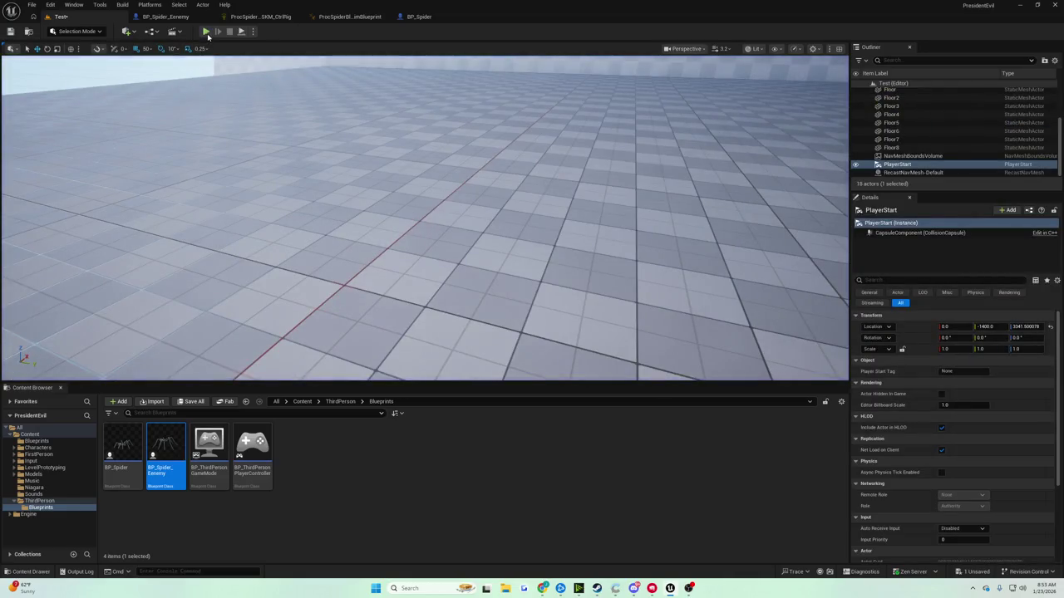
{"action": "left_click", "coordinate": [205, 32]}
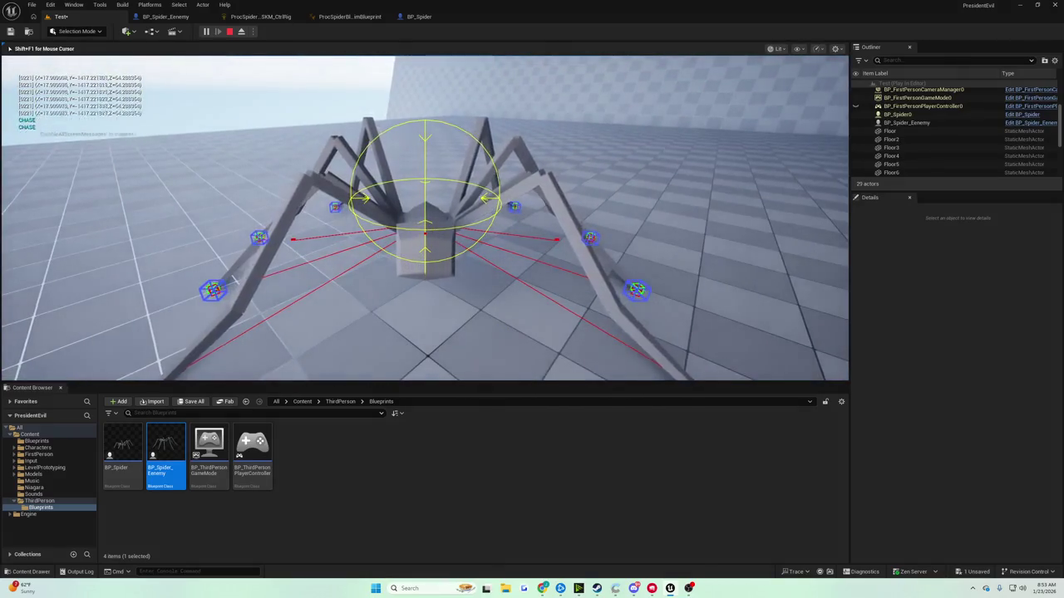
{"action": "key", "text": "Escape"}
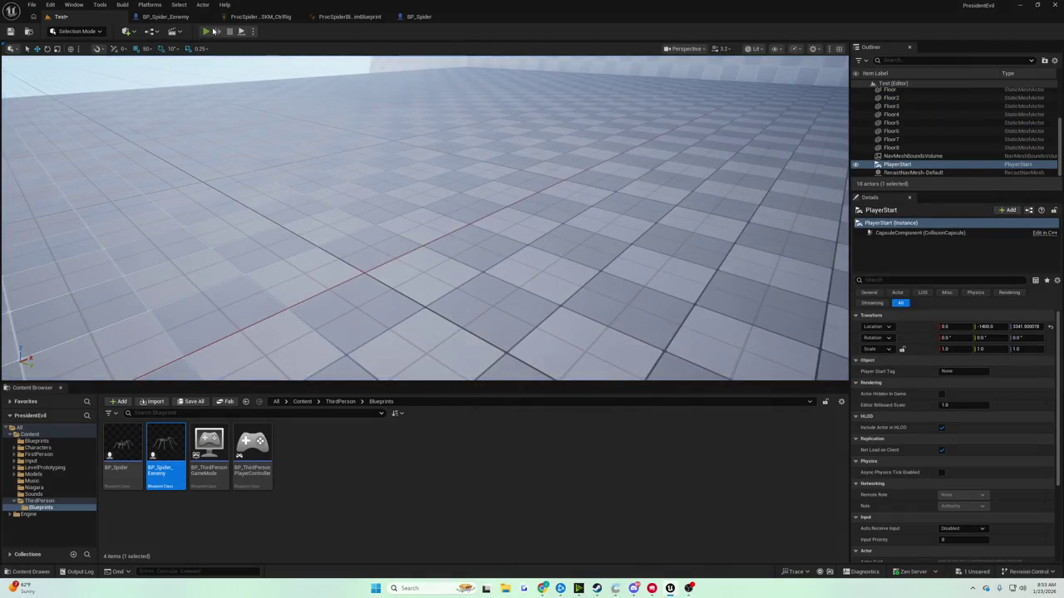
{"action": "left_click", "coordinate": [206, 32]}
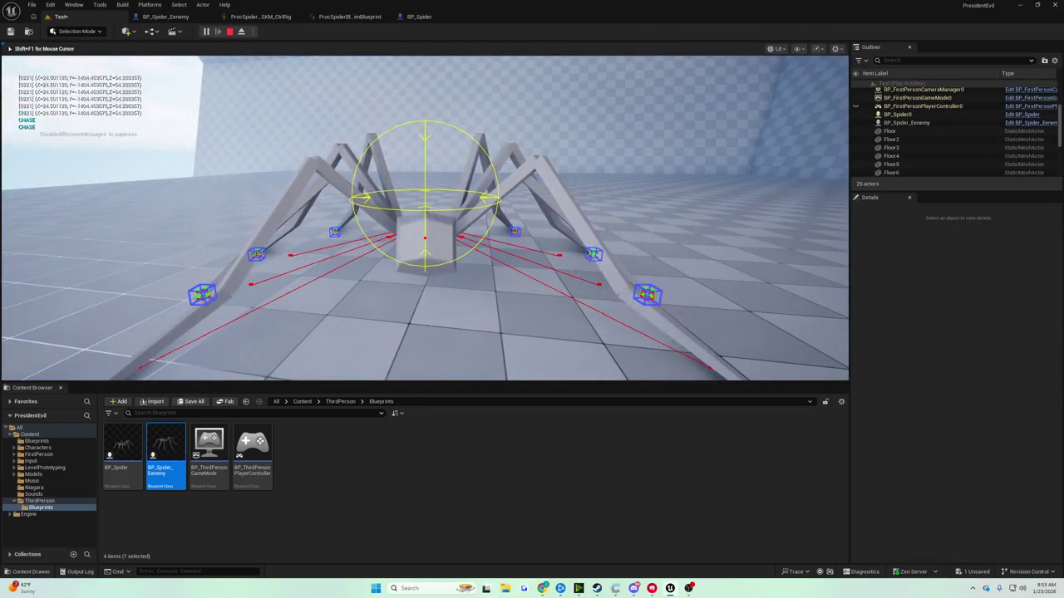
{"action": "key", "text": "Escape"}
{"action": "left_click", "coordinate": [204, 32]}
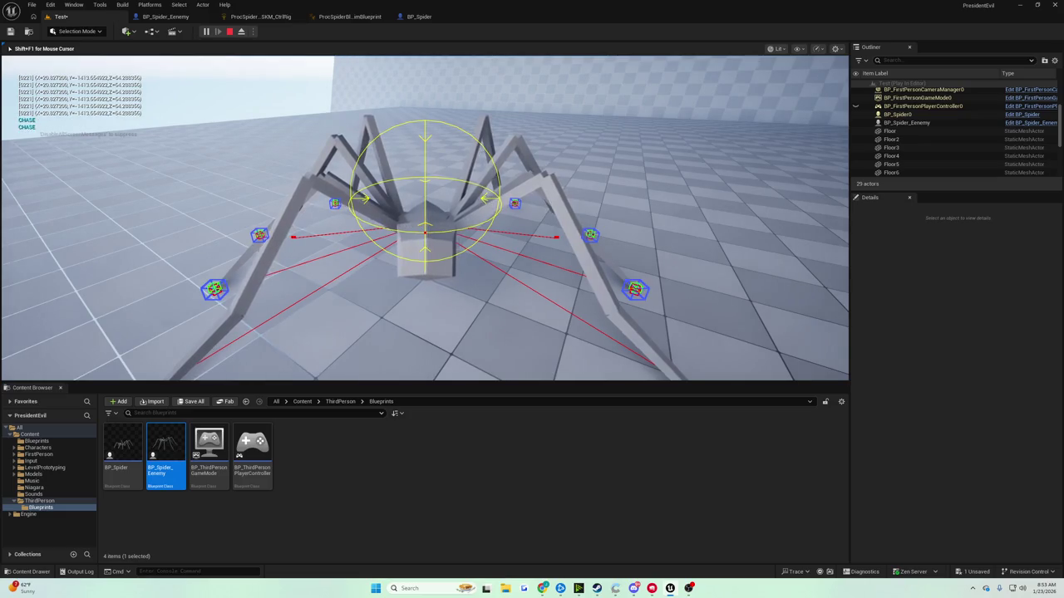
{"action": "key", "text": "Escape"}
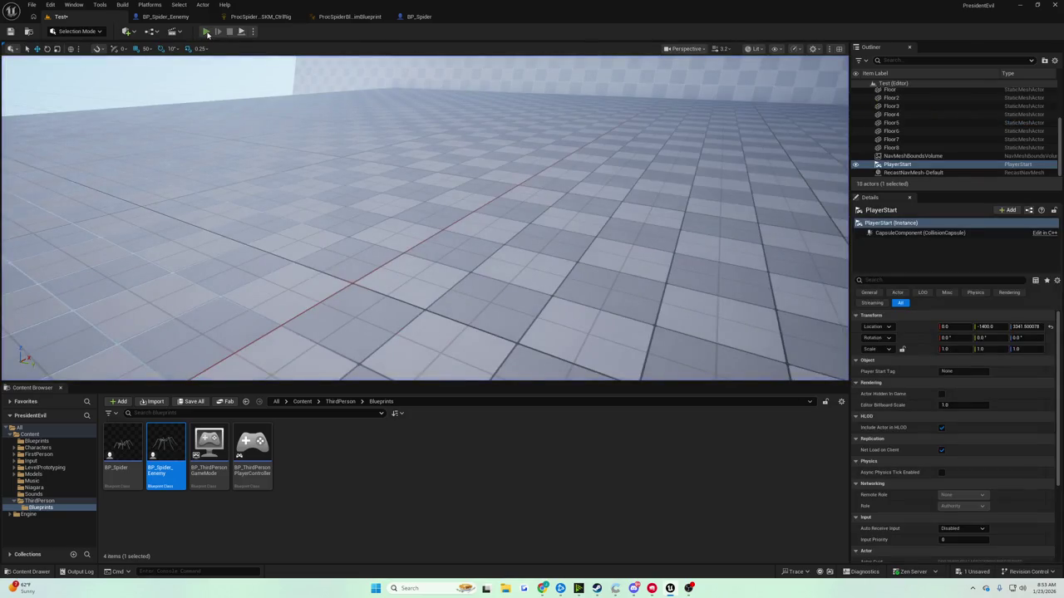
{"action": "left_click", "coordinate": [206, 32]}
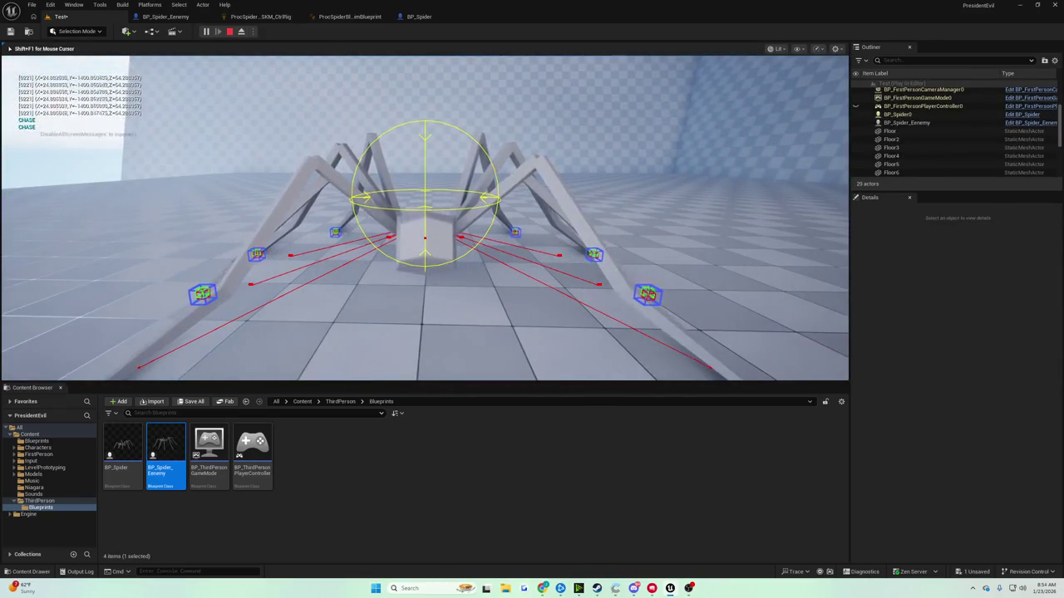
{"action": "key", "text": "Escape"}
{"action": "left_click", "coordinate": [209, 32]}
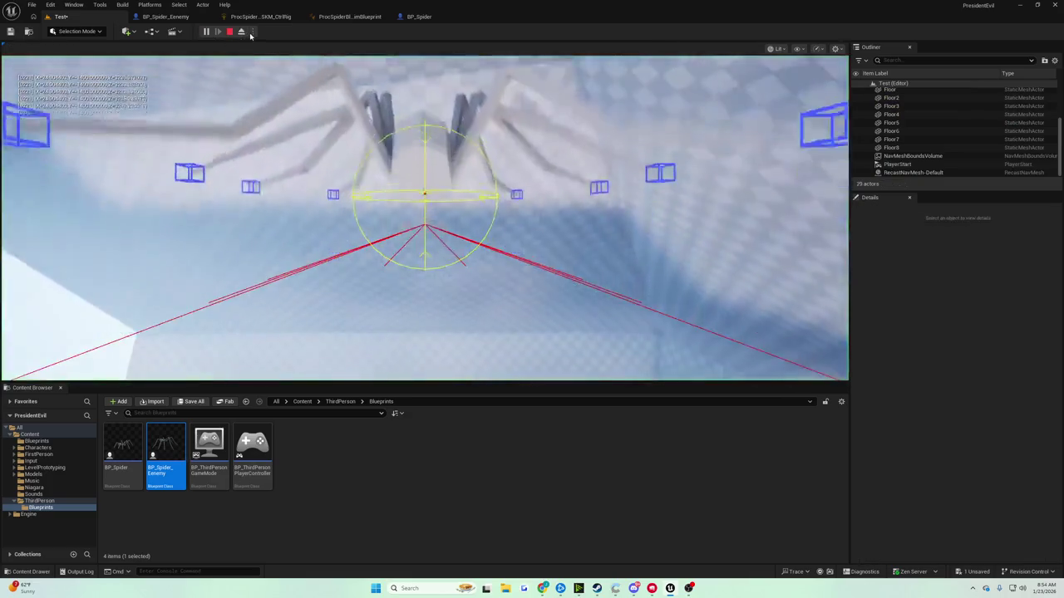
{"action": "key", "text": "Escape"}
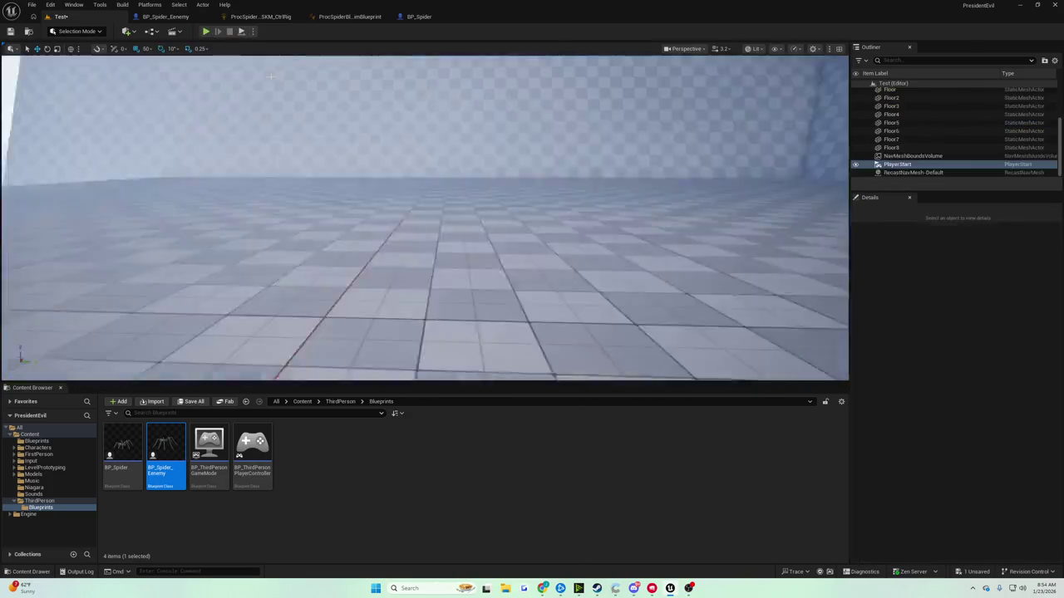
Enter the slomo console command, then bring up BP_Spider's event graph
{"action": "type", "text": "r"}
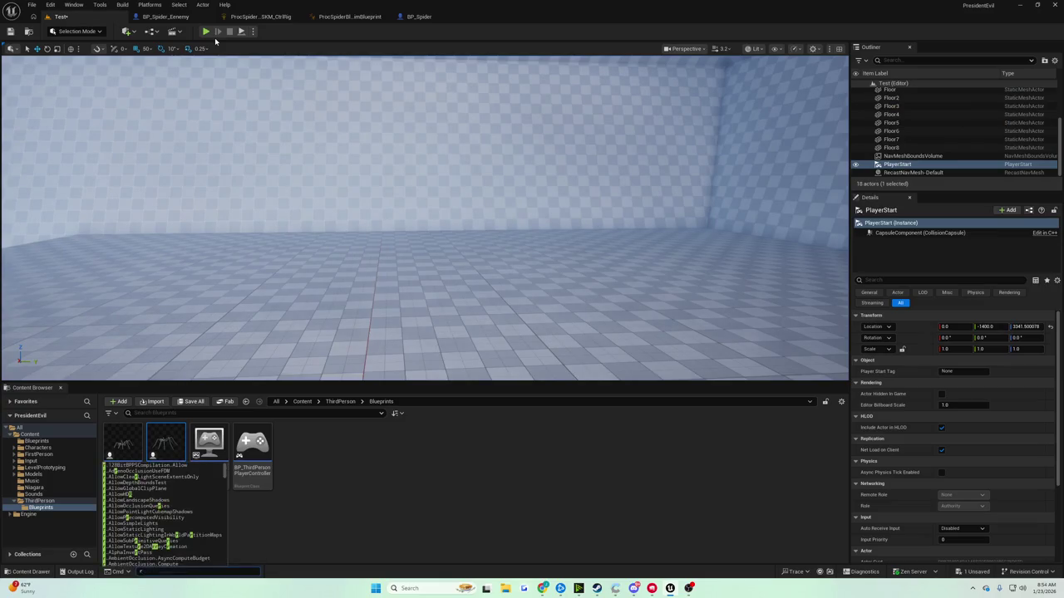
{"action": "key", "text": "BackSpace"}
{"action": "type", "text": "slo mo"}
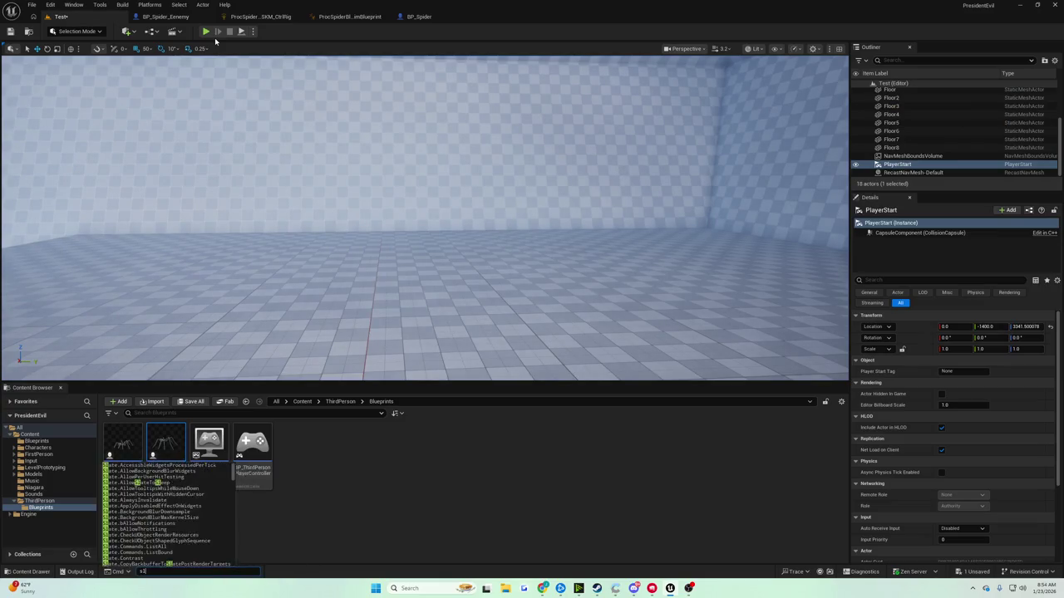
{"action": "key", "text": "BackSpace"}
{"action": "key", "text": "BackSpace"}
{"action": "key", "text": "BackSpace"}
{"action": "type", "text": "mo"}
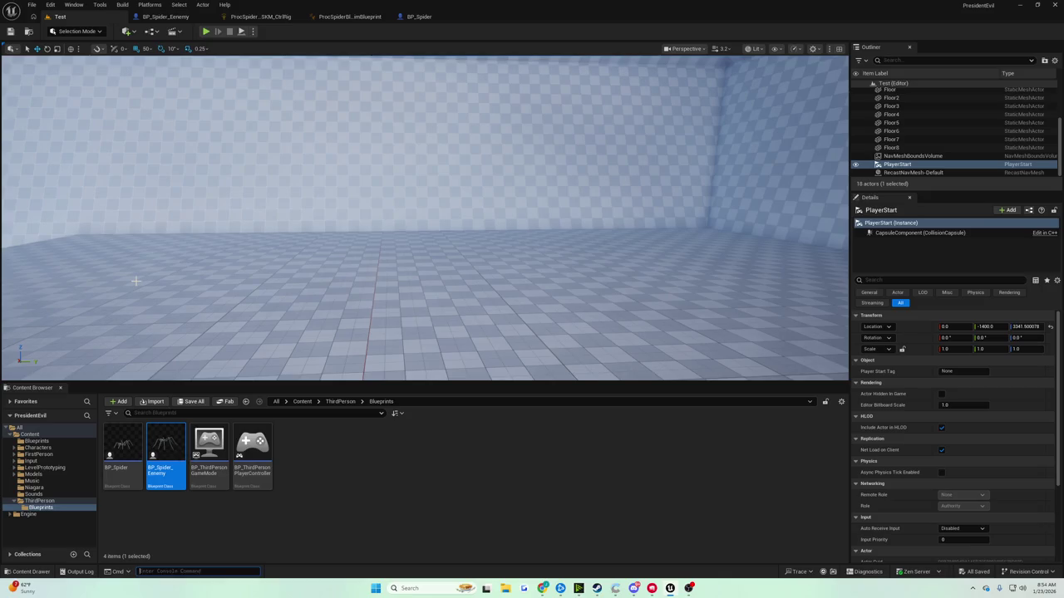
{"action": "left_click", "coordinate": [420, 17]}
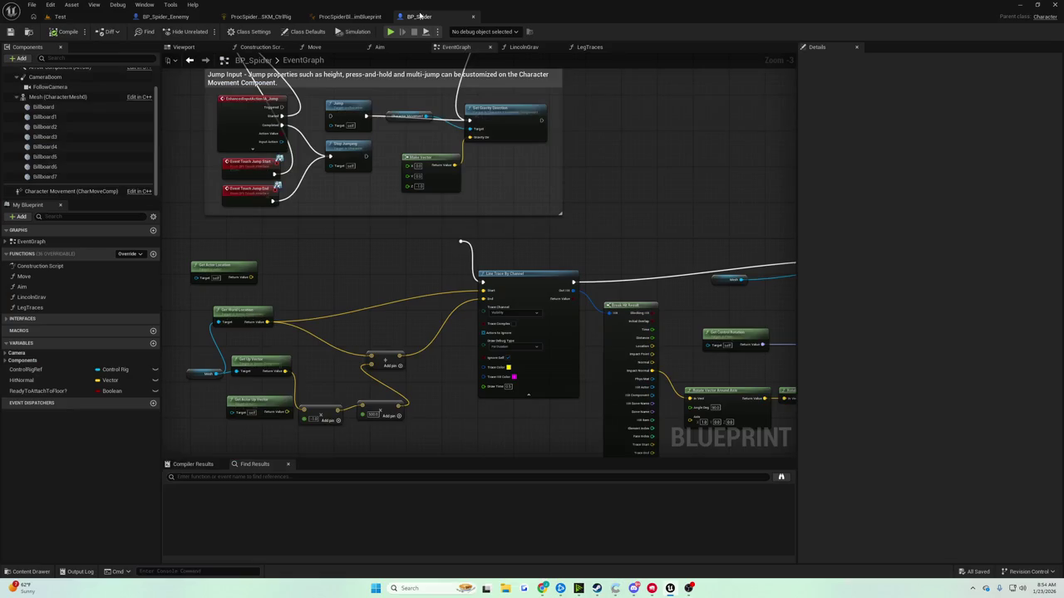
Add a G keyboard event to the BP_Spider event graph
{"action": "scroll", "coordinate": [386, 132], "scroll_direction": "down", "scroll_amount": 3}
{"action": "scroll", "coordinate": [487, 194], "scroll_direction": "up", "scroll_amount": 3}
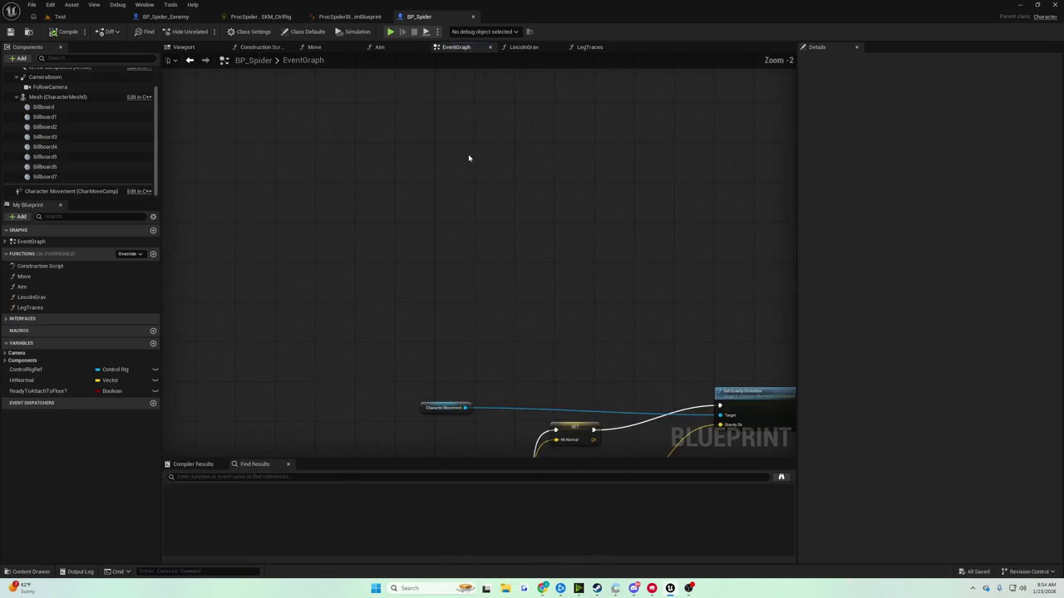
{"action": "right_click", "coordinate": [469, 158]}
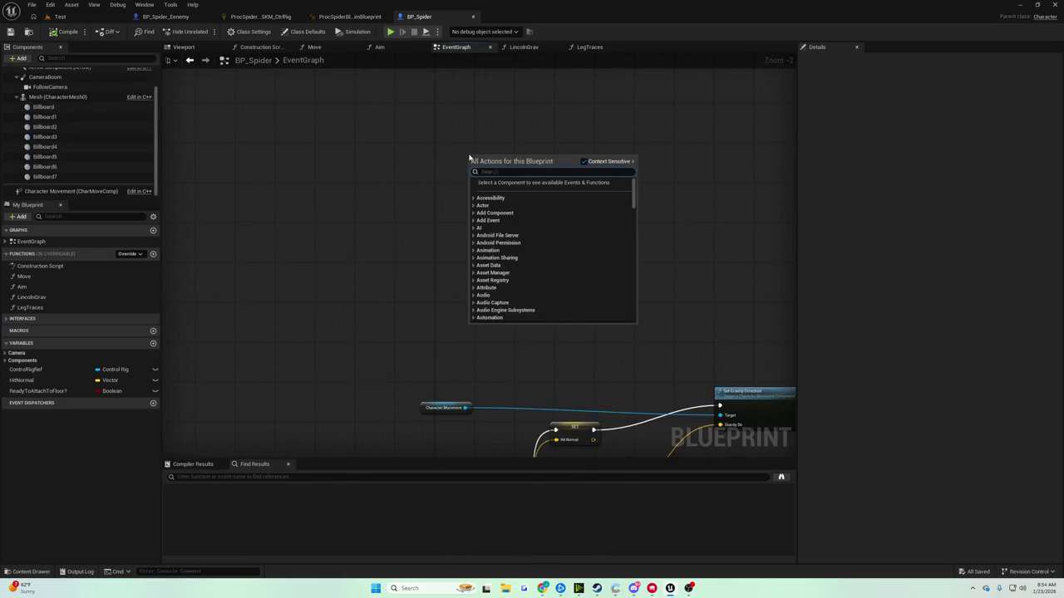
{"action": "type", "text": "s key"}
{"action": "type", "text": "k"}
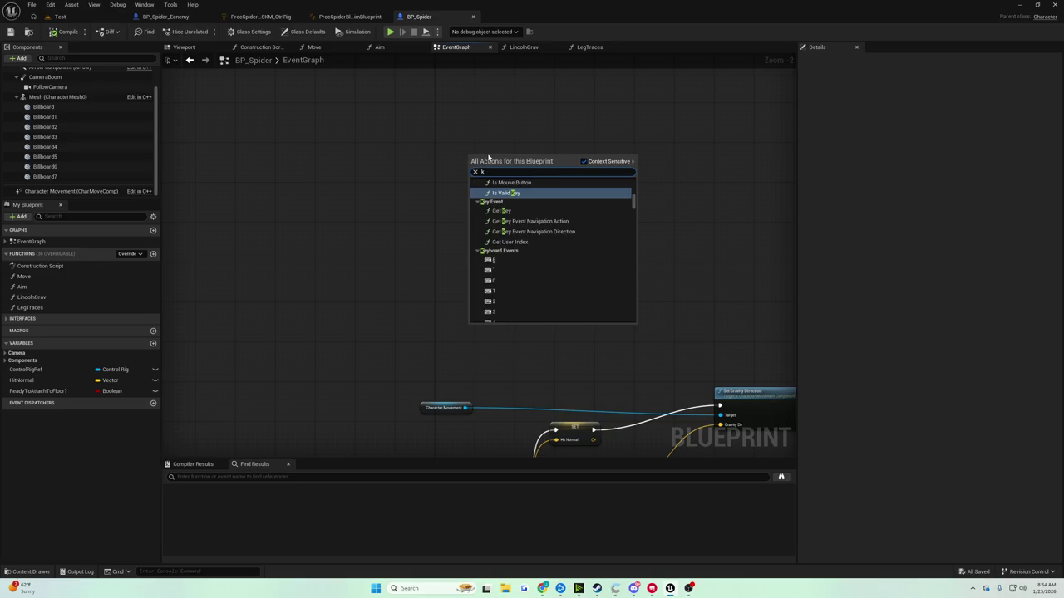
{"action": "scroll", "coordinate": [519, 288], "scroll_direction": "down", "scroll_amount": 1}
{"action": "scroll", "coordinate": [509, 274], "scroll_direction": "up", "scroll_amount": 3}
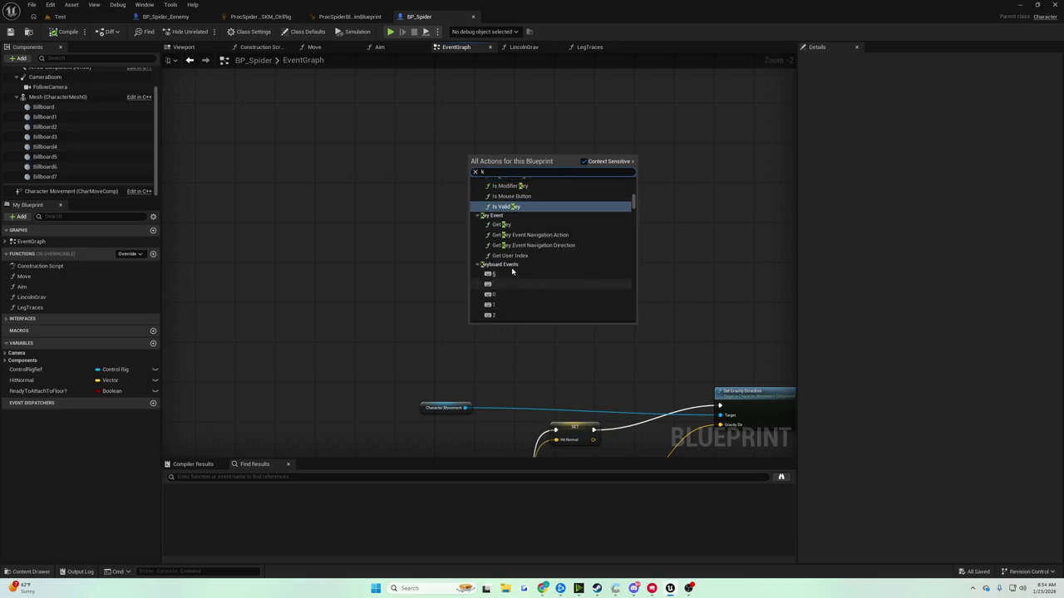
{"action": "type", "text": " key"}
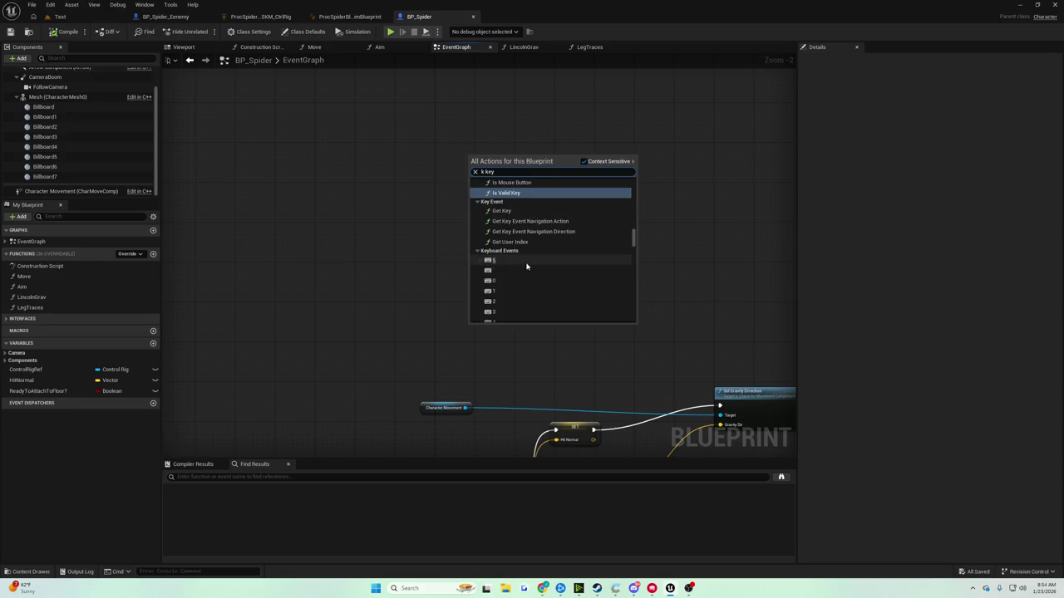
{"action": "scroll", "coordinate": [520, 266], "scroll_direction": "down", "scroll_amount": 5}
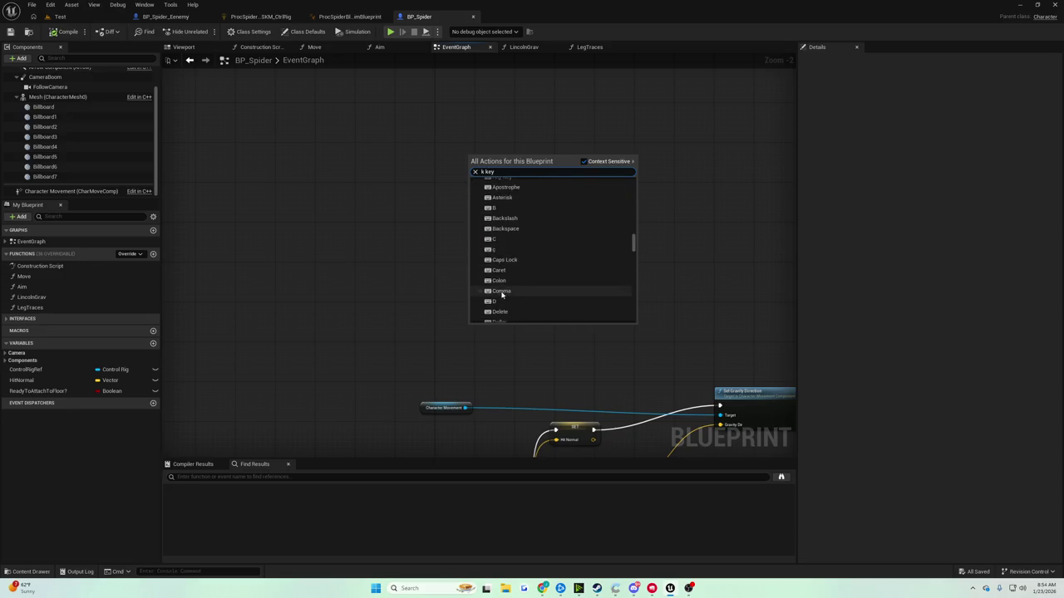
{"action": "scroll", "coordinate": [504, 293], "scroll_direction": "down", "scroll_amount": 4}
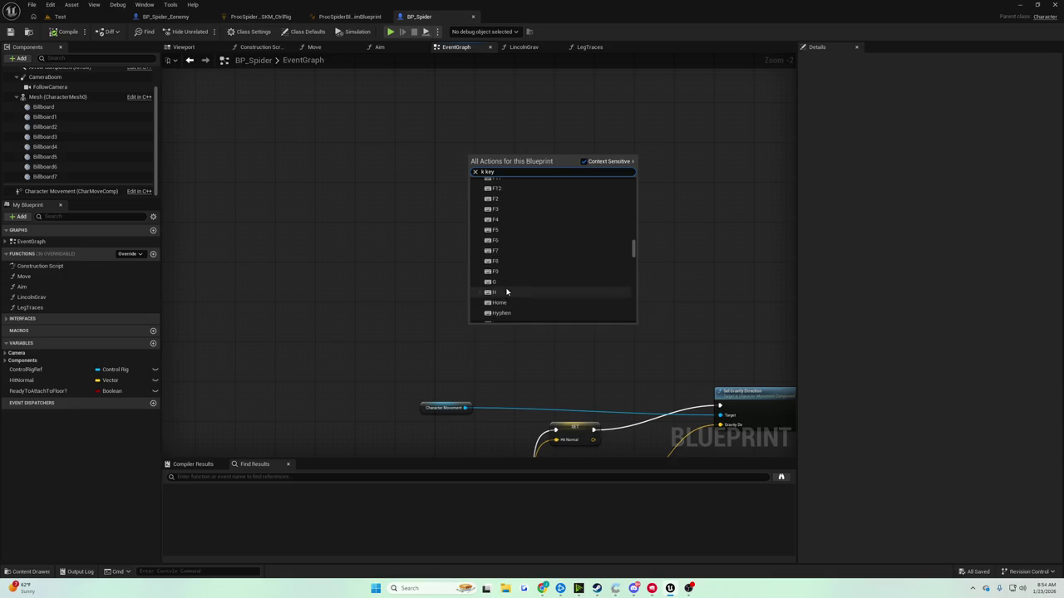
{"action": "scroll", "coordinate": [505, 289], "scroll_direction": "up", "scroll_amount": 1}
{"action": "left_click", "coordinate": [504, 291]}
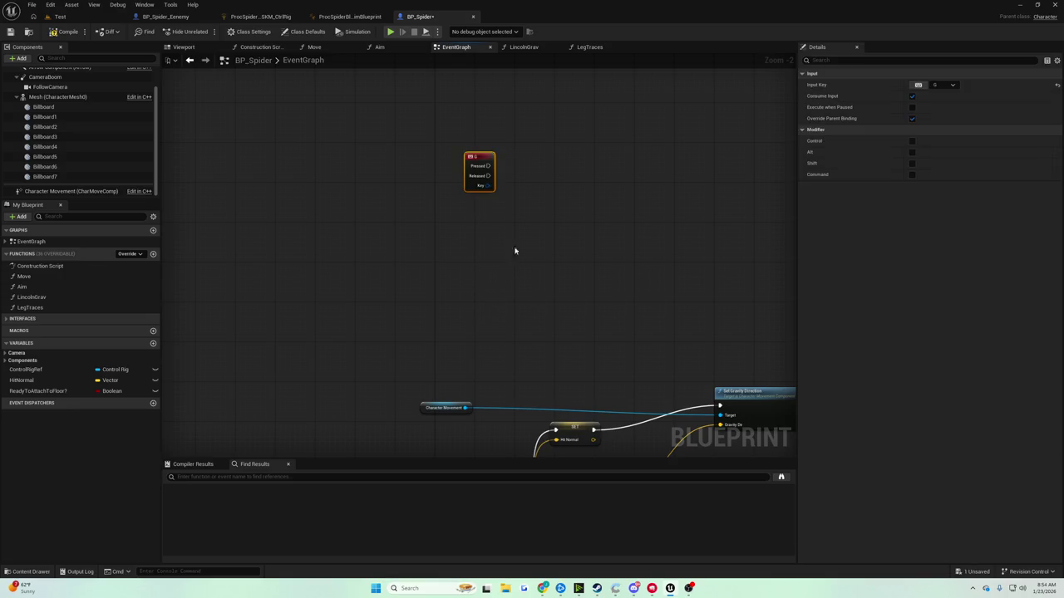
Make G's Pressed run Set Global Time Dilation at 0.2, then return to the Test level
{"action": "scroll", "coordinate": [516, 260], "scroll_direction": "up", "scroll_amount": 2}
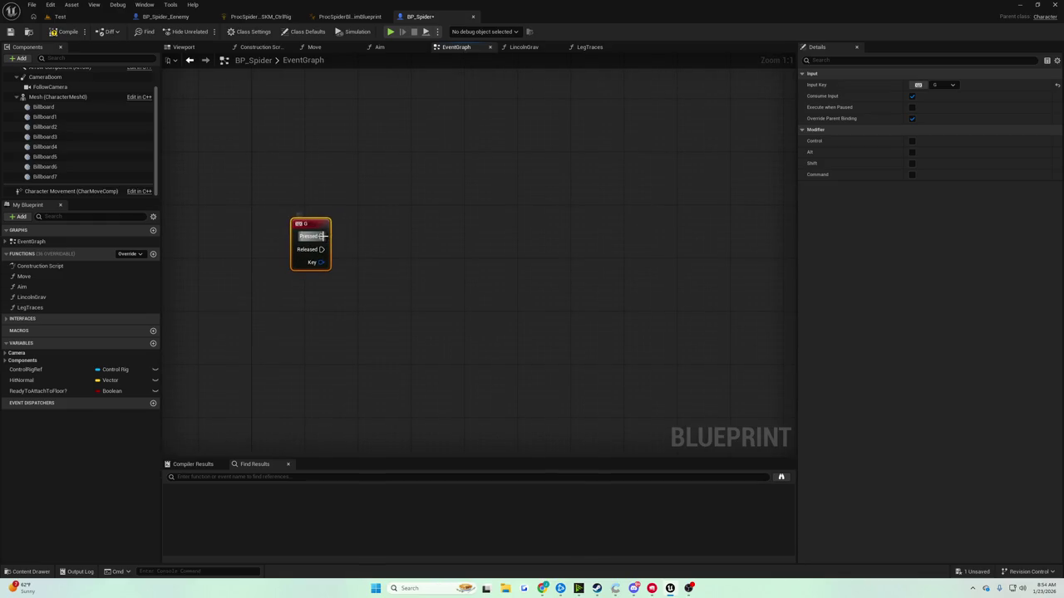
{"action": "left_click_drag", "start_coordinate": [322, 236], "coordinate": [370, 240]}
{"action": "type", "text": "set time dil"}
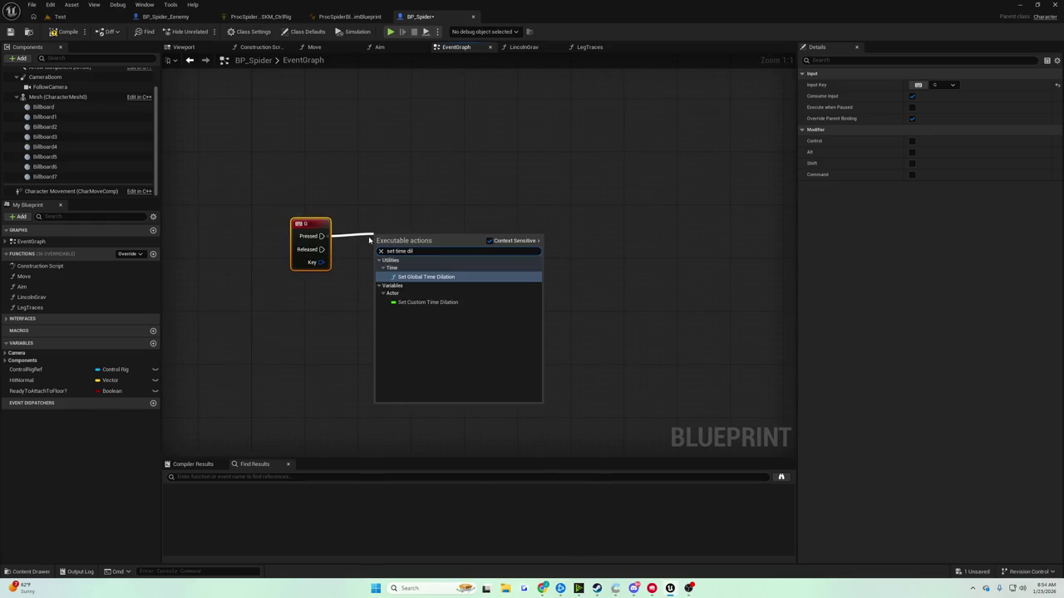
{"action": "key", "text": "Return"}
{"action": "type", "text": "0.2"}
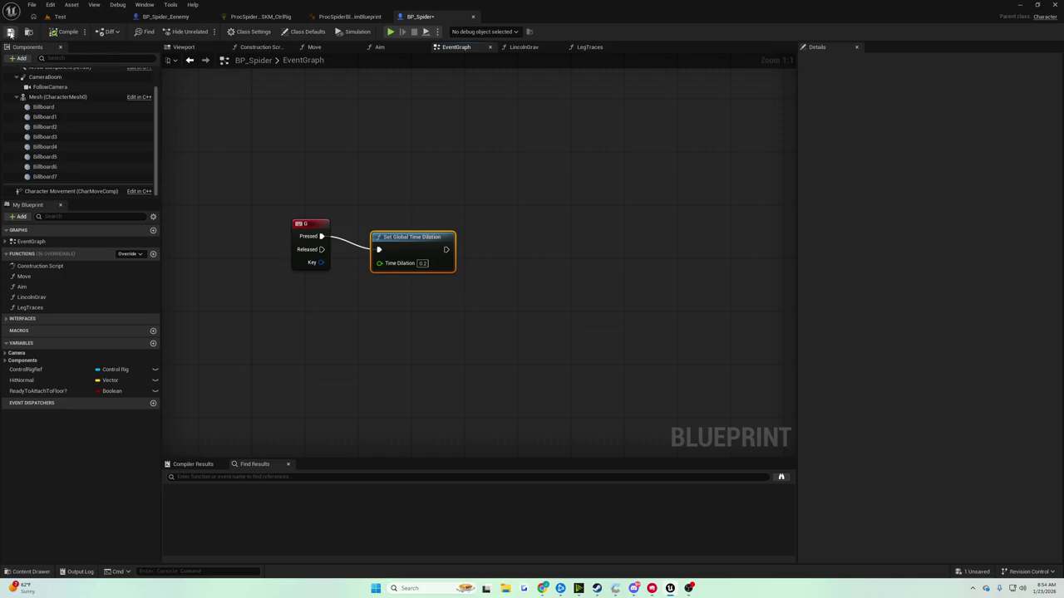
{"action": "left_click", "coordinate": [60, 17]}
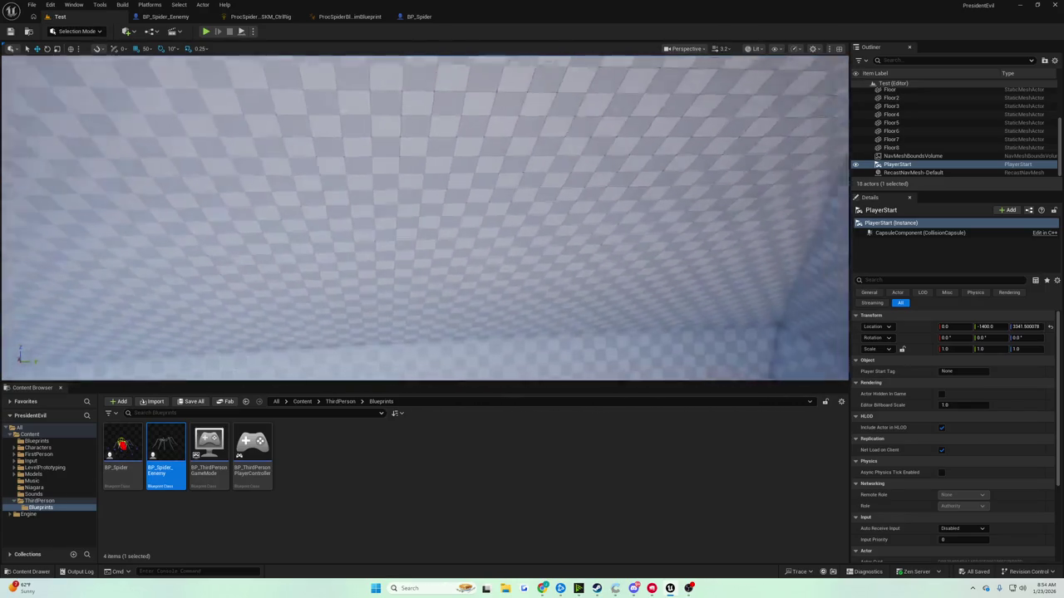
Play-test the spider three more times, then switch through the Control Rig and other asset editor tabs
{"action": "left_click", "coordinate": [206, 32]}
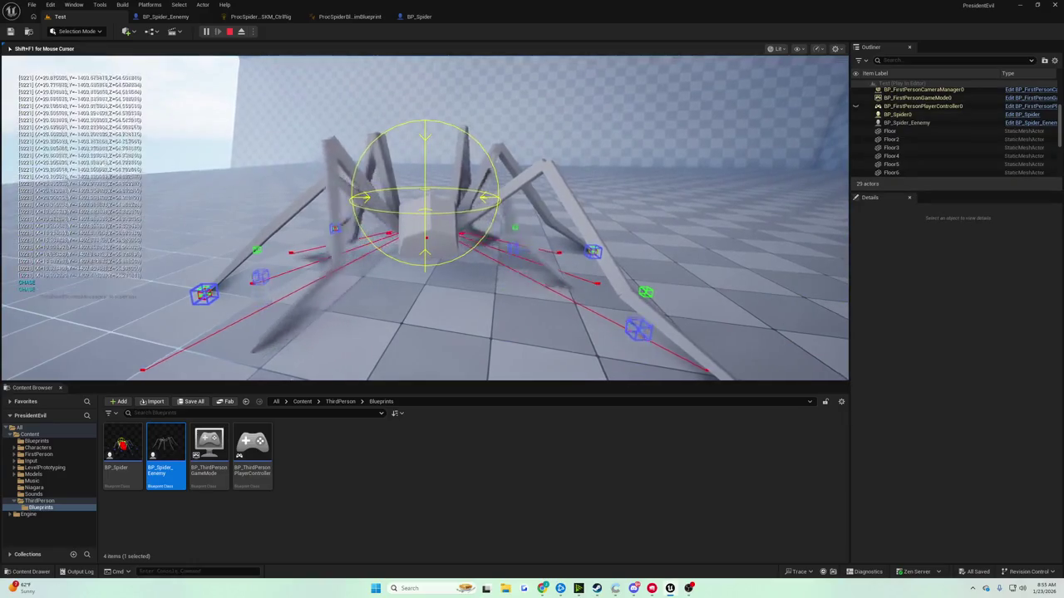
{"action": "key", "text": "Escape"}
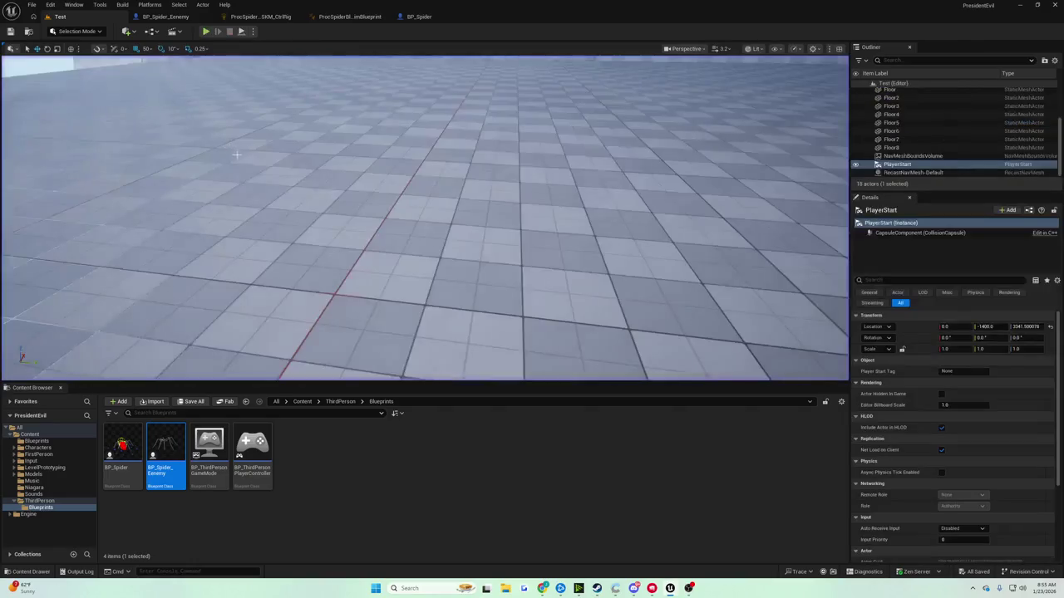
{"action": "left_click", "coordinate": [206, 32]}
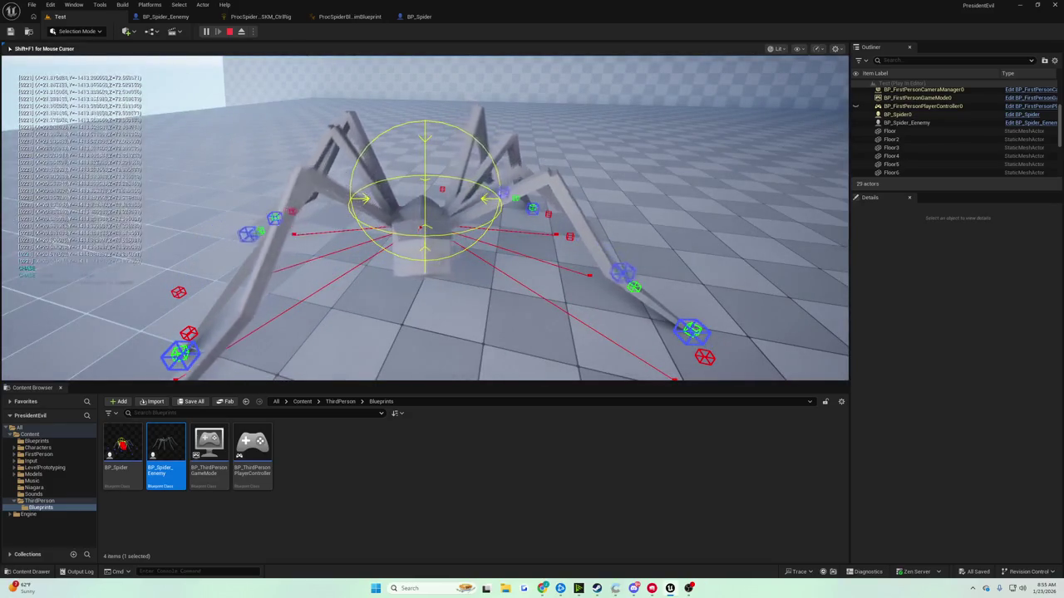
{"action": "key", "text": "Escape"}
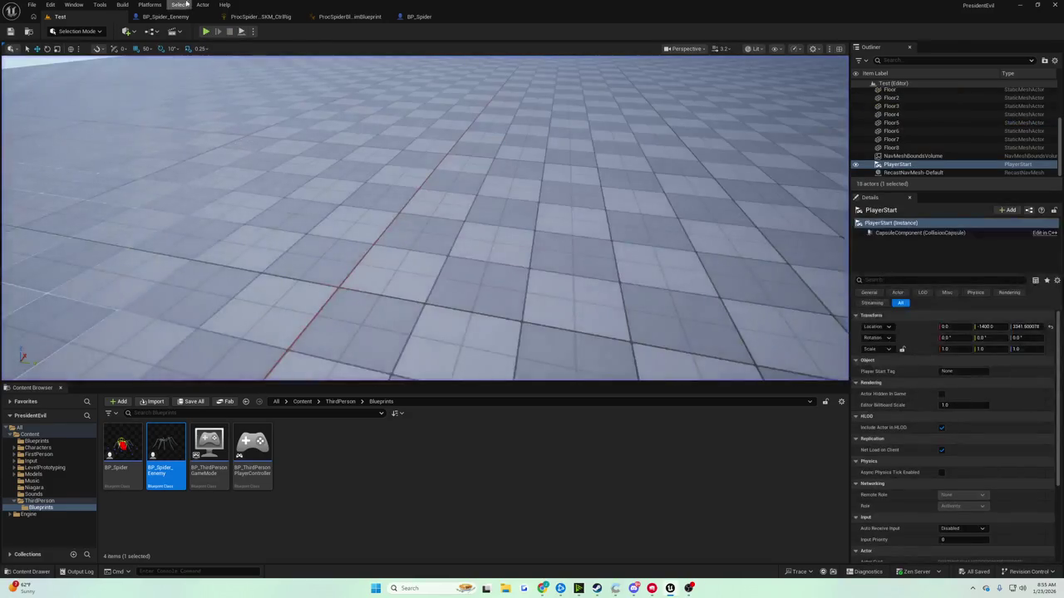
{"action": "left_click", "coordinate": [207, 32]}
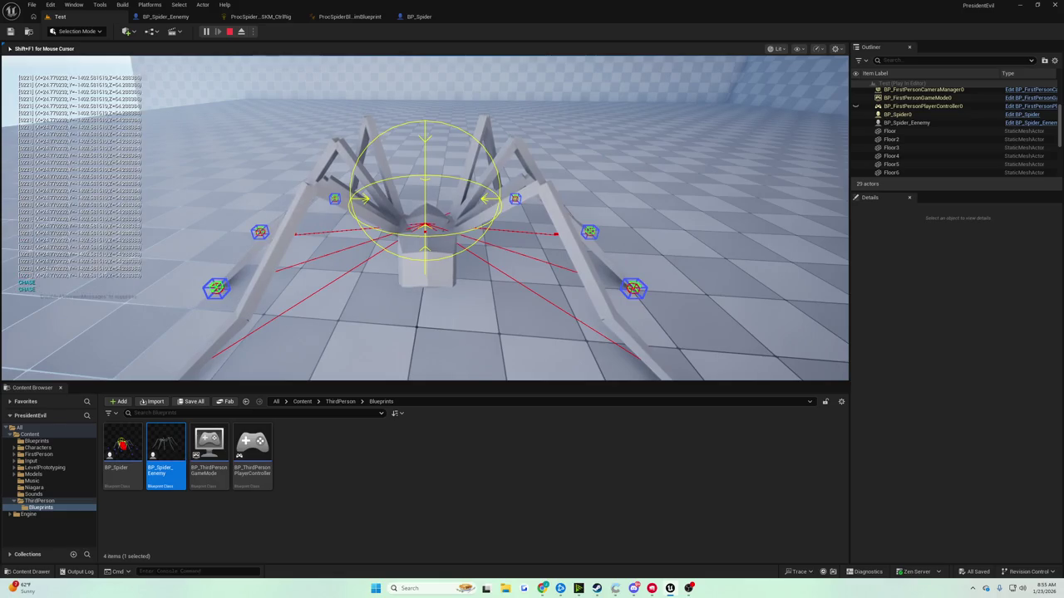
{"action": "key", "text": "Escape"}
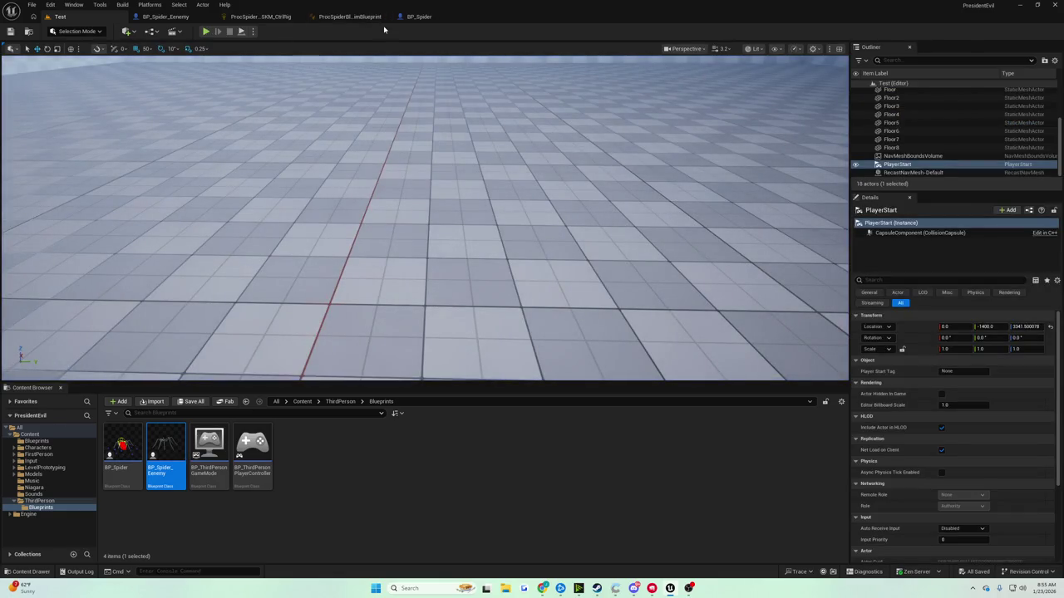
{"action": "left_click", "coordinate": [235, 16]}
{"action": "left_click", "coordinate": [165, 17]}
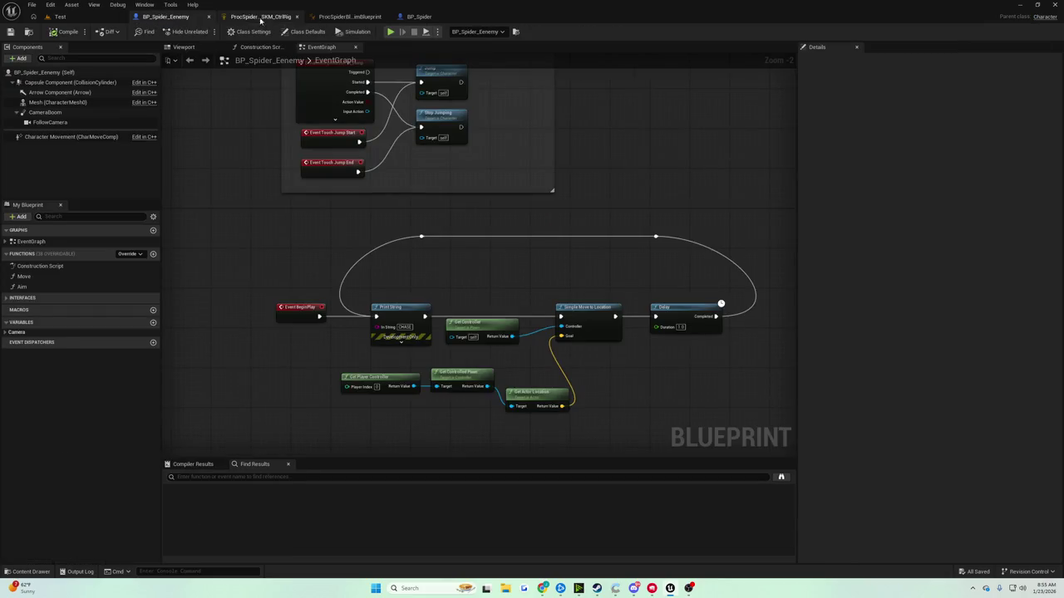
In CalculateOutputs, pan to the Line Trace and delete its pelvis Get Transform - Bone node
{"action": "left_click", "coordinate": [352, 16]}
{"action": "left_click", "coordinate": [261, 17]}
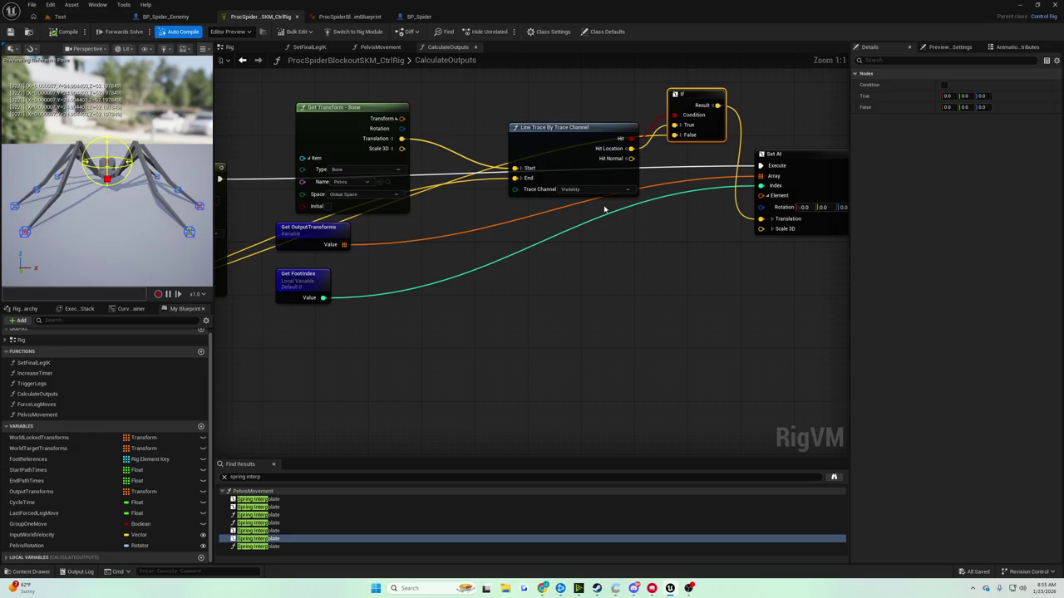
{"action": "left_click_drag", "start_coordinate": [603, 211], "coordinate": [661, 241]}
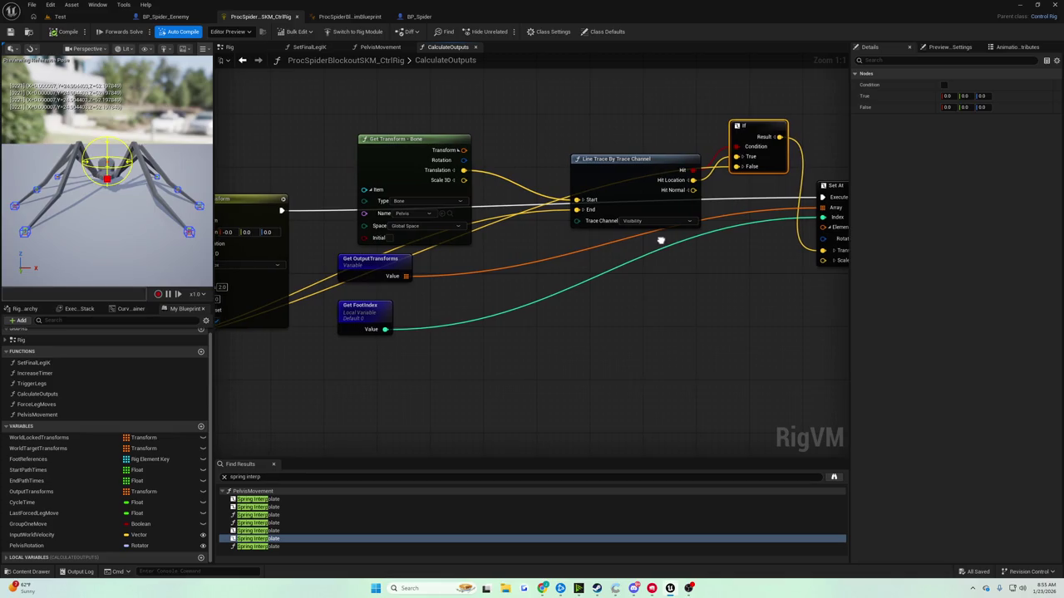
{"action": "mouse_move", "coordinate": [660, 241]}
{"action": "left_mouse_down"}
{"action": "mouse_move", "coordinate": [848, 330]}
{"action": "mouse_move", "coordinate": [1063, 379]}
{"action": "left_mouse_up"}
{"action": "mouse_move", "coordinate": [864, 254]}
{"action": "left_mouse_down"}
{"action": "mouse_move", "coordinate": [458, 186]}
{"action": "mouse_move", "coordinate": [249, 166]}
{"action": "mouse_move", "coordinate": [285, 172]}
{"action": "left_mouse_up"}
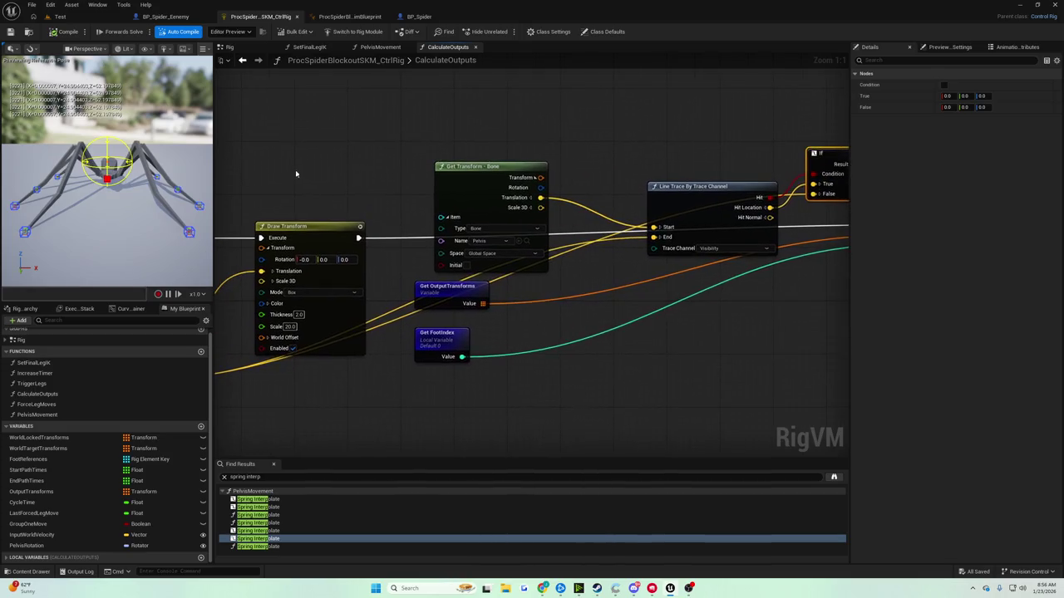
{"action": "mouse_move", "coordinate": [398, 177]}
{"action": "left_mouse_down"}
{"action": "mouse_move", "coordinate": [389, 179]}
{"action": "mouse_move", "coordinate": [392, 170]}
{"action": "mouse_move", "coordinate": [479, 187]}
{"action": "mouse_move", "coordinate": [572, 175]}
{"action": "mouse_move", "coordinate": [510, 201]}
{"action": "left_mouse_up"}
{"action": "left_click", "coordinate": [427, 196]}
{"action": "key", "text": "Delete"}
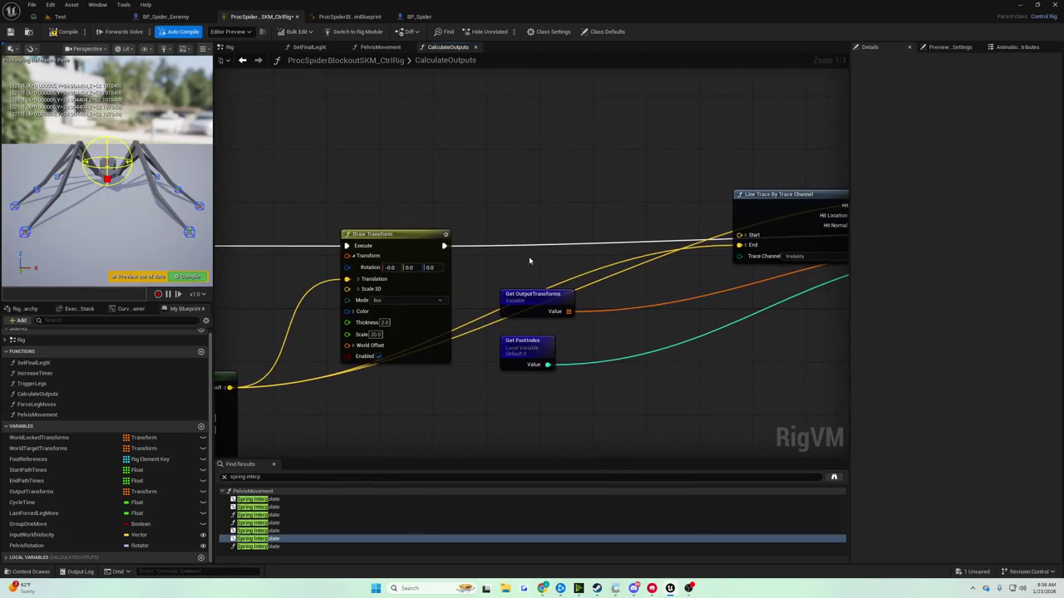
{"action": "mouse_move", "coordinate": [506, 260]}
{"action": "left_mouse_down"}
{"action": "mouse_move", "coordinate": [521, 235]}
{"action": "mouse_move", "coordinate": [750, 170]}
{"action": "mouse_move", "coordinate": [504, 231]}
{"action": "mouse_move", "coordinate": [469, 221]}
{"action": "mouse_move", "coordinate": [514, 199]}
{"action": "mouse_move", "coordinate": [732, 174]}
{"action": "left_mouse_up"}
{"action": "scroll", "coordinate": [487, 202], "scroll_direction": "down", "scroll_amount": 3}
{"action": "scroll", "coordinate": [449, 187], "scroll_direction": "up", "scroll_amount": 3}
{"action": "mouse_move", "coordinate": [378, 163]}
{"action": "left_mouse_down"}
{"action": "mouse_move", "coordinate": [212, 156]}
{"action": "mouse_move", "coordinate": [433, 224]}
{"action": "mouse_move", "coordinate": [411, 215]}
{"action": "mouse_move", "coordinate": [450, 262]}
{"action": "left_mouse_up"}
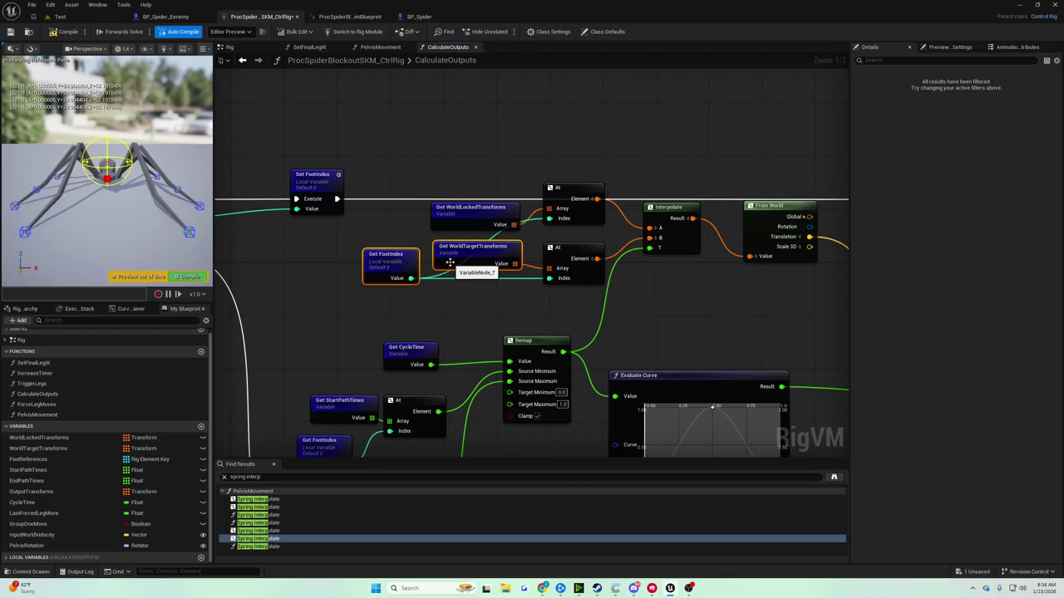
Paste FootIndex and WorldTargetTransforms getters, add an At node indexed by FootIndex, and split its Element
{"action": "mouse_move", "coordinate": [543, 250]}
{"action": "left_mouse_down"}
{"action": "mouse_move", "coordinate": [427, 247]}
{"action": "mouse_move", "coordinate": [325, 283]}
{"action": "left_mouse_up"}
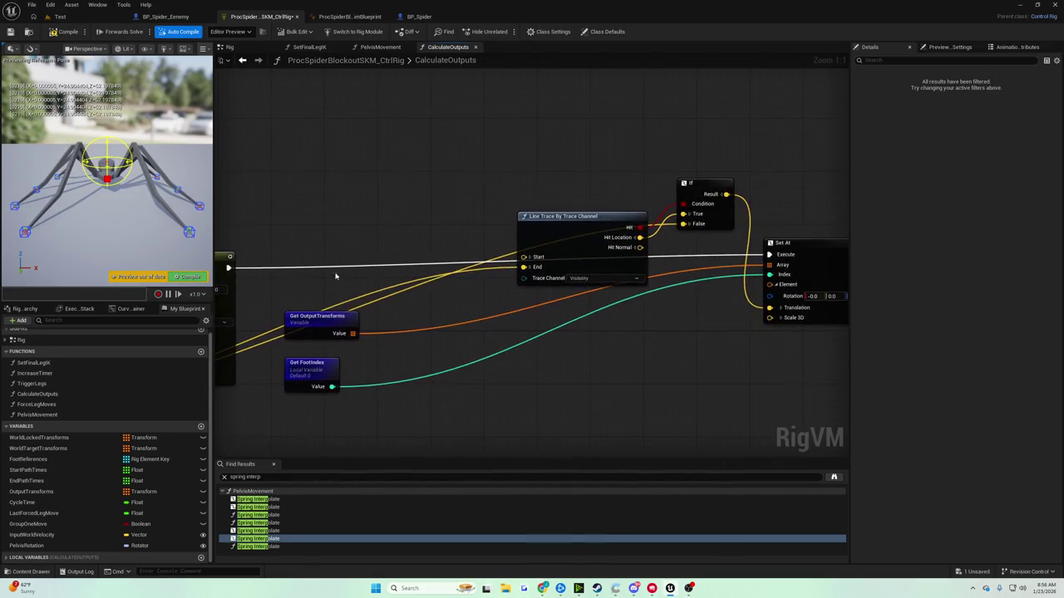
{"action": "mouse_move", "coordinate": [359, 231]}
{"action": "left_mouse_down"}
{"action": "mouse_move", "coordinate": [430, 237]}
{"action": "mouse_move", "coordinate": [393, 220]}
{"action": "left_mouse_up"}
{"action": "key", "text": "ctrl+v"}
{"action": "left_click_drag", "start_coordinate": [519, 227], "coordinate": [544, 224]}
{"action": "type", "text": "at"}
{"action": "left_click", "coordinate": [582, 264]}
{"action": "mouse_move", "coordinate": [599, 201]}
{"action": "left_mouse_down"}
{"action": "mouse_move", "coordinate": [499, 174]}
{"action": "mouse_move", "coordinate": [547, 200]}
{"action": "left_mouse_up"}
{"action": "left_click_drag", "start_coordinate": [415, 218], "coordinate": [721, 268]}
{"action": "left_click", "coordinate": [588, 211]}
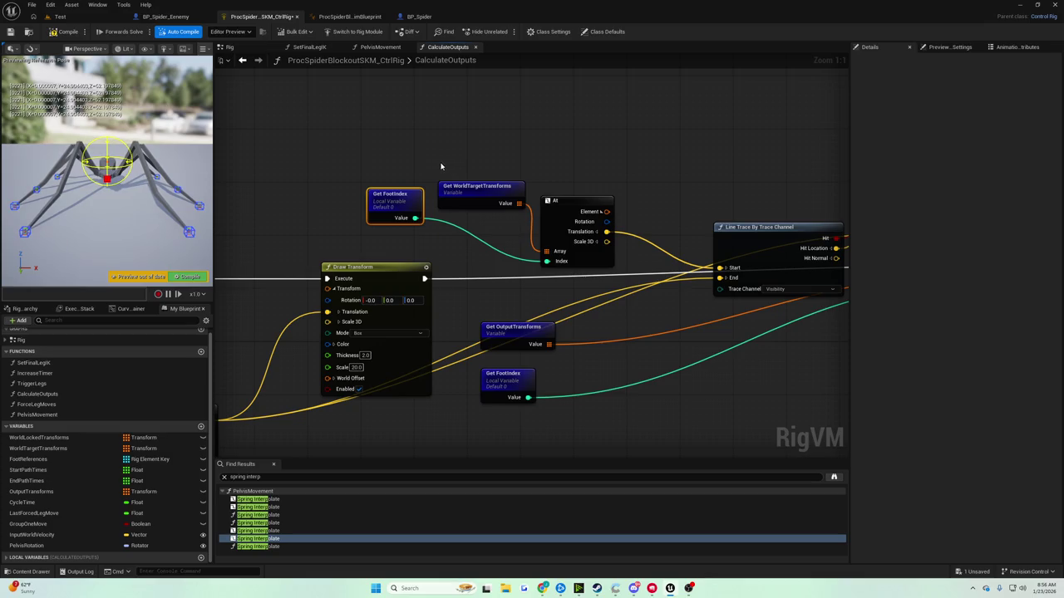
{"action": "mouse_move", "coordinate": [433, 169]}
{"action": "left_mouse_down"}
{"action": "mouse_move", "coordinate": [411, 171]}
{"action": "mouse_move", "coordinate": [423, 161]}
{"action": "mouse_move", "coordinate": [402, 177]}
{"action": "left_mouse_up"}
Convert the At node's Translation with To World into the Line Trace Start, then compile and save
{"action": "left_click_drag", "start_coordinate": [587, 235], "coordinate": [632, 208]}
{"action": "type", "text": "to world"}
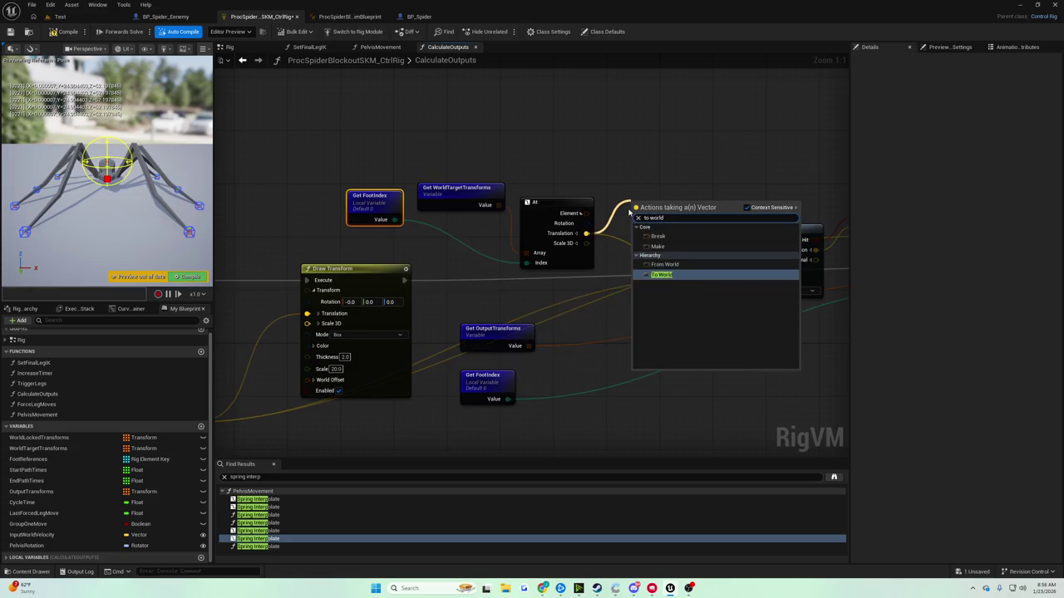
{"action": "key", "text": "Return"}
{"action": "left_click_drag", "start_coordinate": [677, 220], "coordinate": [698, 269]}
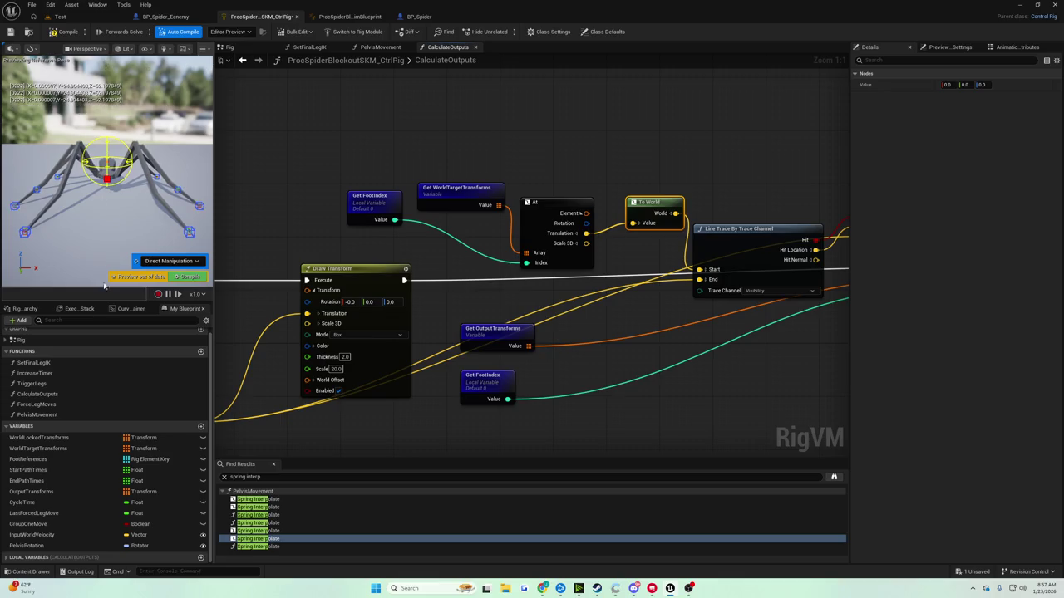
{"action": "left_click", "coordinate": [64, 440]}
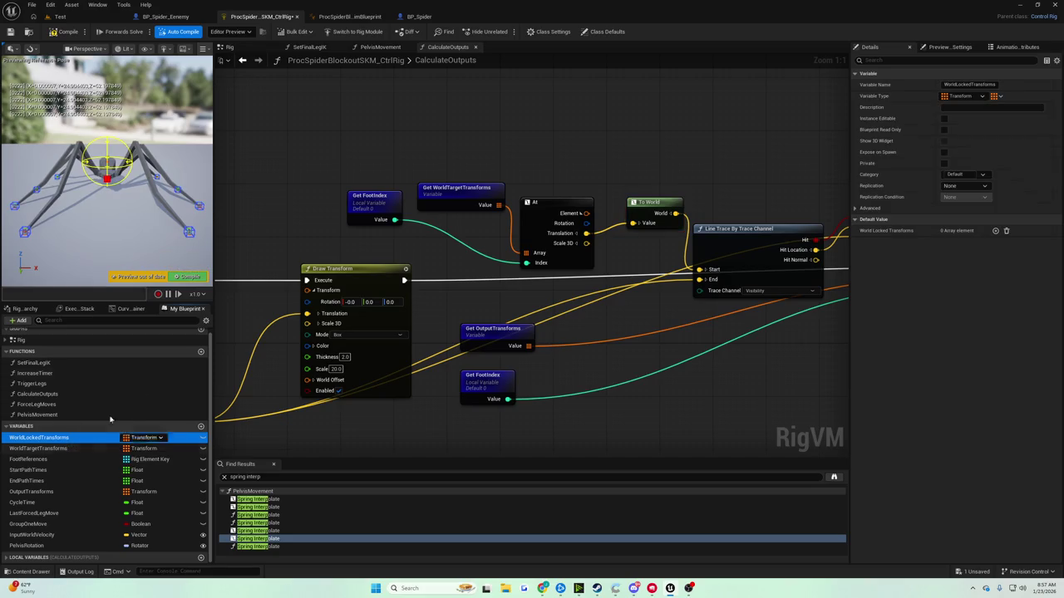
{"action": "left_click_drag", "start_coordinate": [396, 134], "coordinate": [409, 125]}
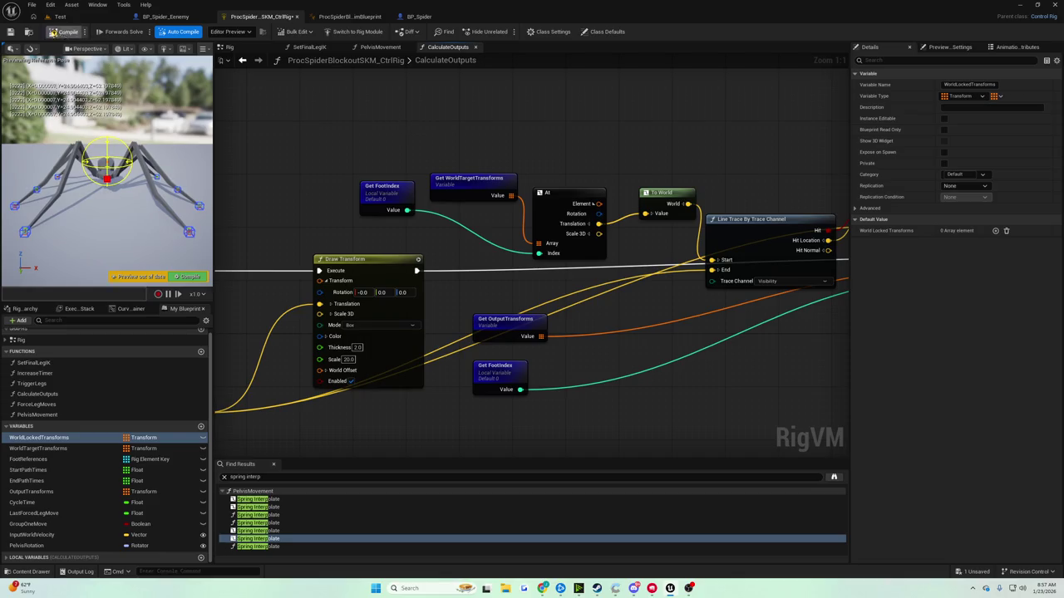
{"action": "left_click", "coordinate": [420, 130]}
{"action": "key", "text": "ctrl+s"}
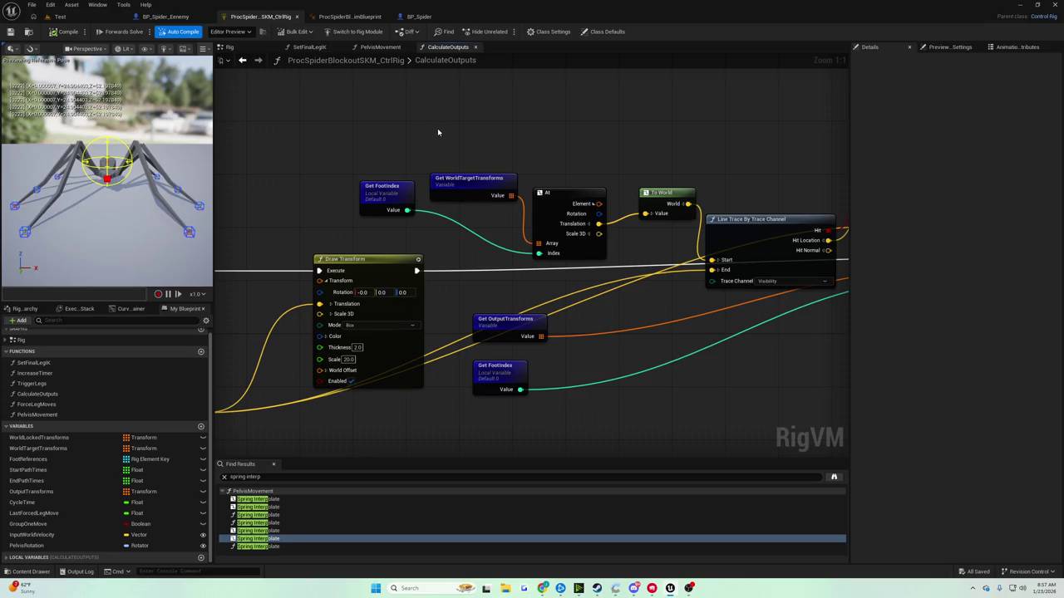
Rearrange the Get FootIndex and WorldTargetTransforms getters and review the foot transform nodes
{"action": "mouse_move", "coordinate": [433, 129]}
{"action": "left_mouse_down"}
{"action": "mouse_move", "coordinate": [535, 82]}
{"action": "mouse_move", "coordinate": [715, 32]}
{"action": "mouse_move", "coordinate": [454, 109]}
{"action": "left_mouse_up"}
{"action": "left_click_drag", "start_coordinate": [315, 146], "coordinate": [414, 177]}
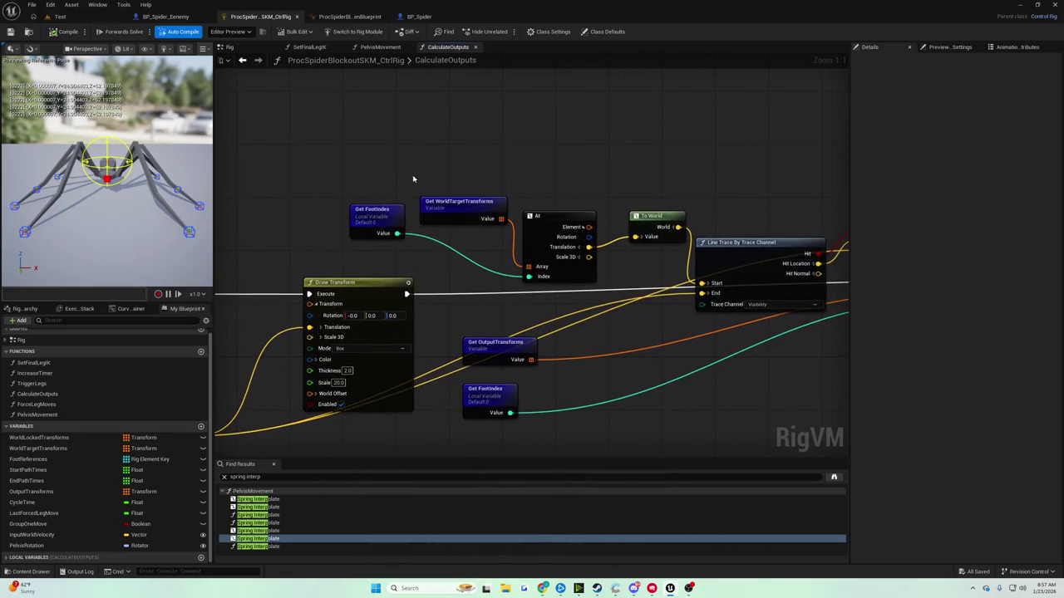
{"action": "left_click_drag", "start_coordinate": [380, 233], "coordinate": [448, 268]}
{"action": "mouse_move", "coordinate": [452, 205]}
{"action": "left_mouse_down"}
{"action": "mouse_move", "coordinate": [407, 192]}
{"action": "mouse_move", "coordinate": [373, 158]}
{"action": "mouse_move", "coordinate": [726, 50]}
{"action": "mouse_move", "coordinate": [612, 108]}
{"action": "mouse_move", "coordinate": [820, 125]}
{"action": "left_mouse_up"}
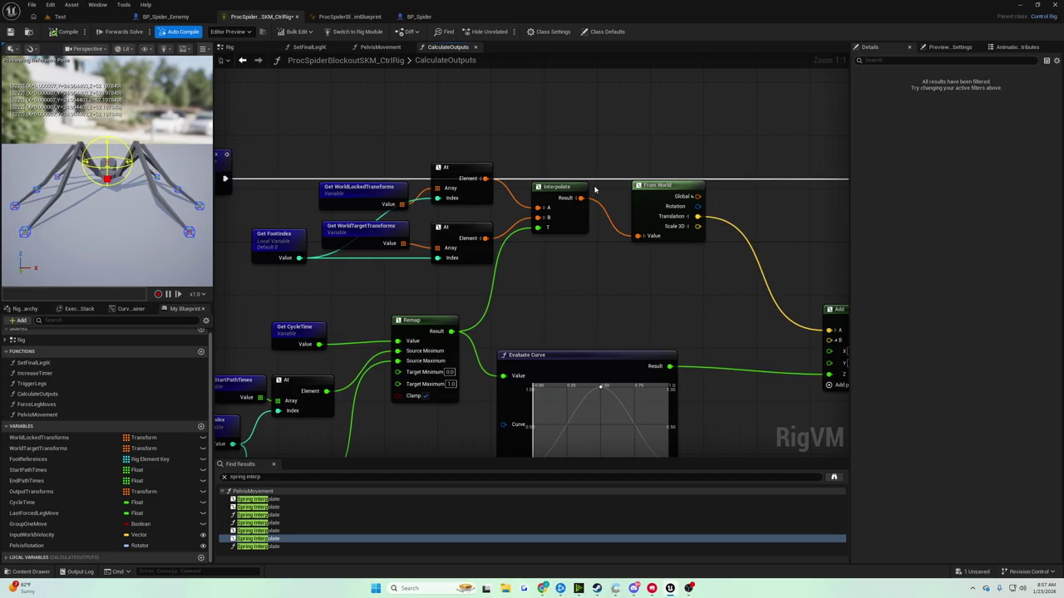
{"action": "mouse_move", "coordinate": [688, 165]}
{"action": "left_mouse_down"}
{"action": "mouse_move", "coordinate": [582, 224]}
{"action": "mouse_move", "coordinate": [394, 249]}
{"action": "mouse_move", "coordinate": [376, 236]}
{"action": "left_mouse_up"}
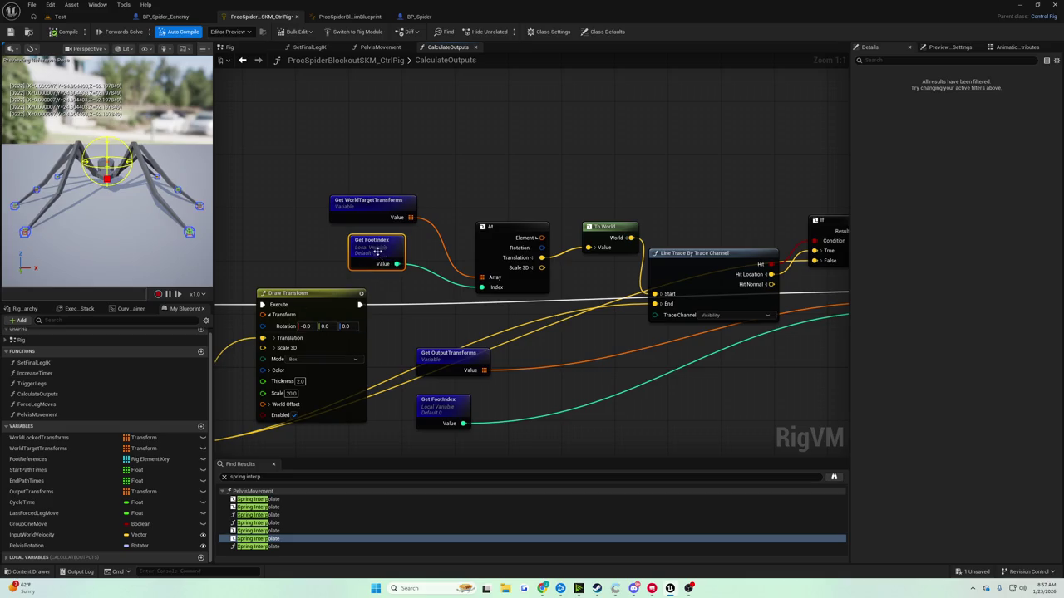
{"action": "scroll", "coordinate": [378, 252], "scroll_direction": "down", "scroll_amount": 5}
{"action": "scroll", "coordinate": [565, 249], "scroll_direction": "up", "scroll_amount": 7}
{"action": "mouse_move", "coordinate": [601, 271]}
{"action": "left_mouse_down"}
{"action": "mouse_move", "coordinate": [380, 228]}
{"action": "mouse_move", "coordinate": [313, 249]}
{"action": "mouse_move", "coordinate": [311, 290]}
{"action": "left_mouse_up"}
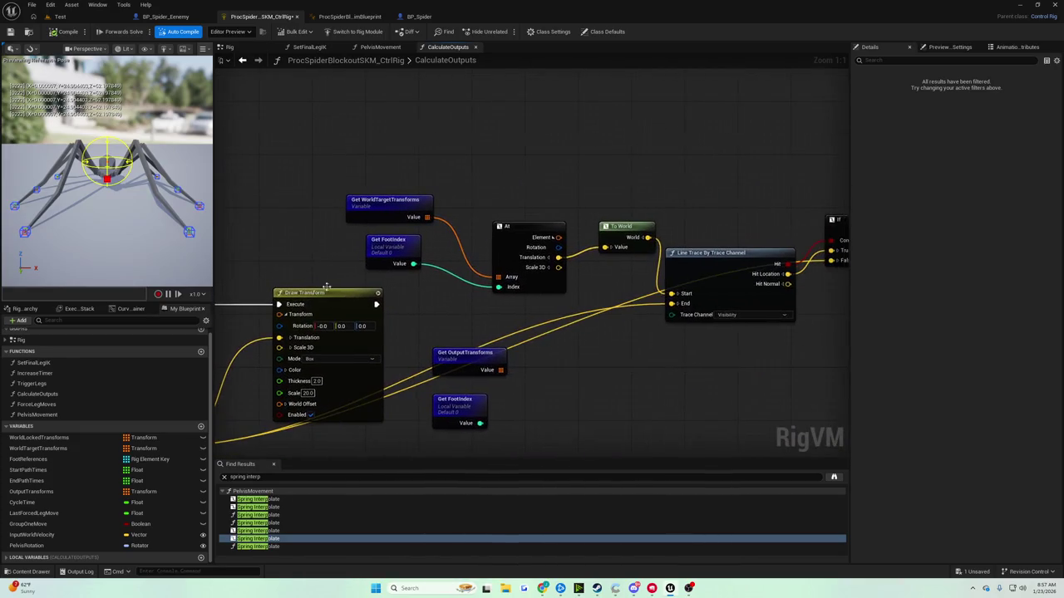
Replace the WorldTargetTransforms getter with Get FootReferences and an At node indexed by FootIndex
{"action": "key", "text": "Delete"}
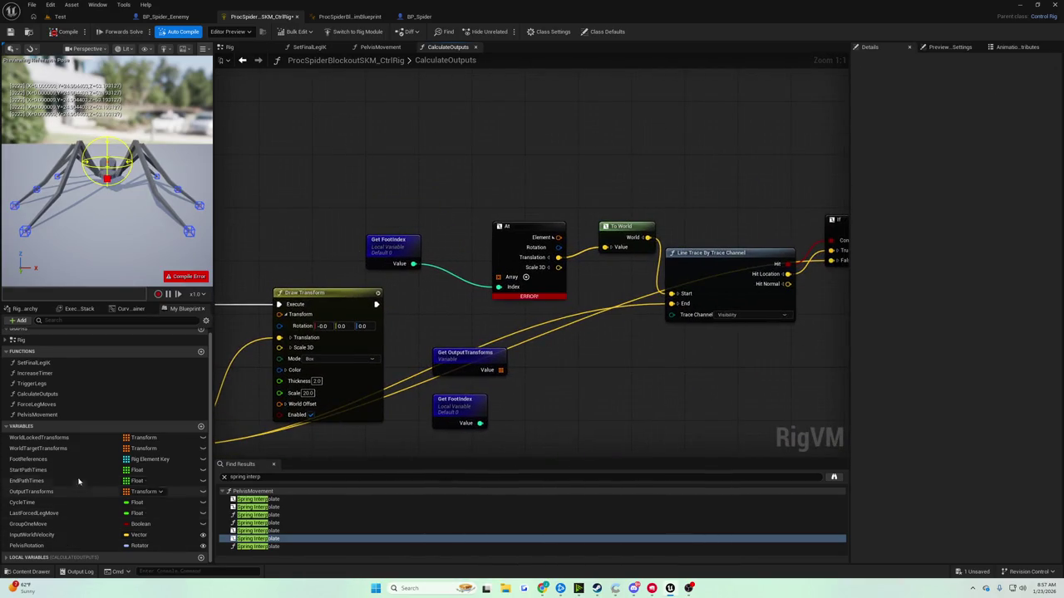
{"action": "left_click", "coordinate": [34, 459]}
{"action": "left_click_drag", "start_coordinate": [34, 459], "coordinate": [337, 191]}
{"action": "left_click", "coordinate": [397, 198]}
{"action": "mouse_move", "coordinate": [398, 210]}
{"action": "left_mouse_down"}
{"action": "mouse_move", "coordinate": [426, 192]}
{"action": "mouse_move", "coordinate": [431, 168]}
{"action": "left_mouse_up"}
{"action": "left_click", "coordinate": [474, 238]}
{"action": "mouse_move", "coordinate": [413, 263]}
{"action": "left_mouse_down"}
{"action": "mouse_move", "coordinate": [424, 198]}
{"action": "mouse_move", "coordinate": [457, 167]}
{"action": "mouse_move", "coordinate": [517, 177]}
{"action": "left_mouse_up"}
{"action": "left_click", "coordinate": [469, 178]}
{"action": "left_click", "coordinate": [469, 172]}
Feed a Get Transform - Bone translation into To World, delete the old At node, and recompile
{"action": "type", "text": "get tra"}
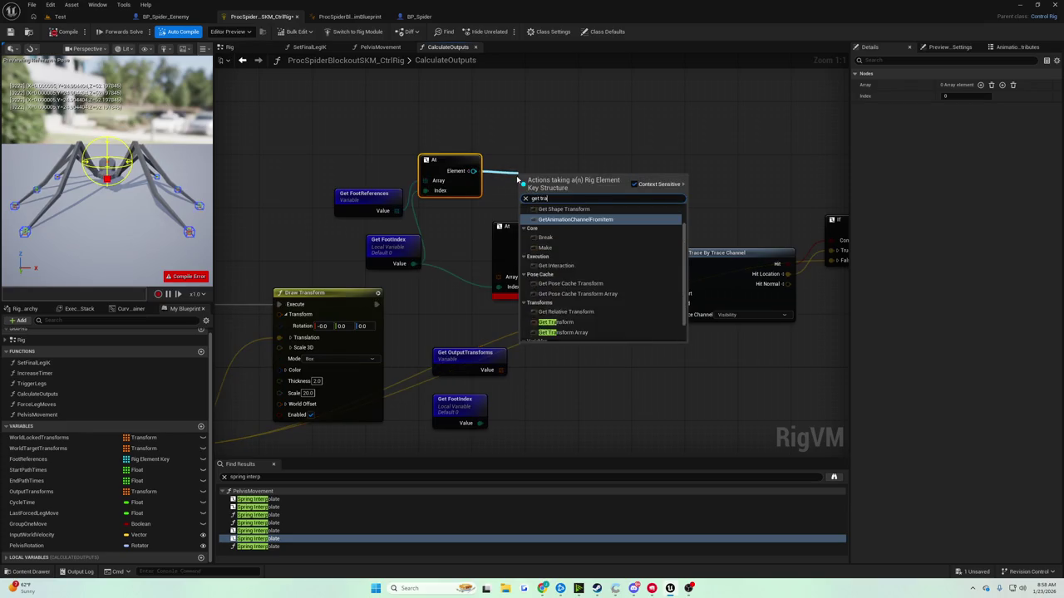
{"action": "key", "text": "Down"}
{"action": "key", "text": "Down"}
{"action": "key", "text": "Return"}
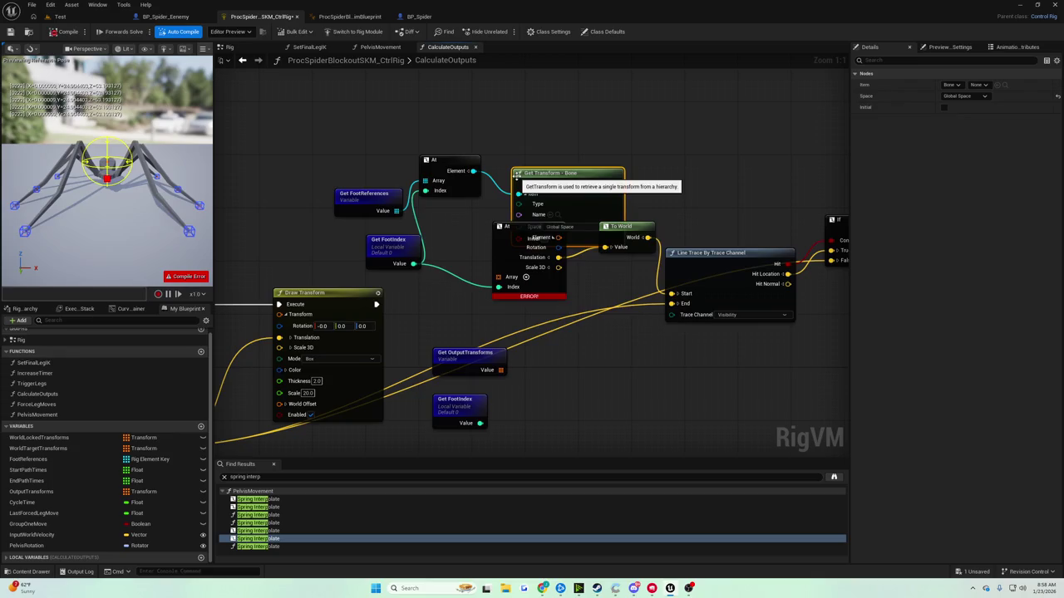
{"action": "left_click_drag", "start_coordinate": [517, 175], "coordinate": [497, 134]}
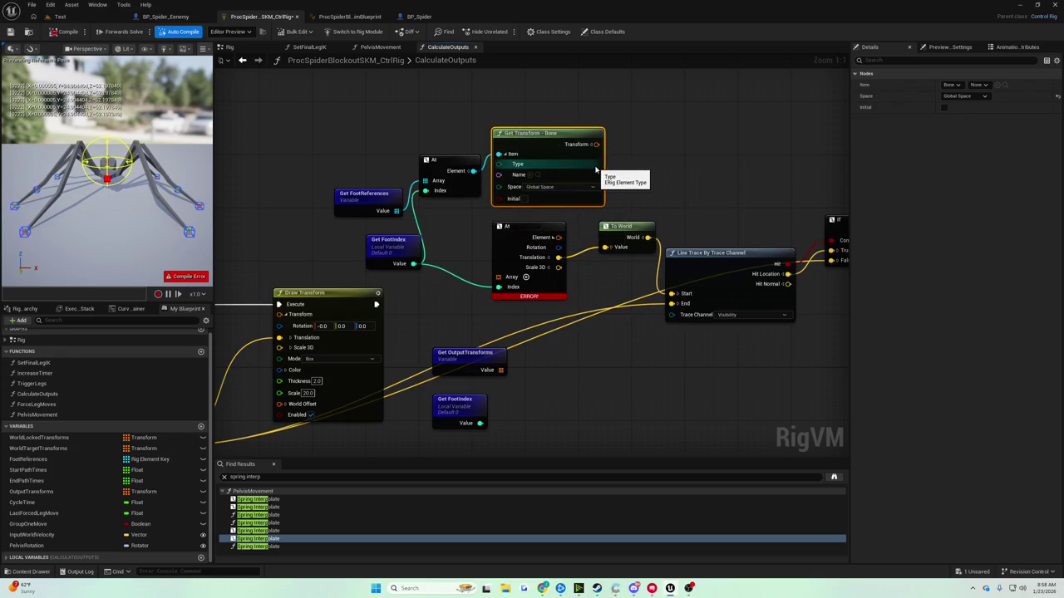
{"action": "left_click_drag", "start_coordinate": [595, 170], "coordinate": [595, 125]}
{"action": "left_click", "coordinate": [592, 139]}
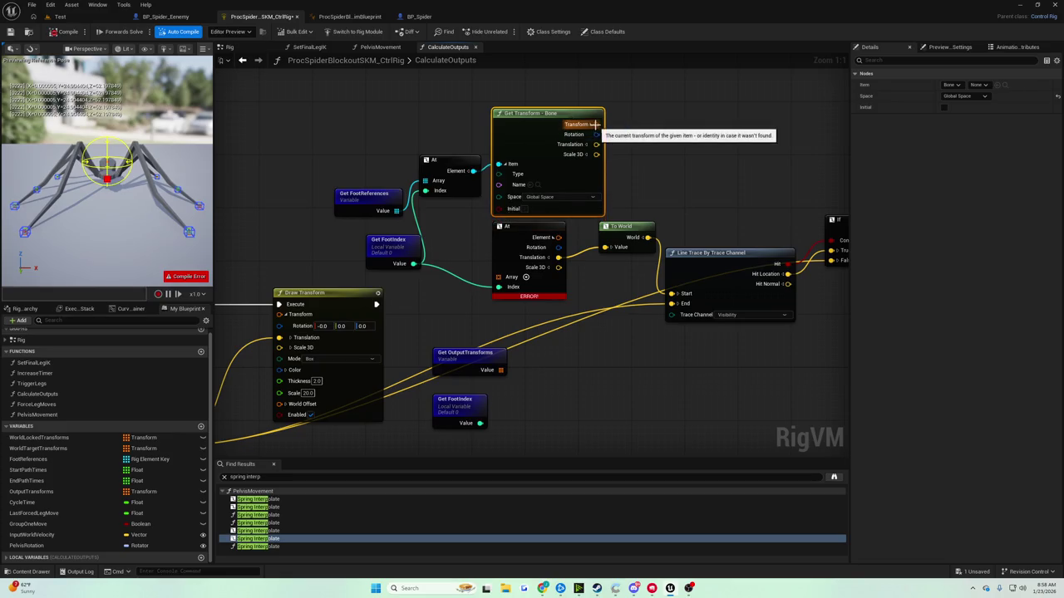
{"action": "left_click_drag", "start_coordinate": [557, 129], "coordinate": [558, 122]}
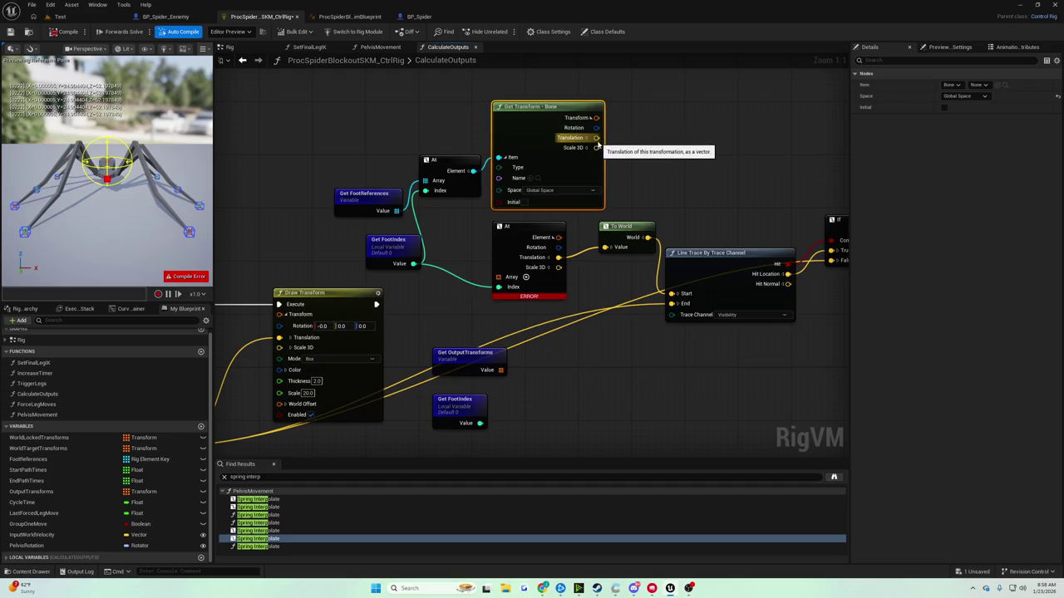
{"action": "mouse_move", "coordinate": [596, 143]}
{"action": "left_mouse_down"}
{"action": "mouse_move", "coordinate": [607, 166]}
{"action": "mouse_move", "coordinate": [605, 247]}
{"action": "left_mouse_up"}
{"action": "left_click", "coordinate": [515, 261]}
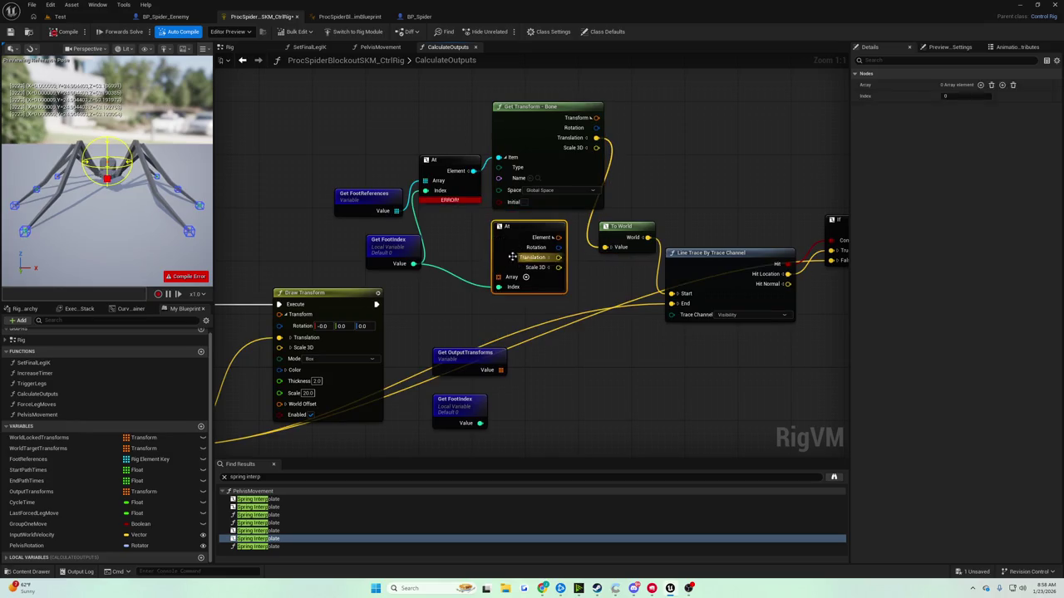
{"action": "key", "text": "Delete"}
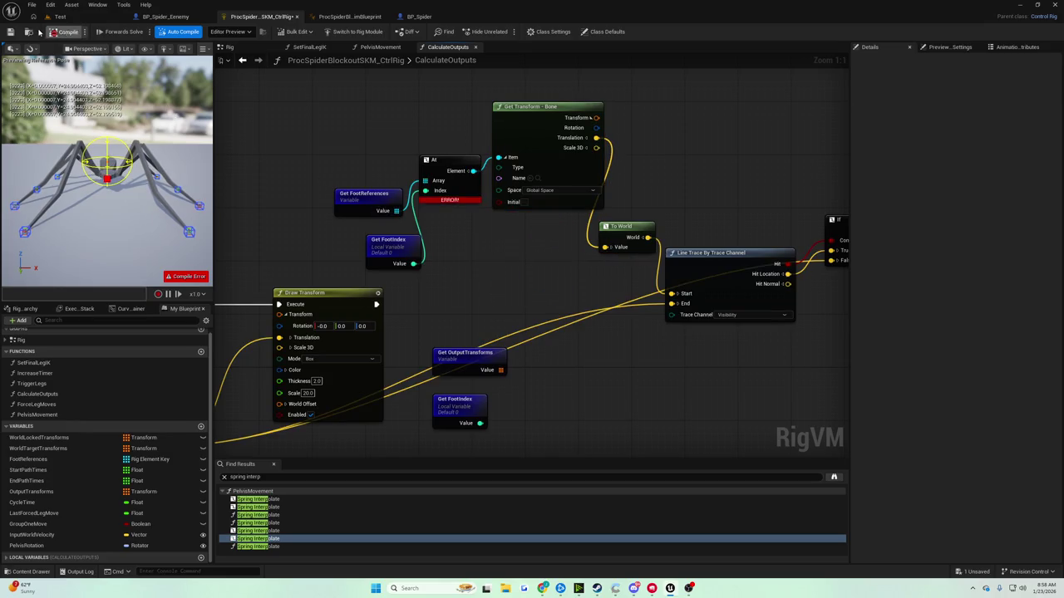
{"action": "left_click", "coordinate": [48, 32]}
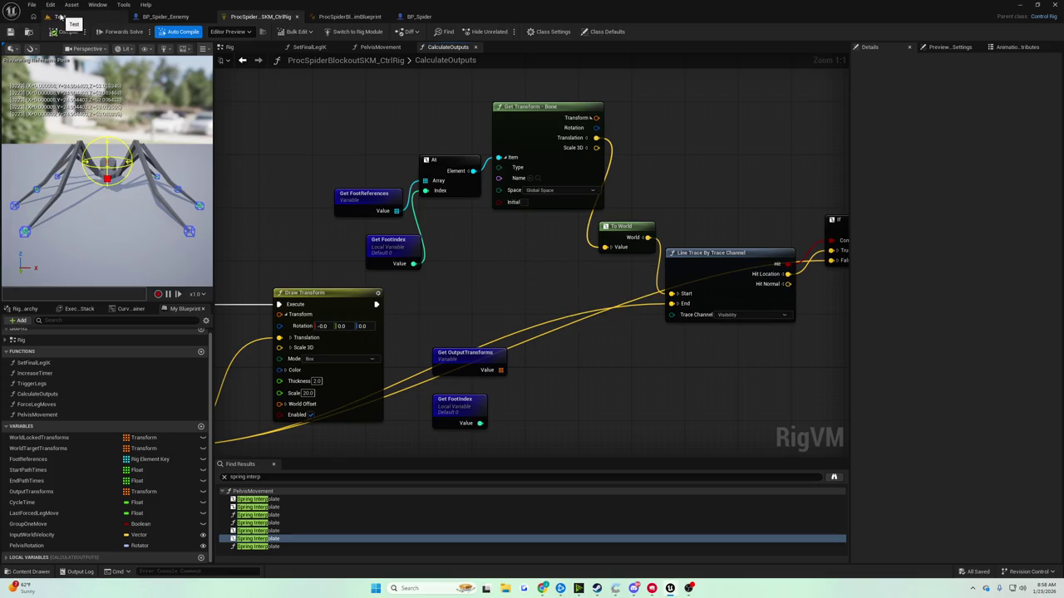
Play-test the spider twice in the Test level
{"action": "left_click", "coordinate": [61, 15]}
{"action": "left_click", "coordinate": [206, 32]}
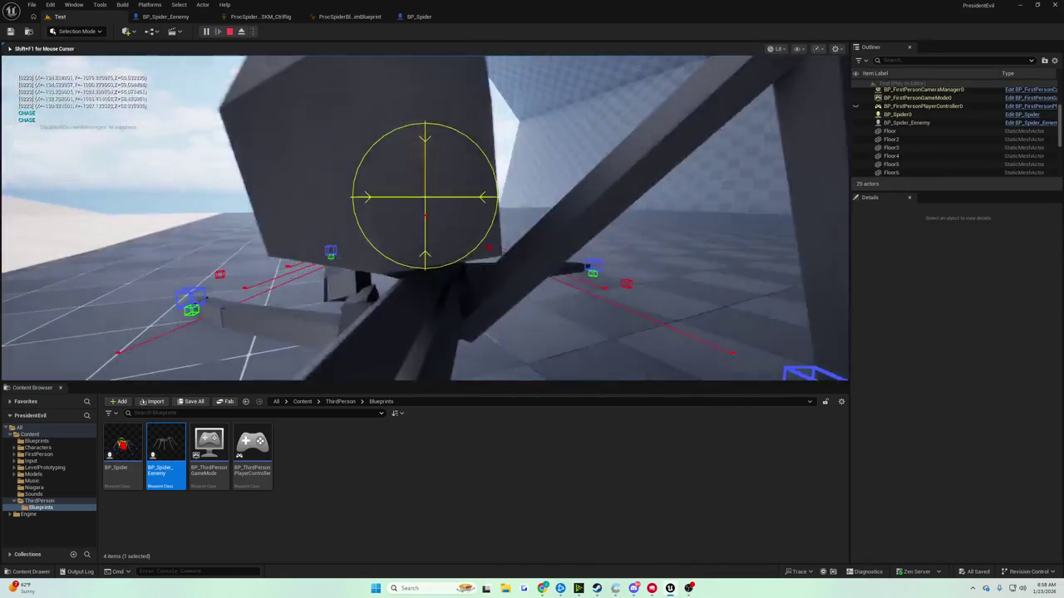
{"action": "key", "text": "Escape"}
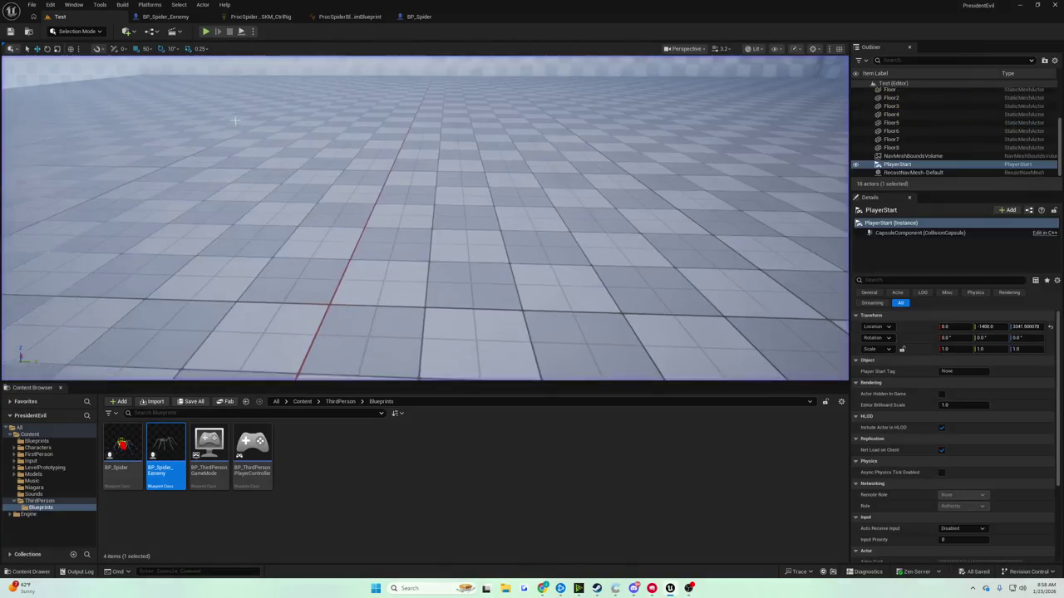
{"action": "left_click", "coordinate": [207, 31]}
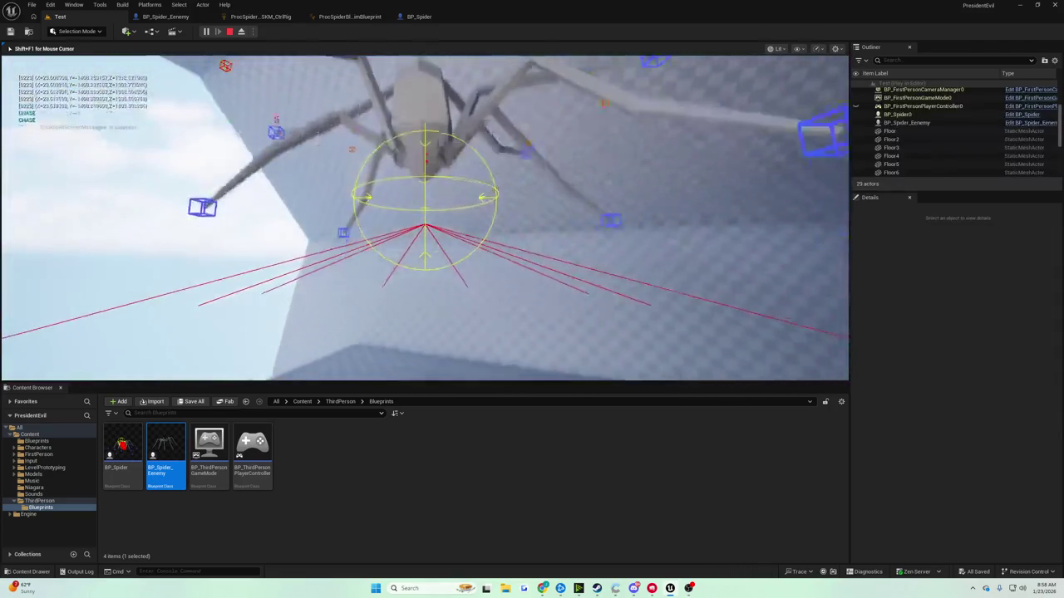
{"action": "key", "text": "Escape"}
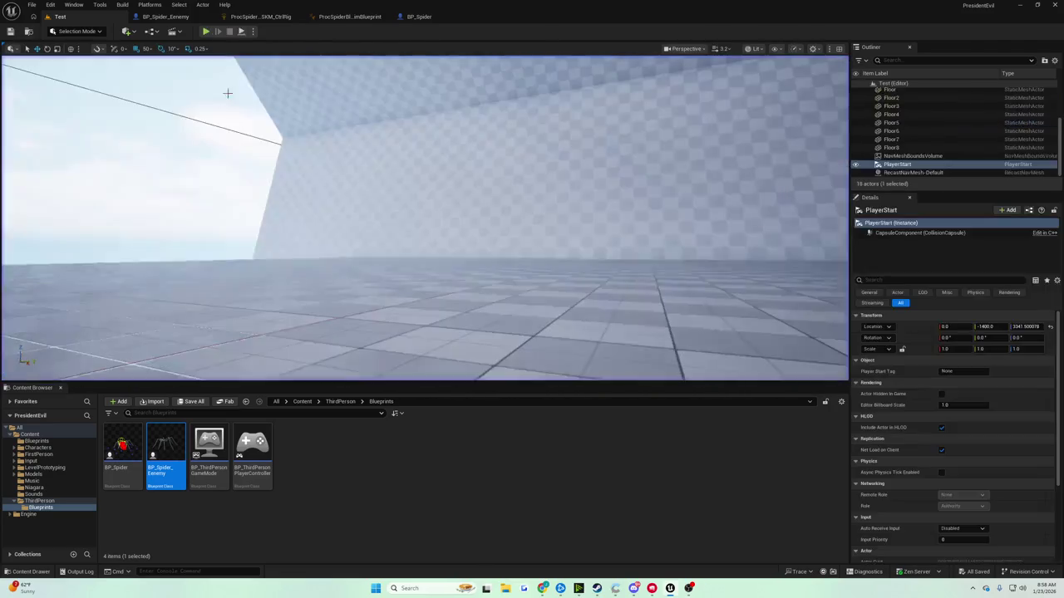
In the Control Rig graph, pull a new wire from the bone's Translation output
{"action": "left_click", "coordinate": [349, 17]}
{"action": "left_click", "coordinate": [249, 17]}
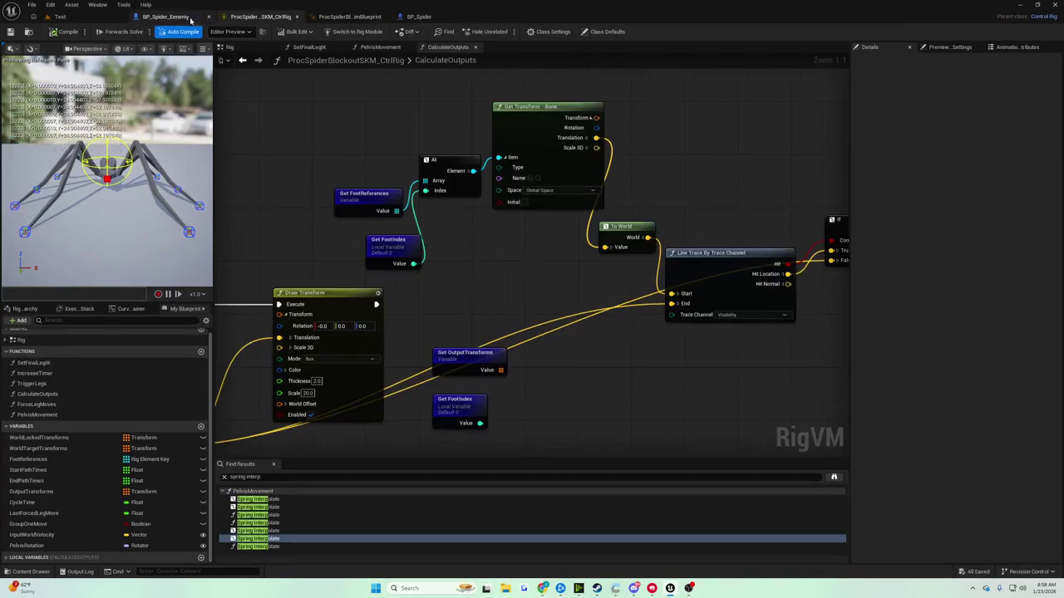
{"action": "left_click_drag", "start_coordinate": [481, 143], "coordinate": [569, 301]}
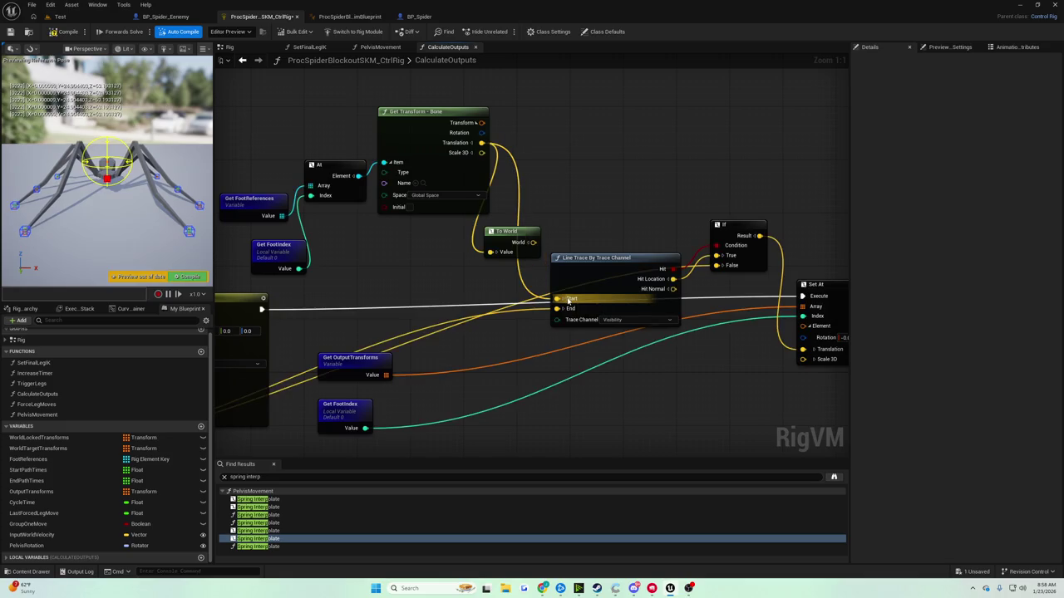
Play-test the spider three more times, then go back to the Control Rig graph
{"action": "left_click", "coordinate": [59, 16]}
{"action": "left_click", "coordinate": [207, 31]}
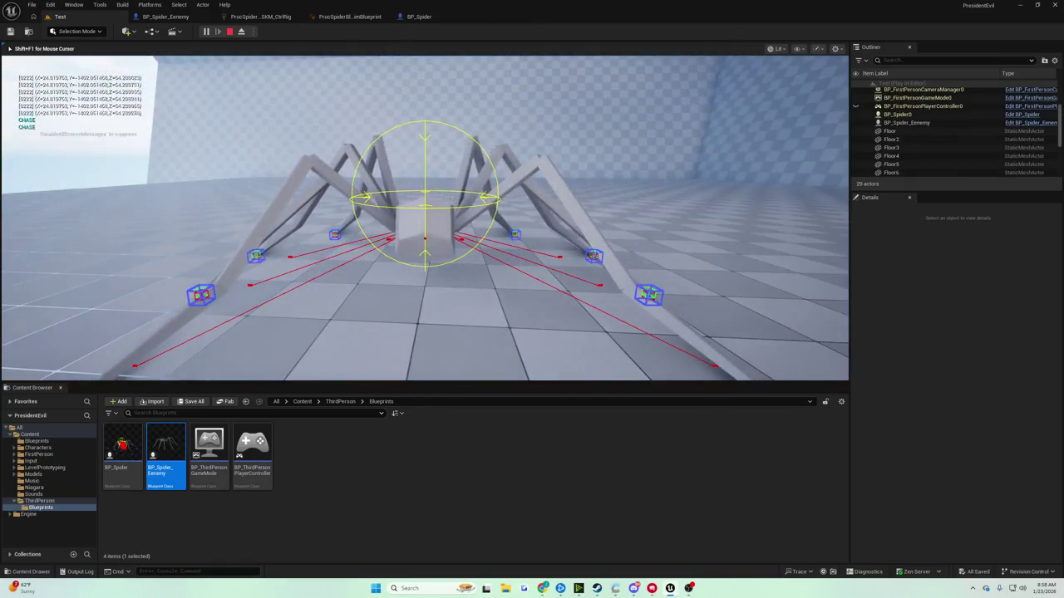
{"action": "key", "text": "Escape"}
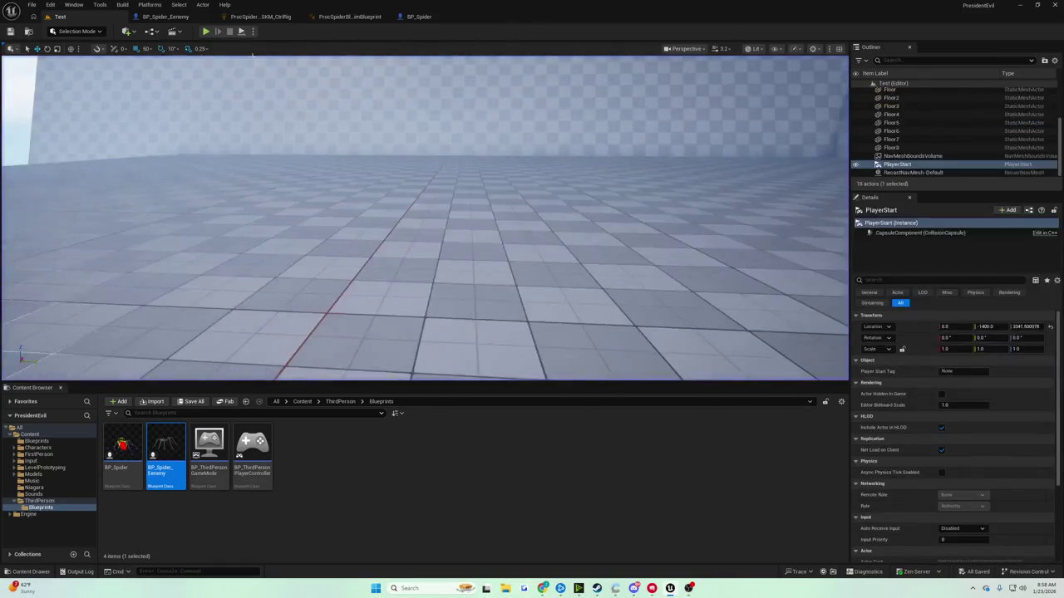
{"action": "left_click", "coordinate": [206, 31]}
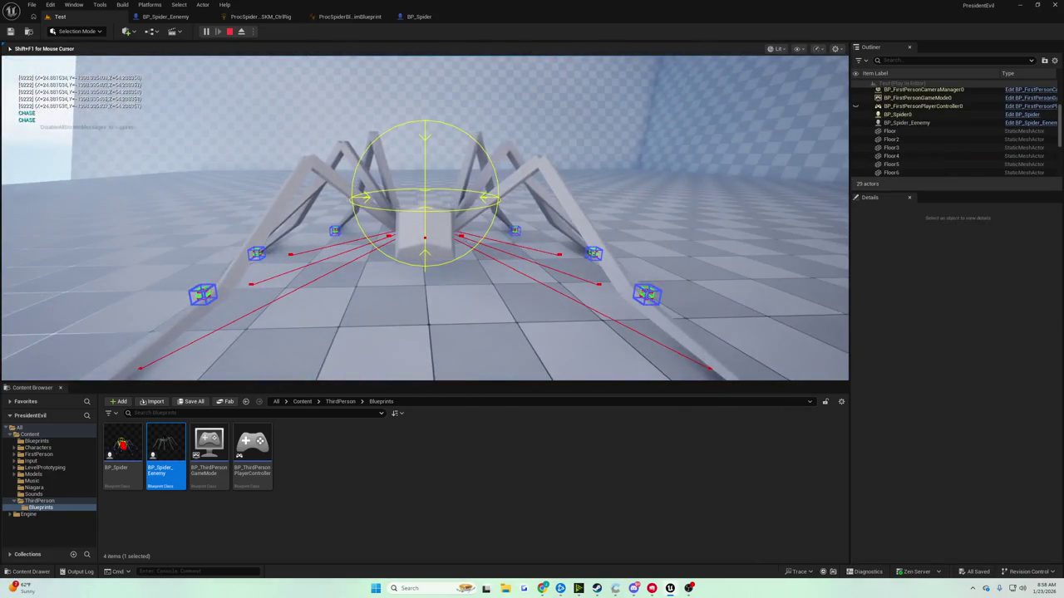
{"action": "key", "text": "Escape"}
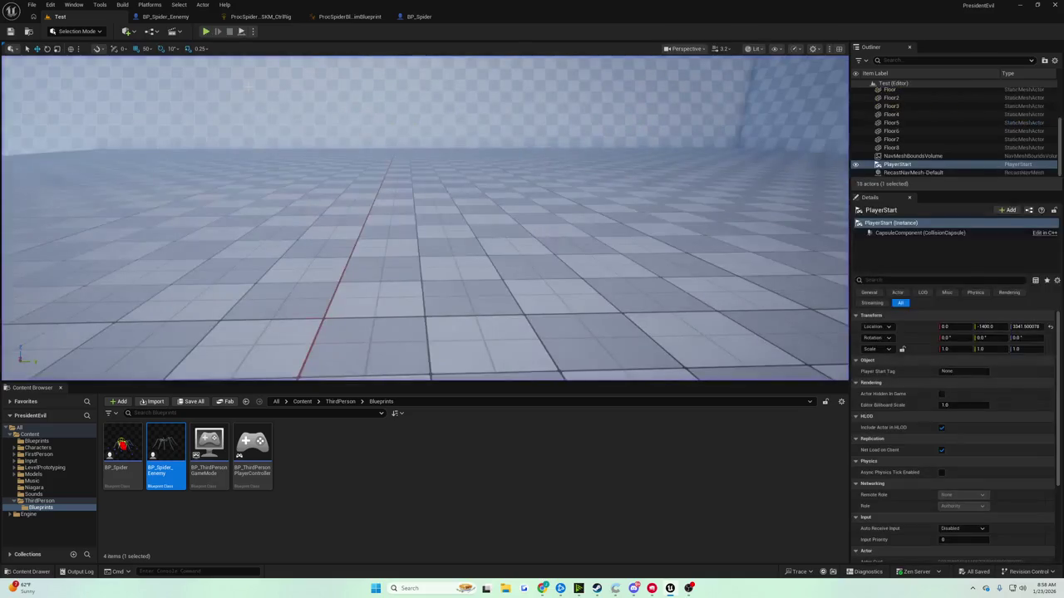
{"action": "left_click", "coordinate": [205, 33]}
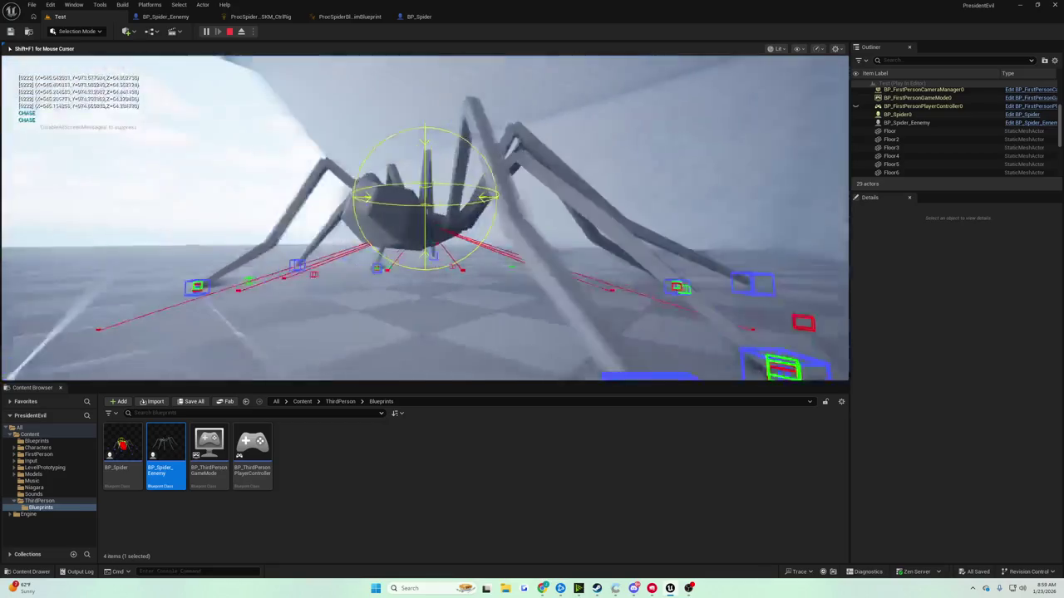
{"action": "key", "text": "Escape"}
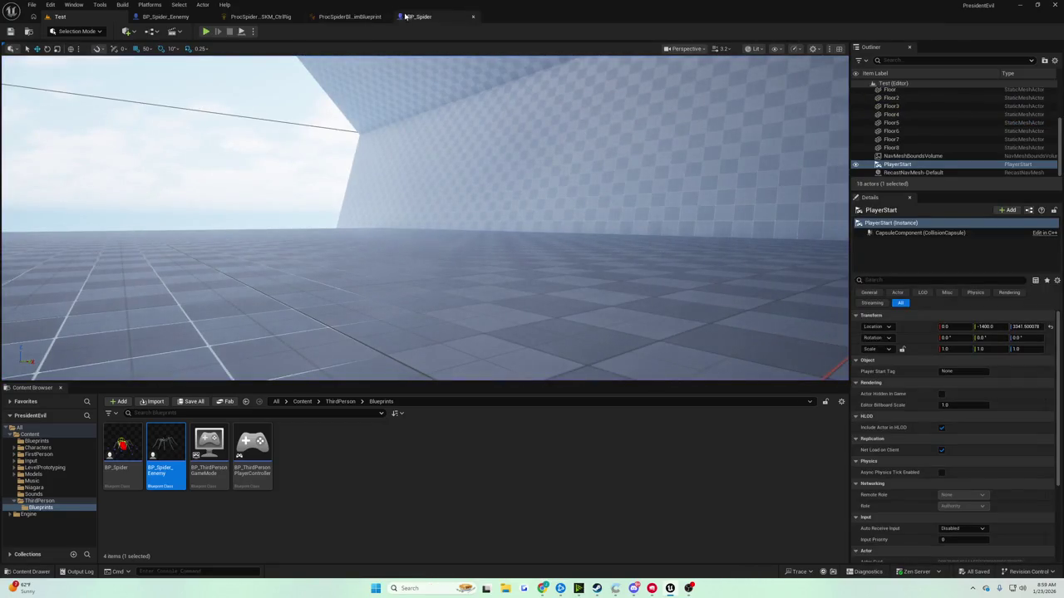
{"action": "left_click", "coordinate": [348, 17]}
{"action": "left_click", "coordinate": [259, 17]}
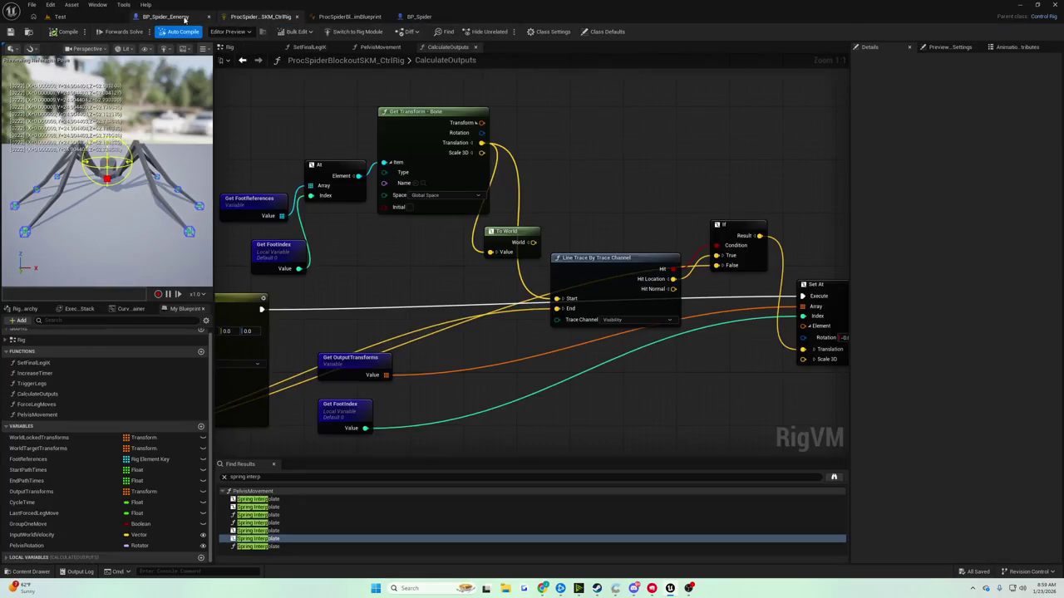
Delete To World, wire bone Translation straight into Line Trace Start, and save the rig
{"action": "left_click", "coordinate": [516, 282]}
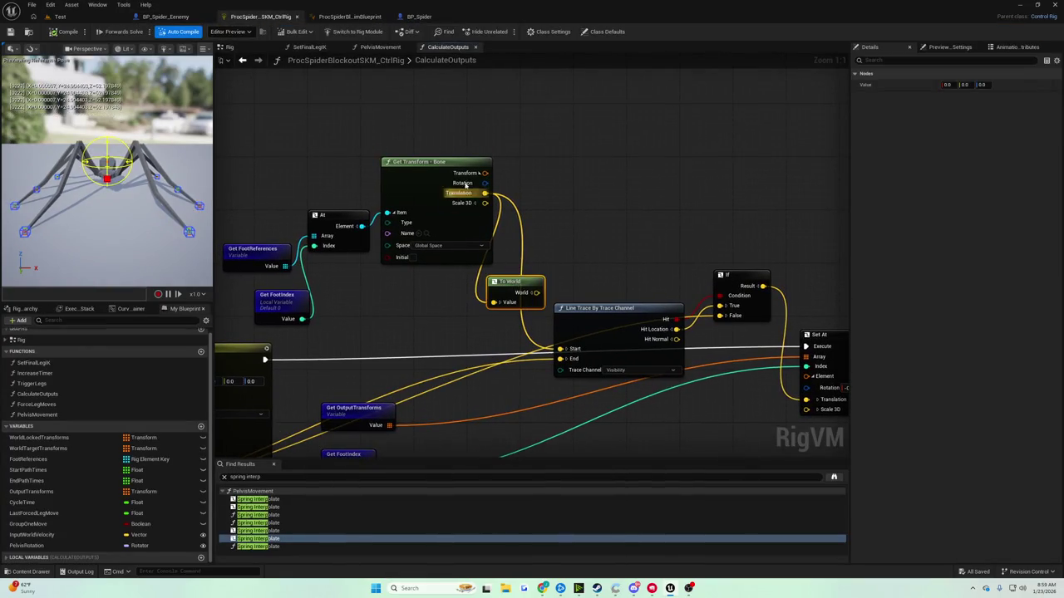
{"action": "key", "text": "Delete"}
{"action": "left_click_drag", "start_coordinate": [457, 172], "coordinate": [463, 199]}
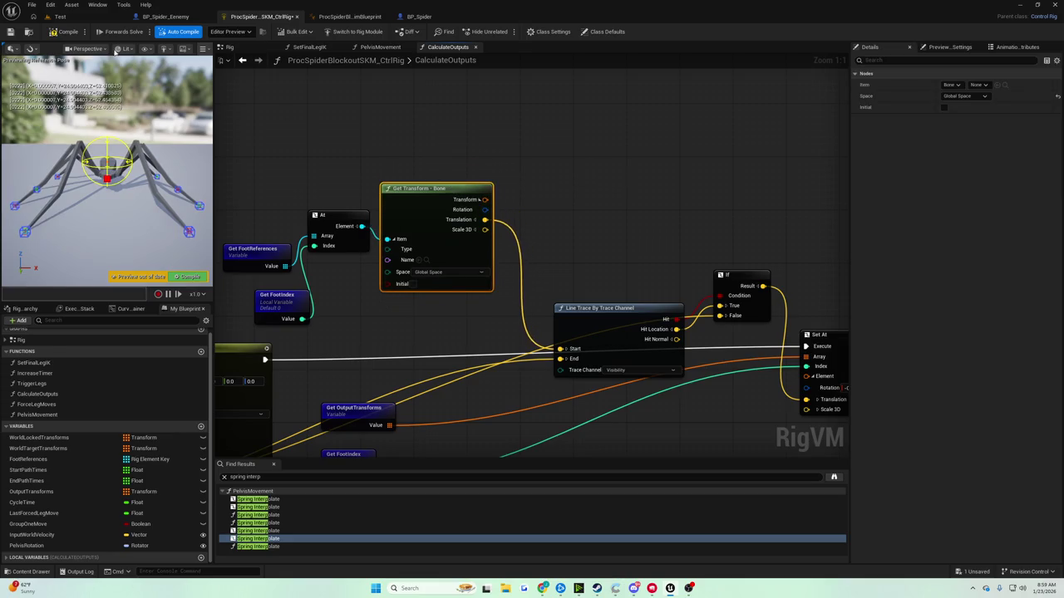
{"action": "key", "text": "ctrl+s"}
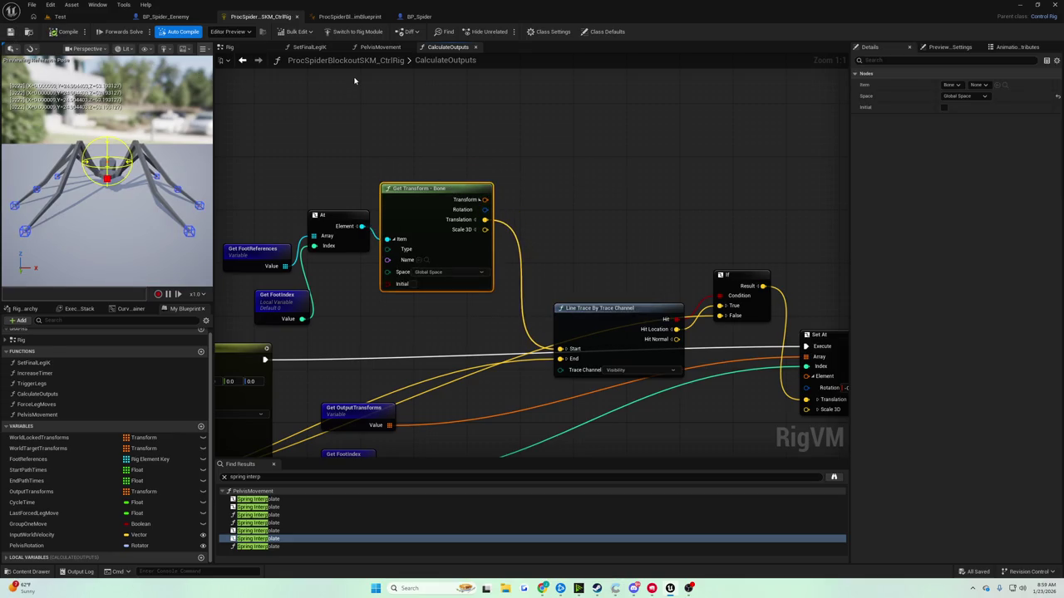
{"action": "left_click", "coordinate": [91, 17]}
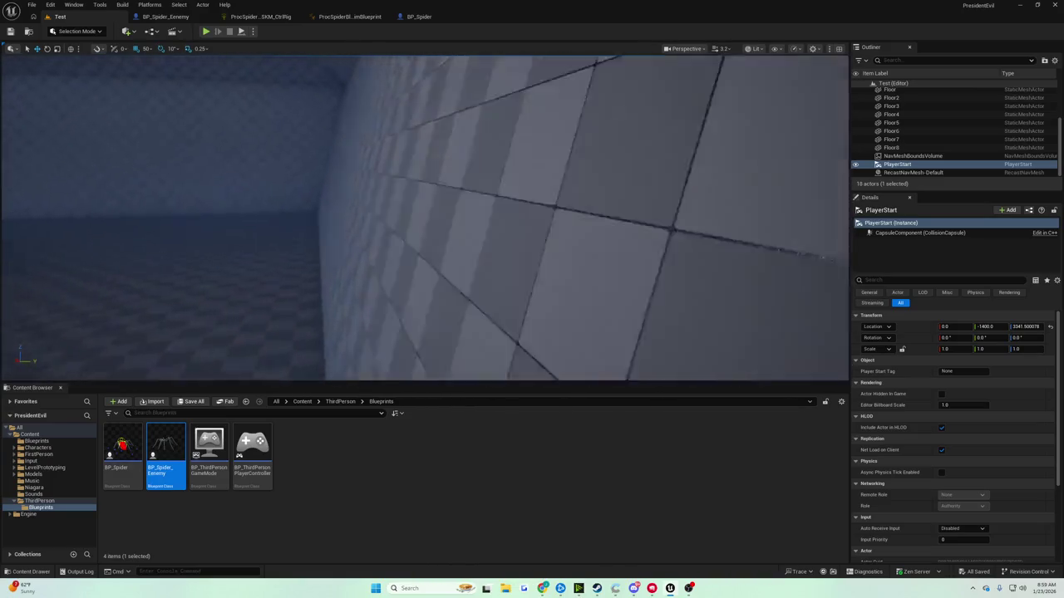
Move the level camera to a high open view of the room, then open BP_Spider
{"action": "left_click_drag", "start_coordinate": [424, 216], "coordinate": [565, 216]}
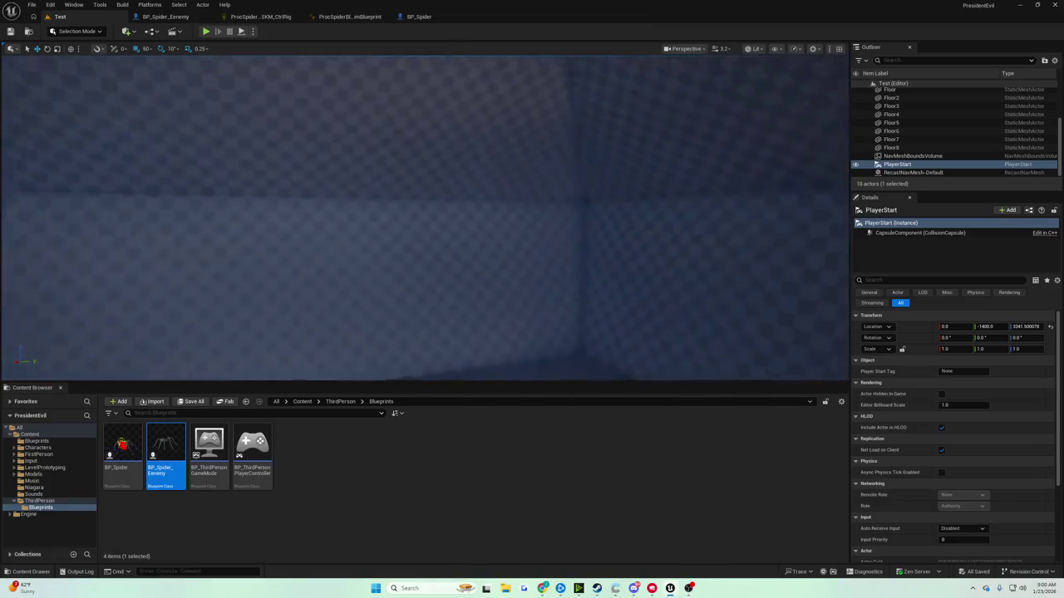
{"action": "key", "text": "f"}
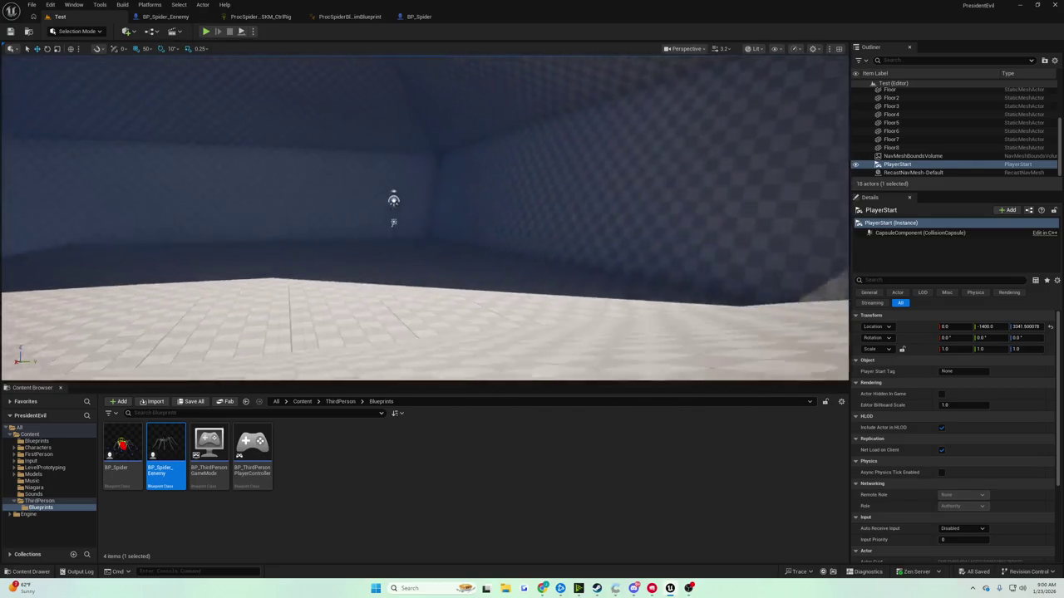
{"action": "left_click", "coordinate": [419, 17]}
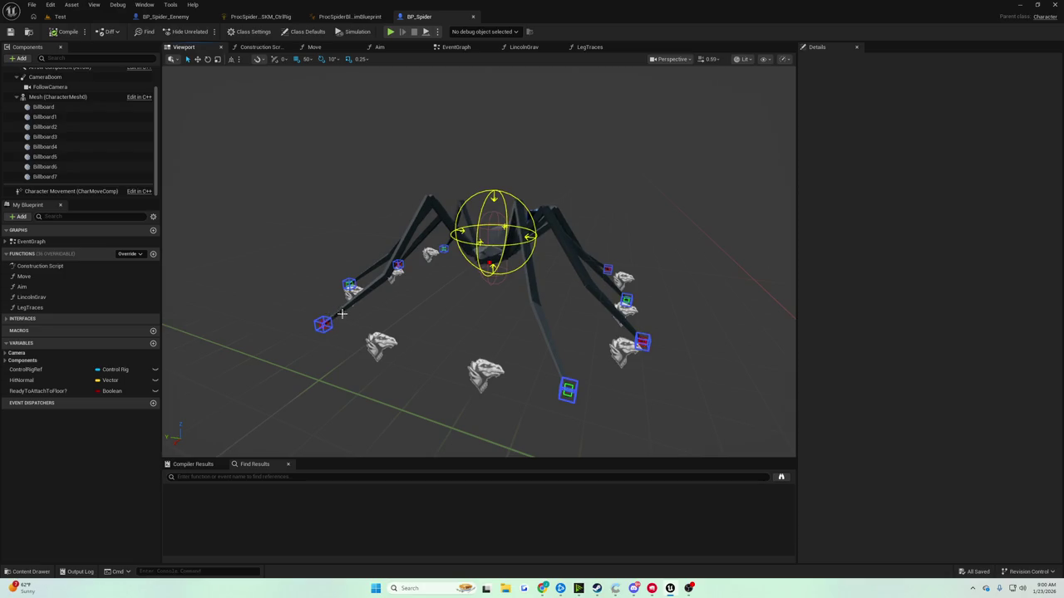
{"action": "left_click_drag", "start_coordinate": [333, 309], "coordinate": [432, 308]}
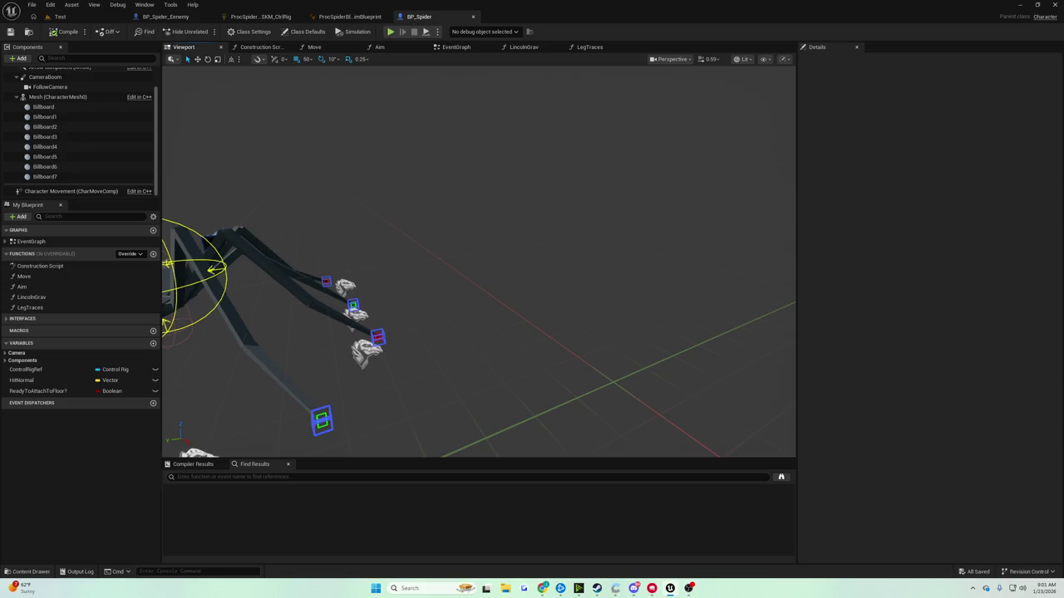
{"action": "left_click_drag", "start_coordinate": [433, 309], "coordinate": [437, 309]}
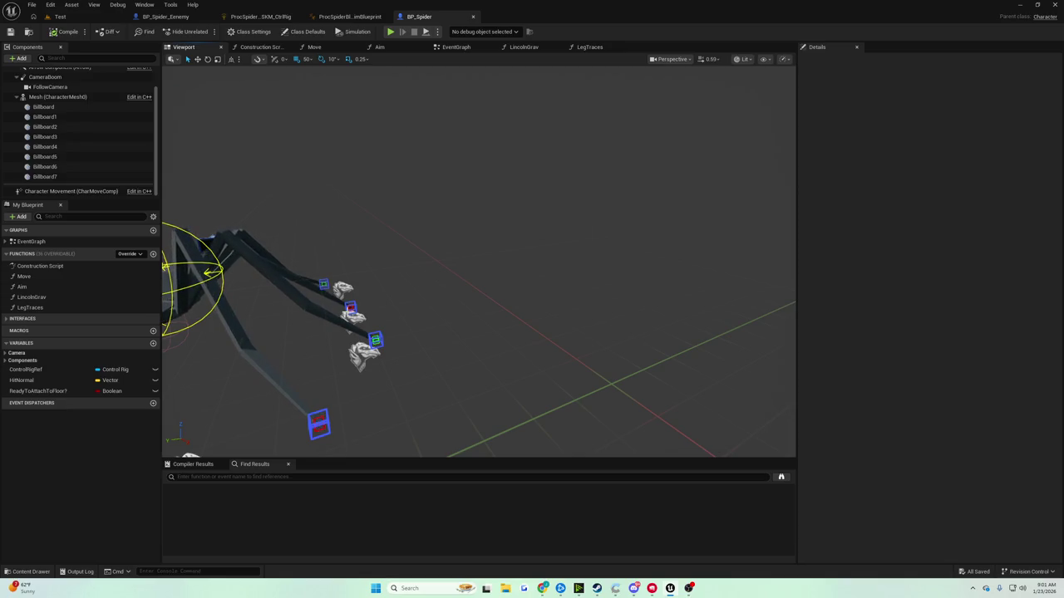
{"action": "scroll", "coordinate": [386, 344], "scroll_direction": "up", "scroll_amount": 2}
{"action": "key", "text": "f"}
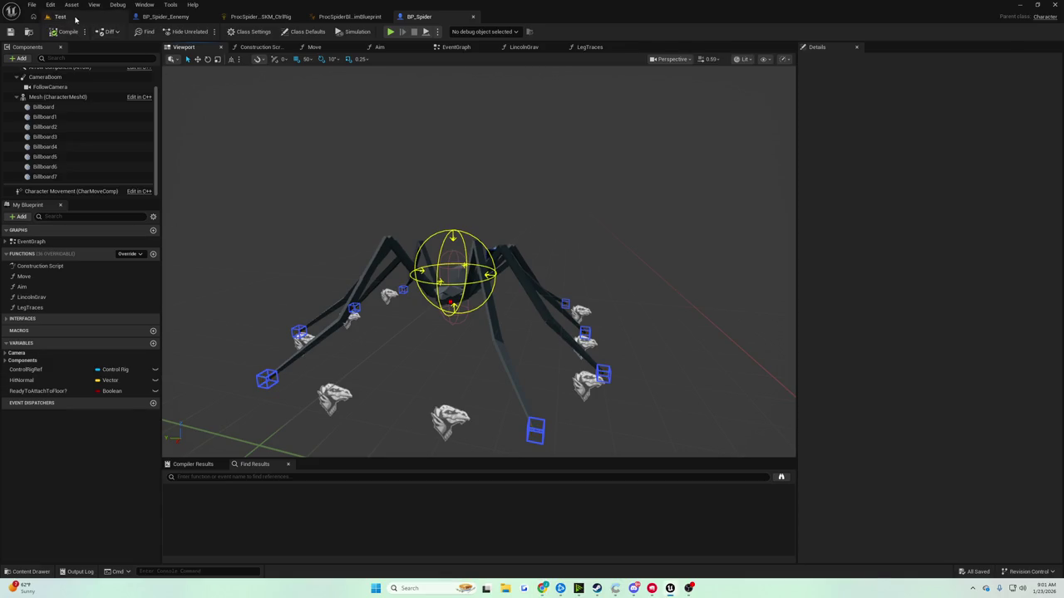
Play the Test level to watch the spider's leg traces, then switch to BP_Spider_Eenemy's EventGraph
{"action": "left_click", "coordinate": [76, 18]}
{"action": "left_click", "coordinate": [208, 31]}
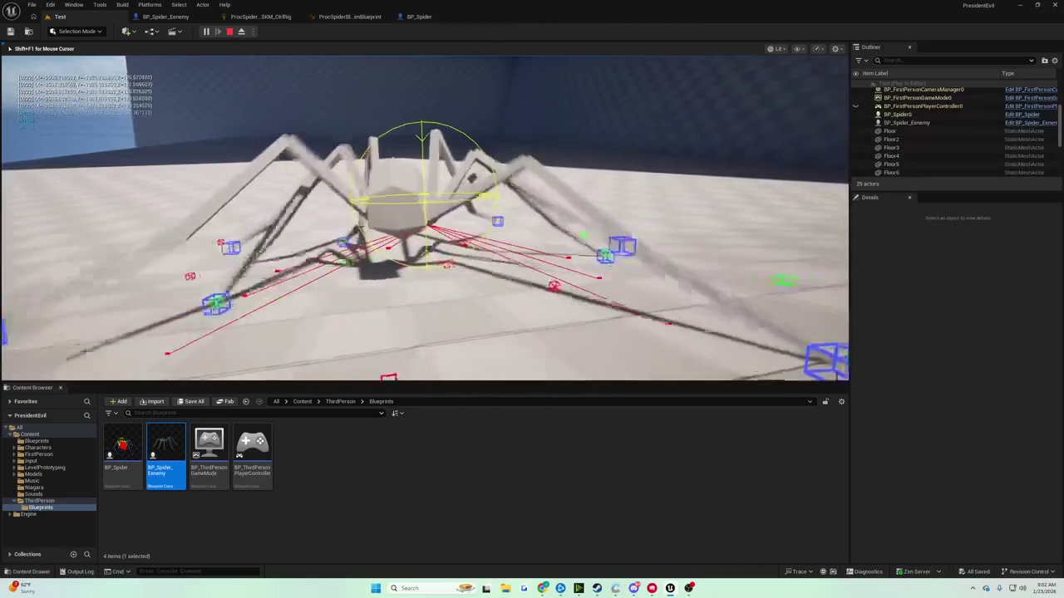
{"action": "key", "text": "Escape"}
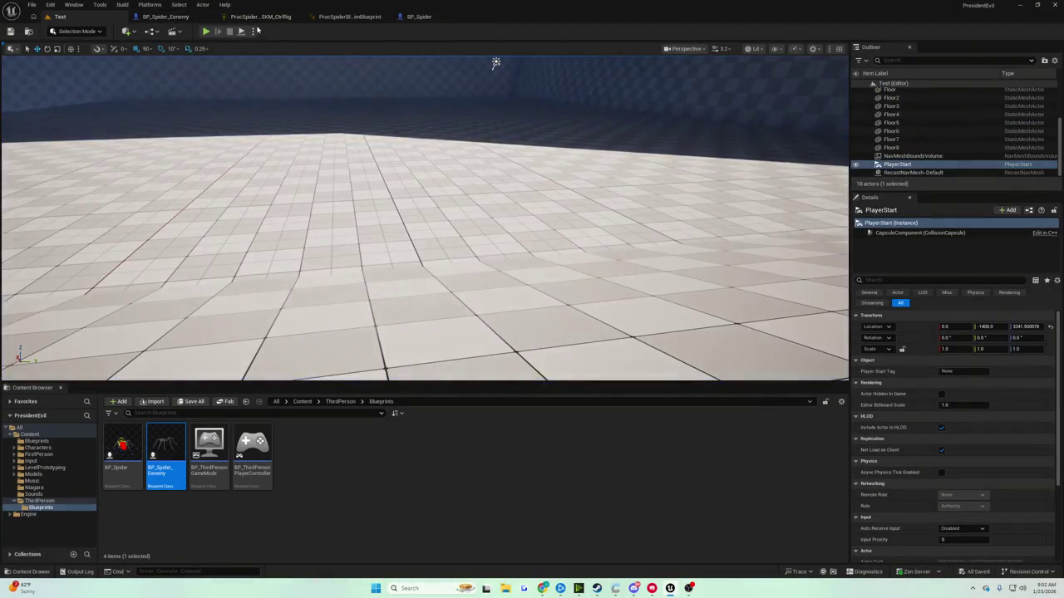
{"action": "left_click", "coordinate": [170, 16]}
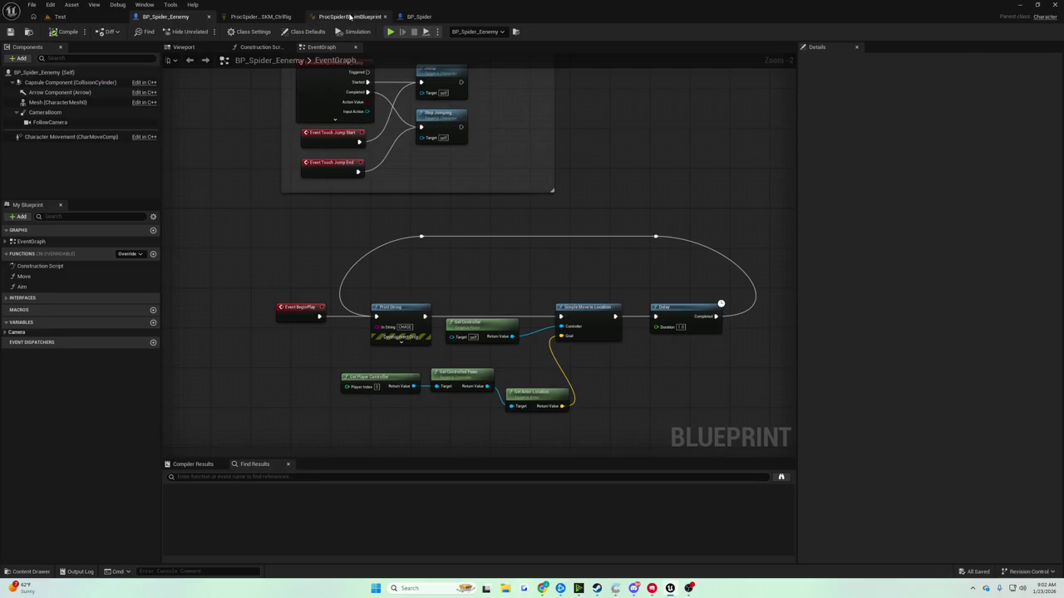
Open the ProcSpider_SKM_CtrlRig's main Rig graph and centre its node chain
{"action": "left_click", "coordinate": [349, 17]}
{"action": "left_click", "coordinate": [260, 16]}
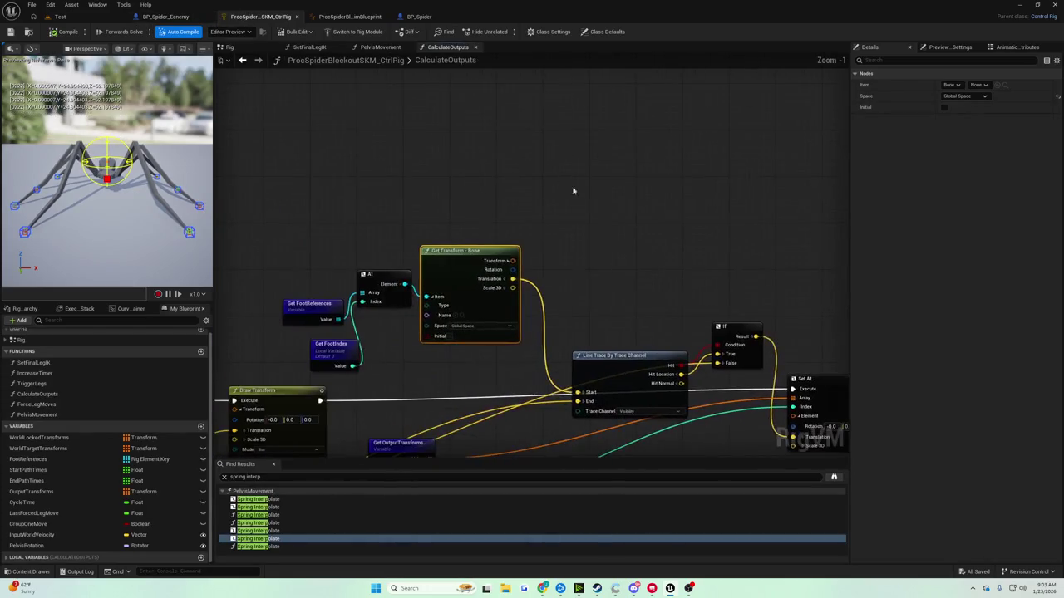
{"action": "left_click", "coordinate": [230, 47]}
{"action": "mouse_move", "coordinate": [414, 194]}
{"action": "left_mouse_down"}
{"action": "mouse_move", "coordinate": [261, 212]}
{"action": "mouse_move", "coordinate": [729, 230]}
{"action": "mouse_move", "coordinate": [413, 242]}
{"action": "left_mouse_up"}
Shift SetFinalLegIK further right, then inspect the EndPathTimes float array variable
{"action": "mouse_move", "coordinate": [563, 263]}
{"action": "left_mouse_down"}
{"action": "mouse_move", "coordinate": [636, 264]}
{"action": "mouse_move", "coordinate": [559, 265]}
{"action": "left_mouse_up"}
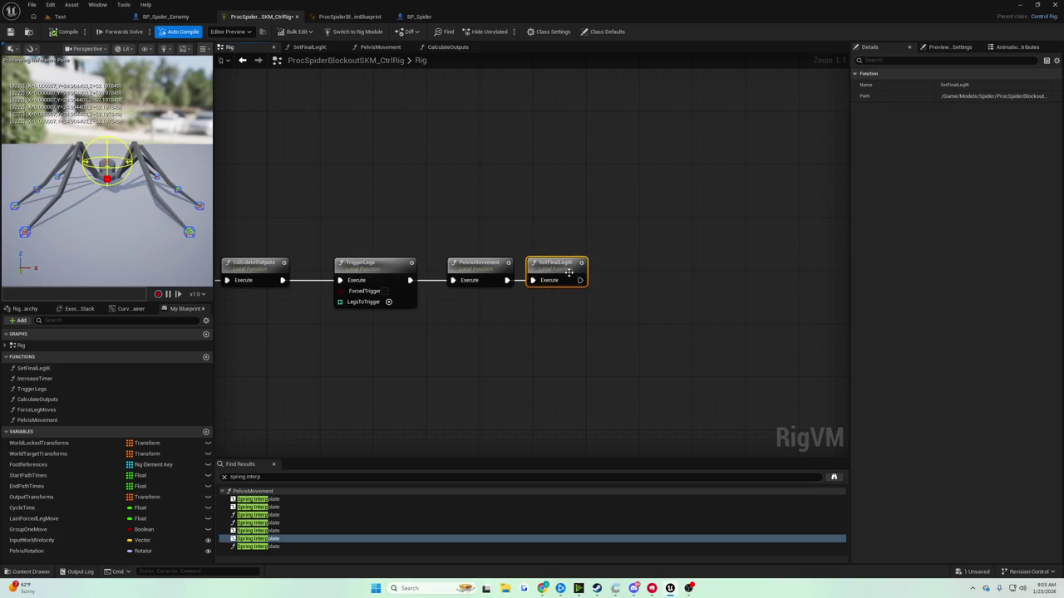
{"action": "mouse_move", "coordinate": [544, 222]}
{"action": "left_mouse_down"}
{"action": "mouse_move", "coordinate": [577, 274]}
{"action": "mouse_move", "coordinate": [585, 269]}
{"action": "left_mouse_up"}
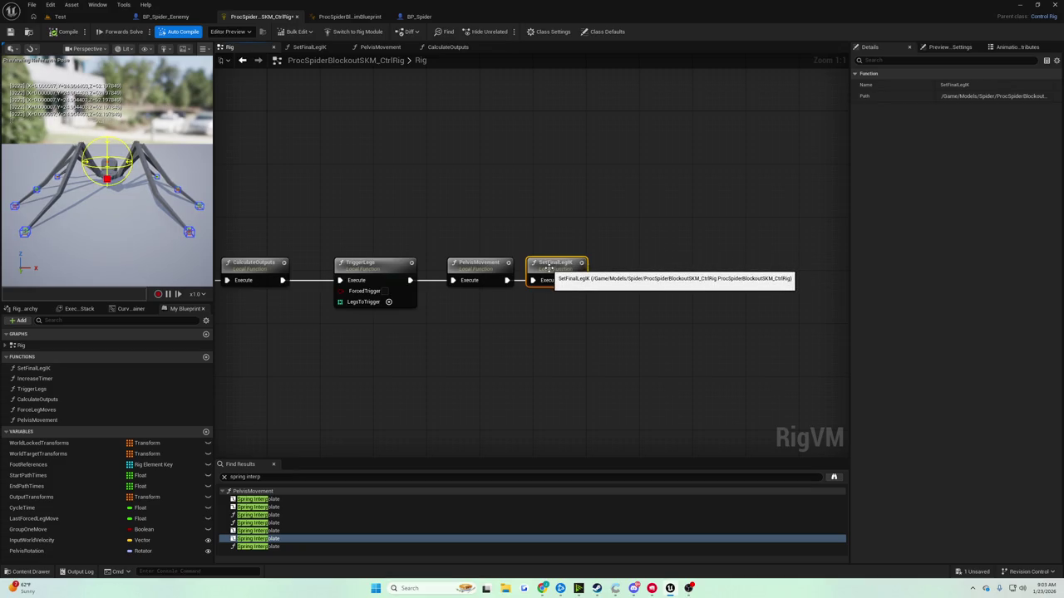
{"action": "mouse_move", "coordinate": [549, 268]}
{"action": "left_mouse_down"}
{"action": "mouse_move", "coordinate": [632, 271]}
{"action": "mouse_move", "coordinate": [553, 271]}
{"action": "left_mouse_up"}
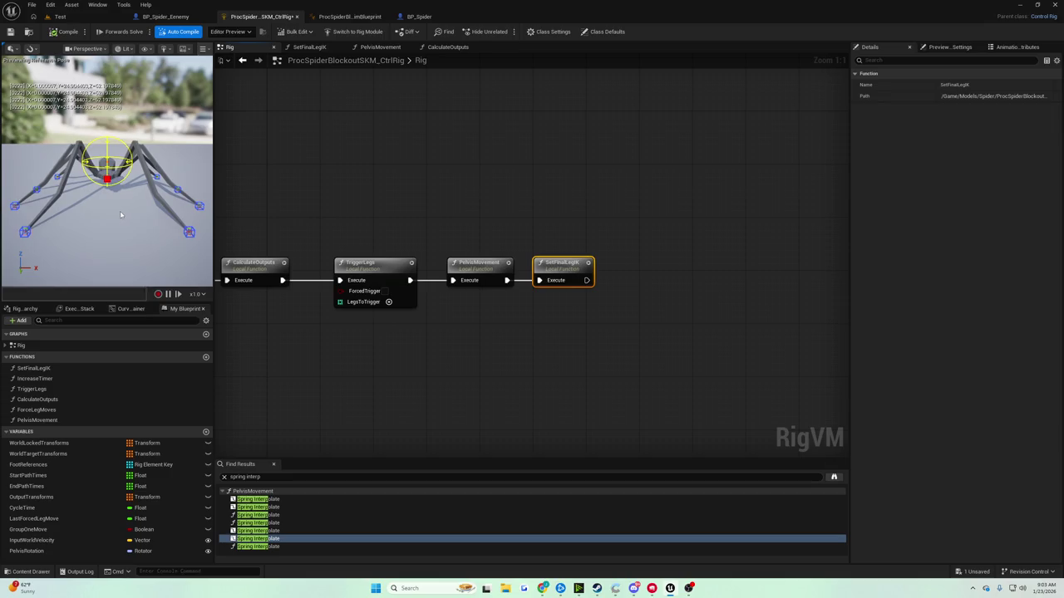
{"action": "left_click", "coordinate": [60, 487]}
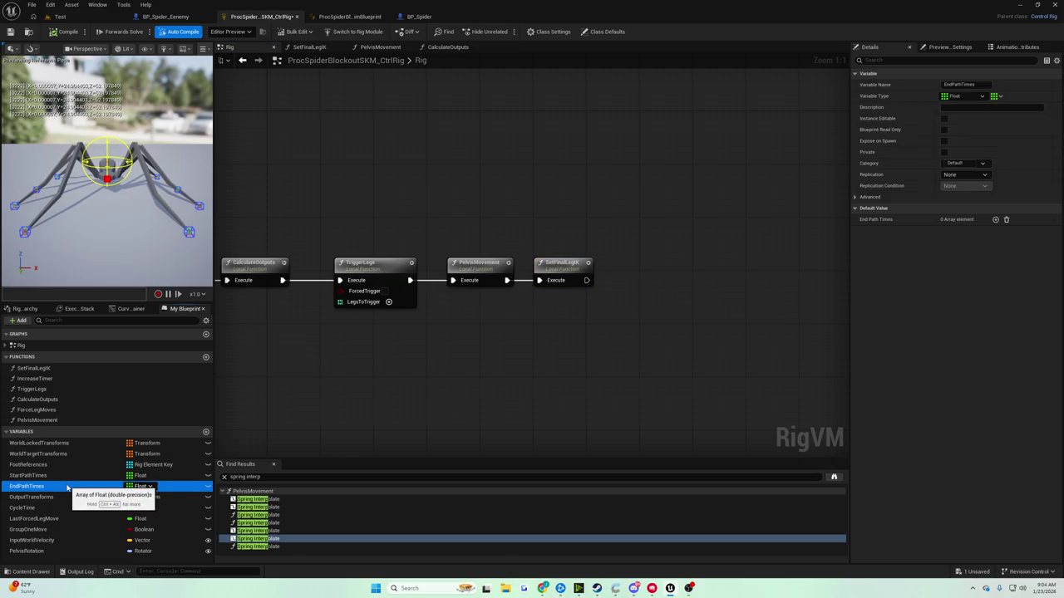
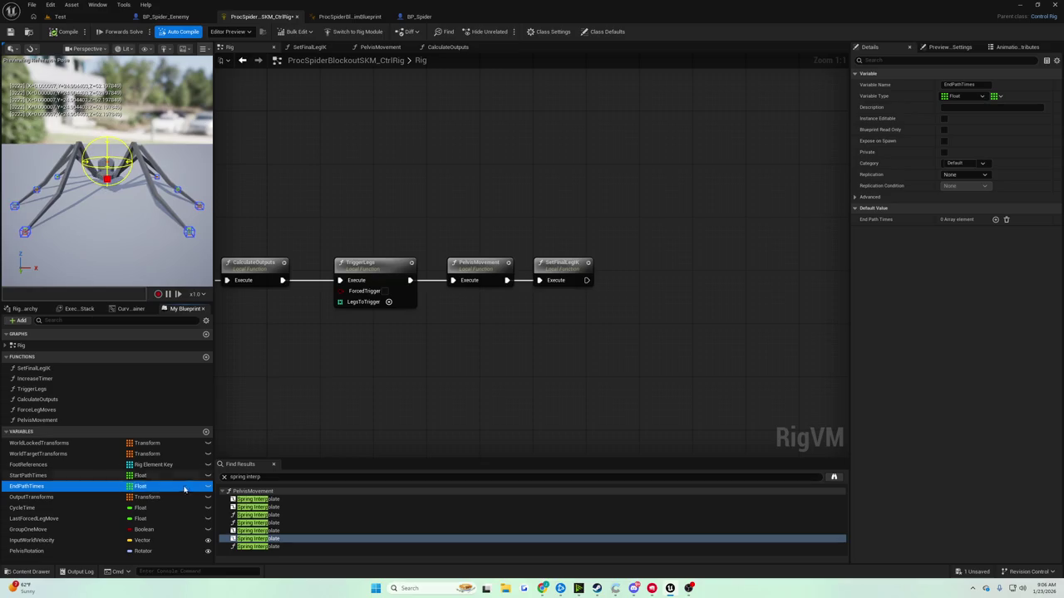
Run a play test of the spider on the Test level, stop it, and switch to BP_Spider
{"action": "left_click", "coordinate": [60, 17]}
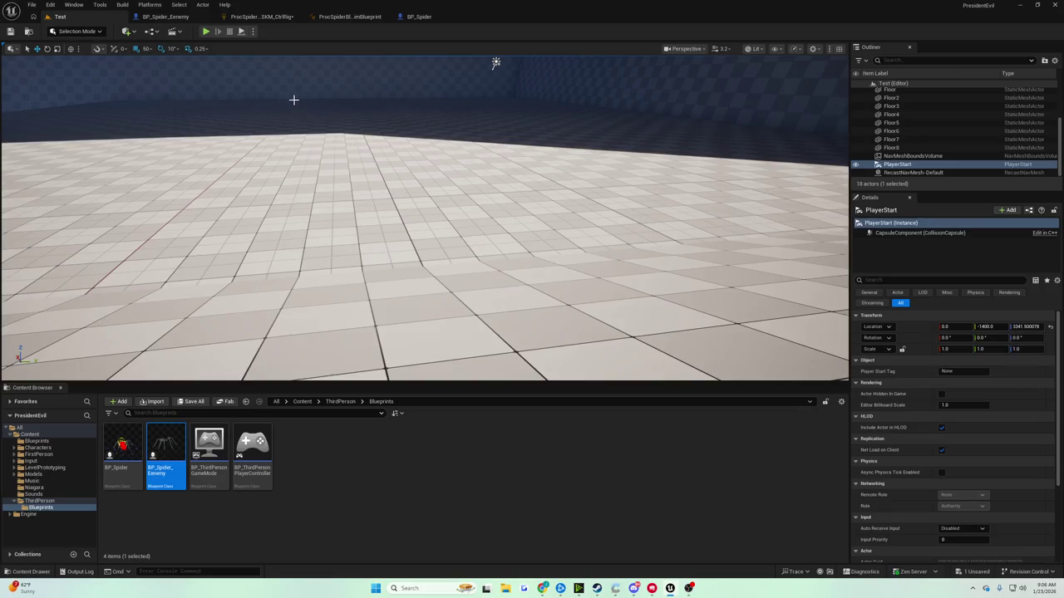
{"action": "left_click", "coordinate": [224, 32]}
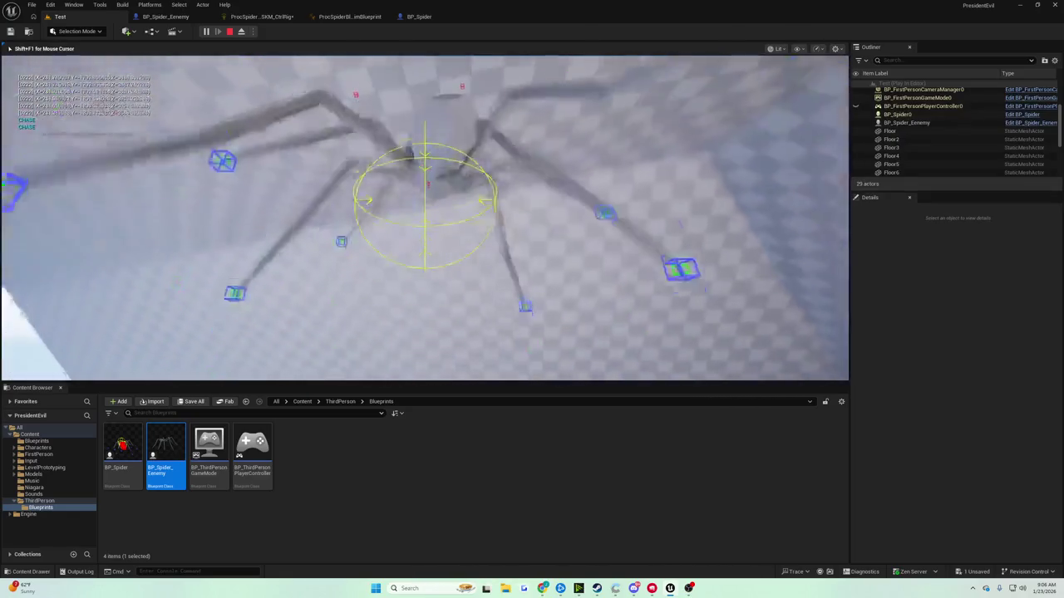
{"action": "key", "text": "Escape"}
{"action": "left_click", "coordinate": [419, 17]}
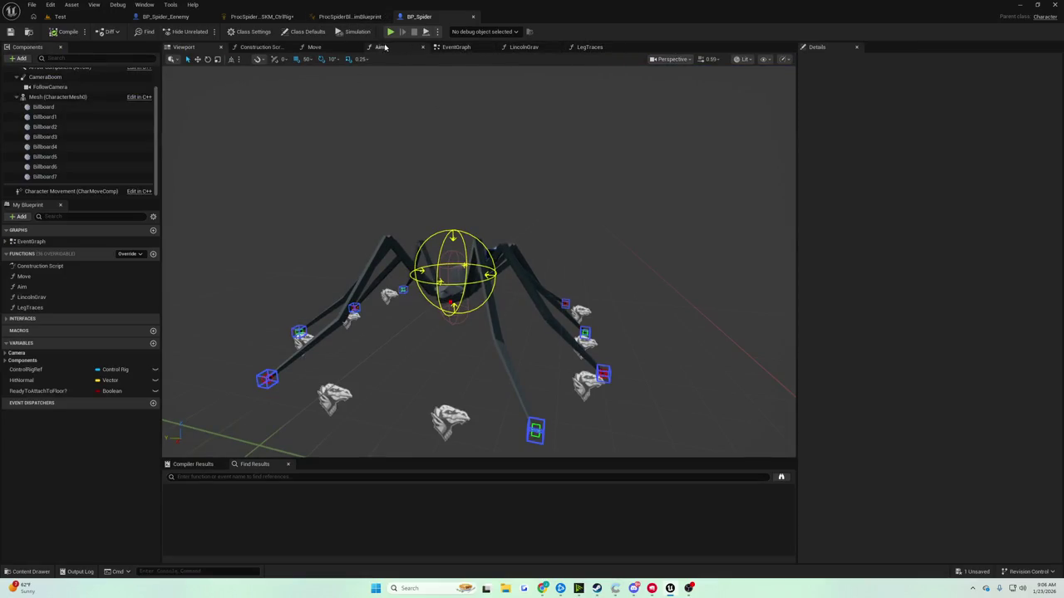
Look over the enemy graph, Control Rig, and BP_Spider's LincolnGrav function graph, then the EventGraph
{"action": "left_click", "coordinate": [262, 46]}
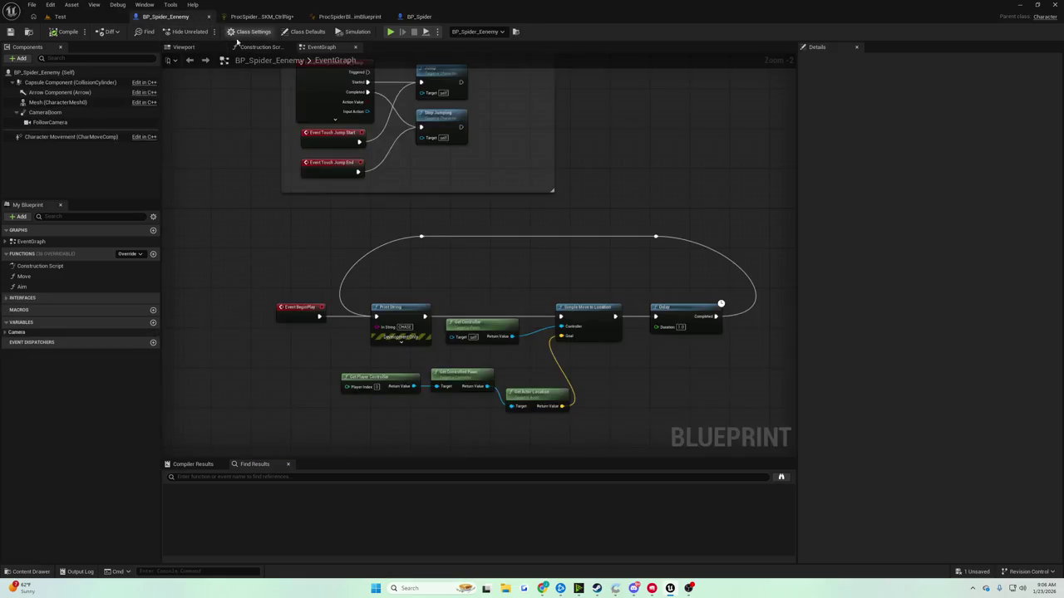
{"action": "left_click", "coordinate": [258, 17]}
{"action": "left_click", "coordinate": [419, 17]}
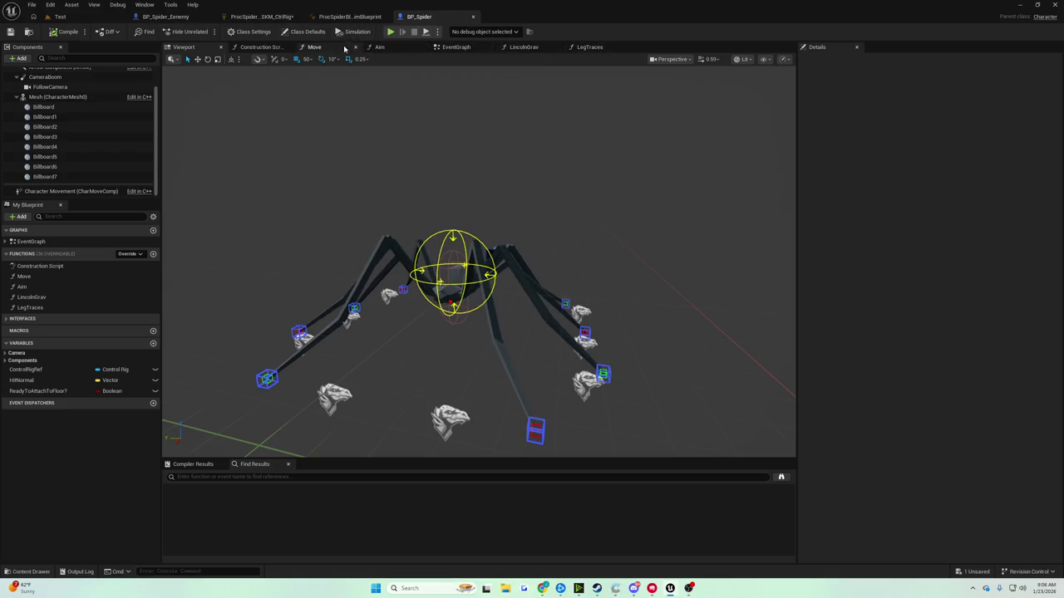
{"action": "scroll", "coordinate": [496, 171], "scroll_direction": "down", "scroll_amount": 3}
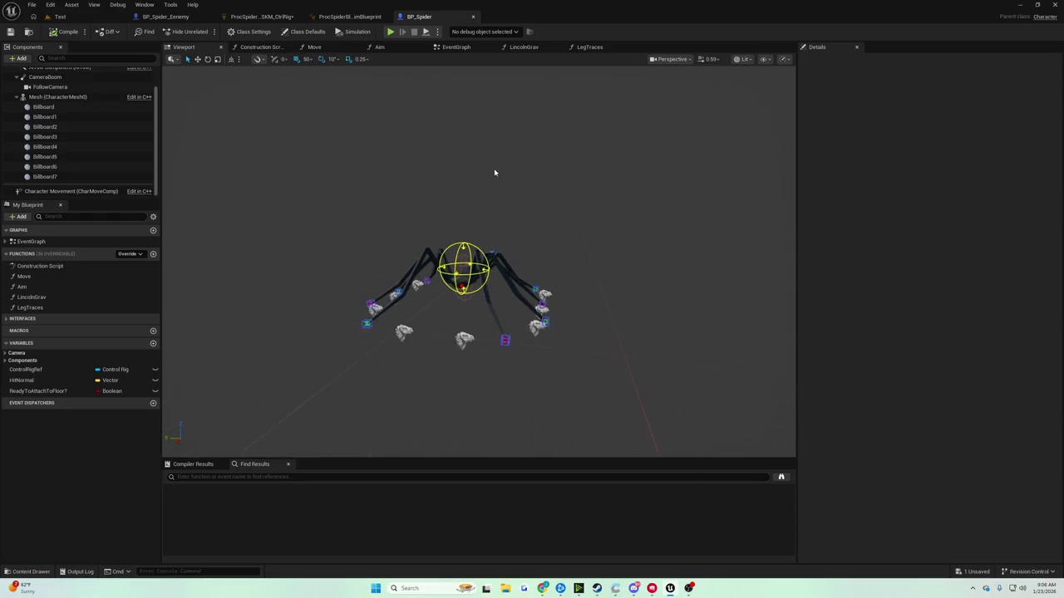
{"action": "left_click", "coordinate": [522, 46]}
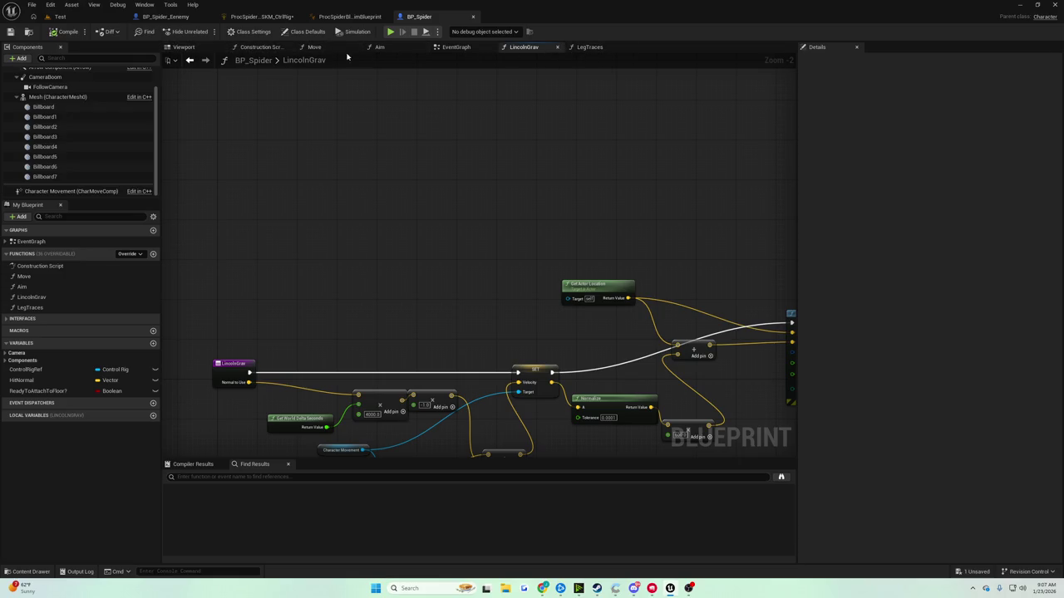
{"action": "scroll", "coordinate": [318, 106], "scroll_direction": "up", "scroll_amount": 1}
{"action": "scroll", "coordinate": [318, 106], "scroll_direction": "up", "scroll_amount": 1}
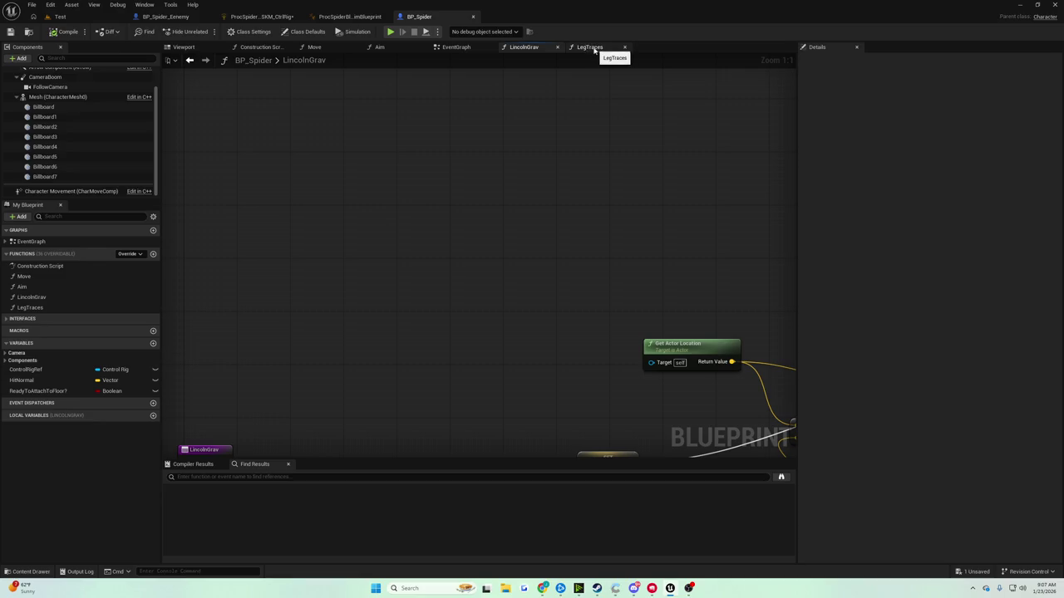
{"action": "left_click", "coordinate": [448, 47]}
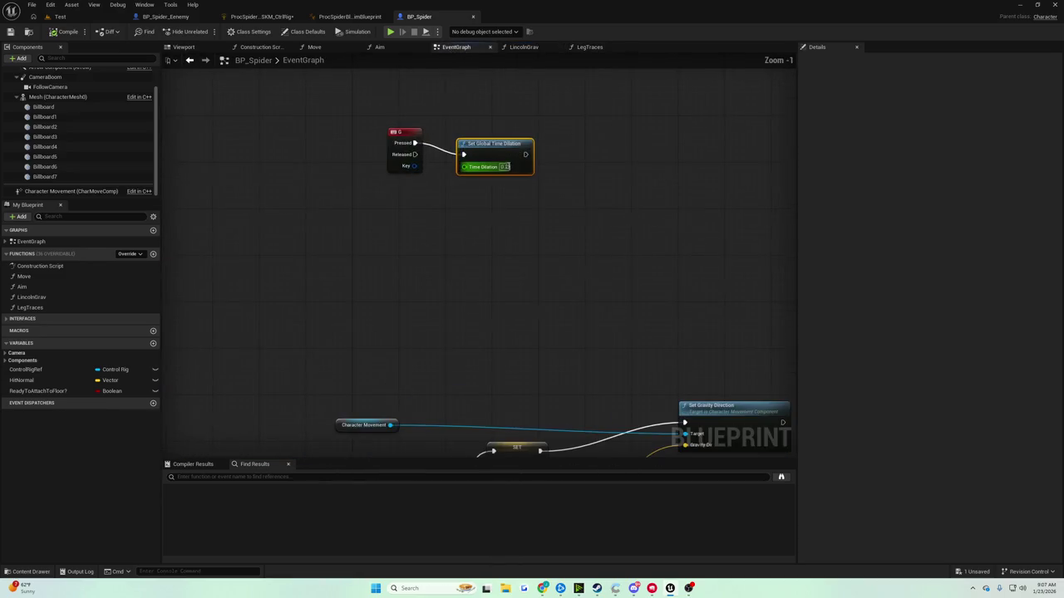
Change Set Global Time Dilation from 0.2 to 2.0, compile and save, and return to Test
{"action": "left_click", "coordinate": [504, 167]}
{"action": "type", "text": "2"}
{"action": "key", "text": "Return"}
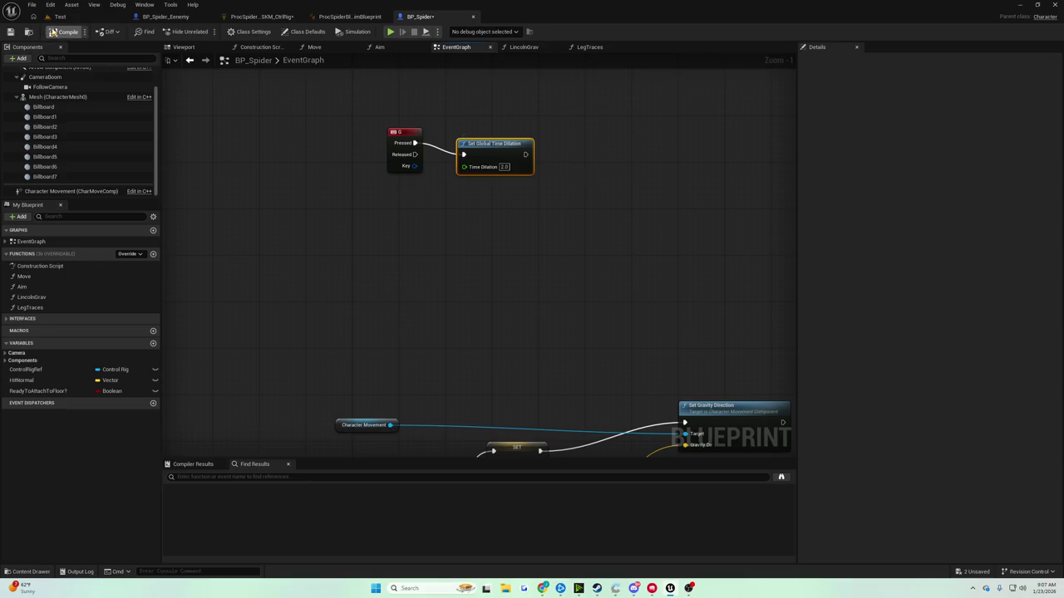
{"action": "left_click", "coordinate": [11, 32]}
{"action": "left_click", "coordinate": [60, 17]}
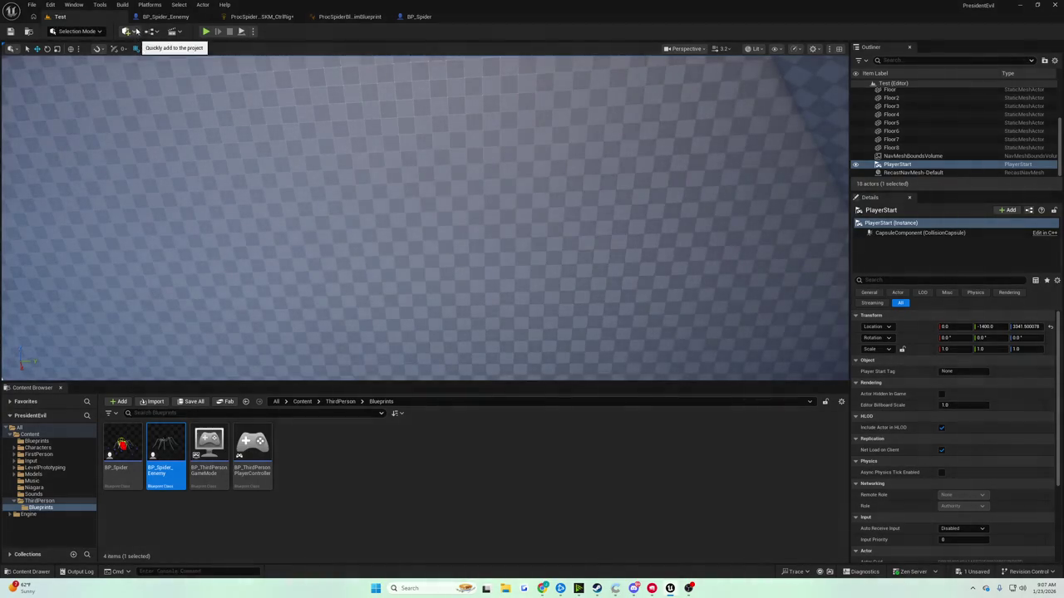
Run a quick play test, browse the enemy, Control Rig, animation and BP_Spider blueprints, then play again
{"action": "left_click", "coordinate": [205, 31]}
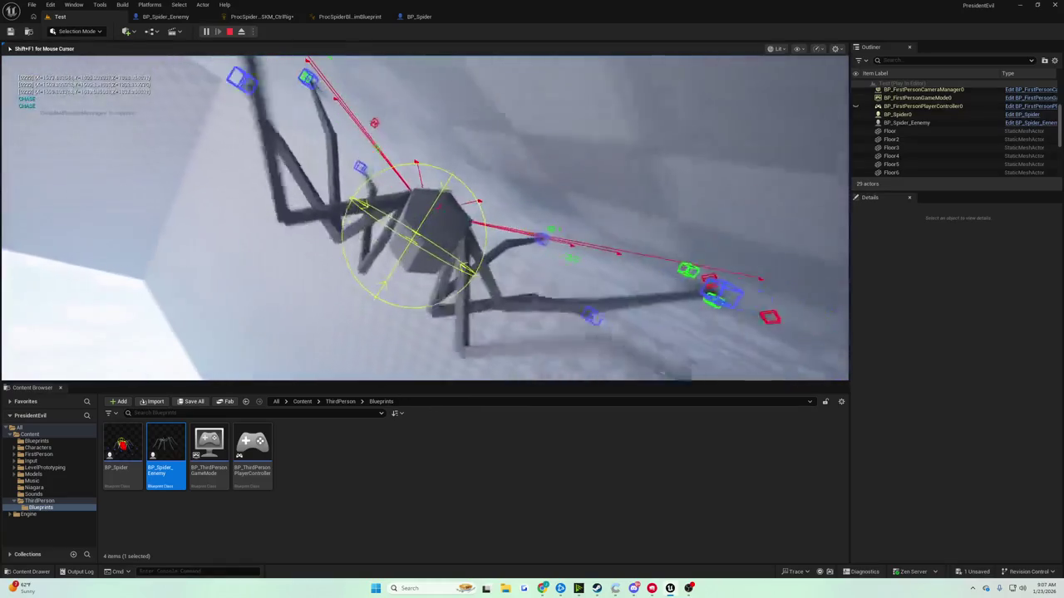
{"action": "key", "text": "Escape"}
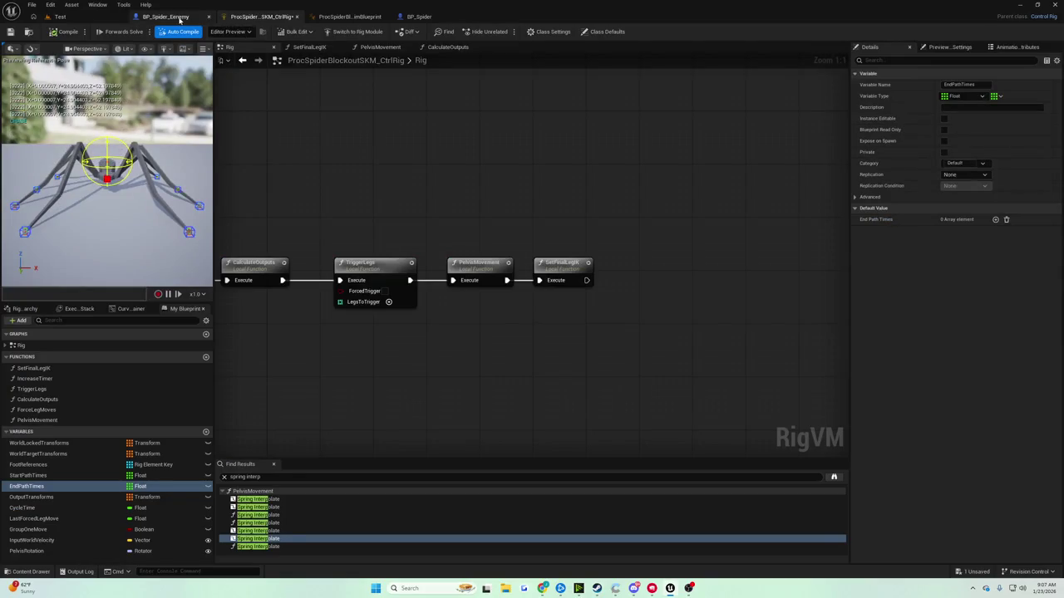
{"action": "left_click", "coordinate": [174, 17]}
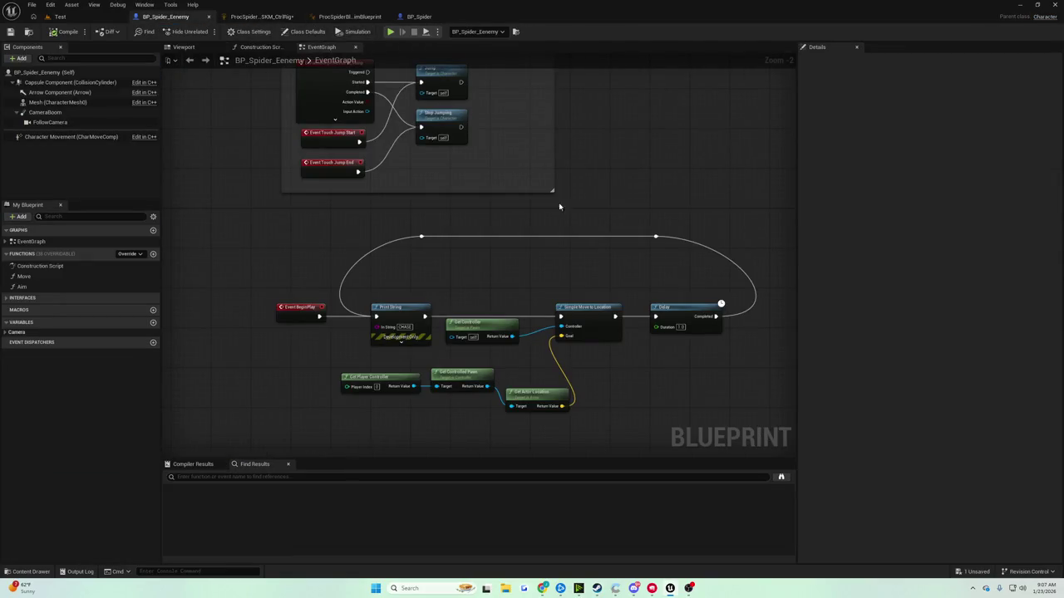
{"action": "left_click", "coordinate": [260, 16]}
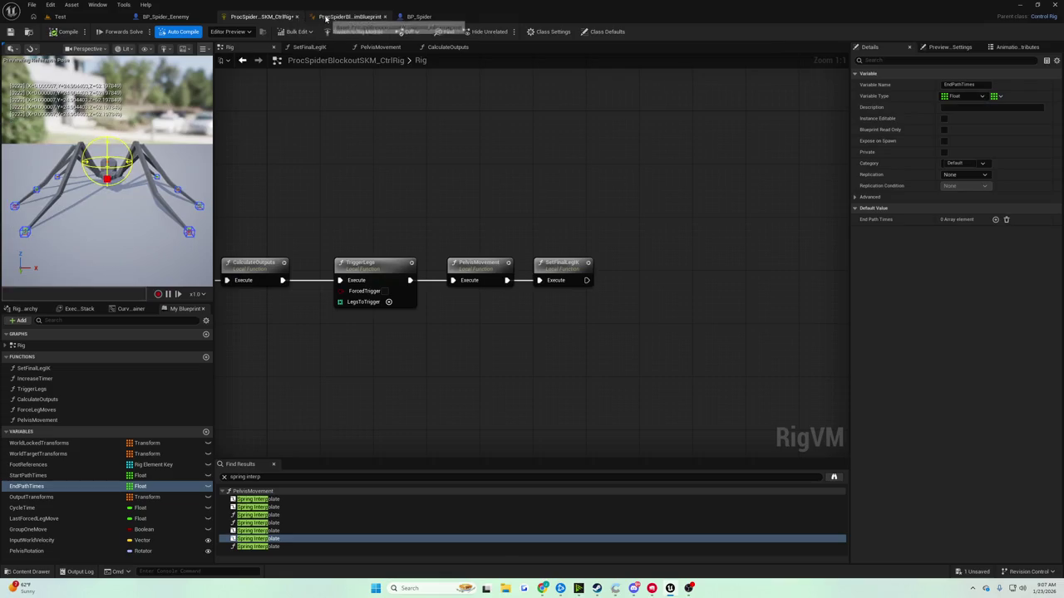
{"action": "left_click", "coordinate": [339, 17]}
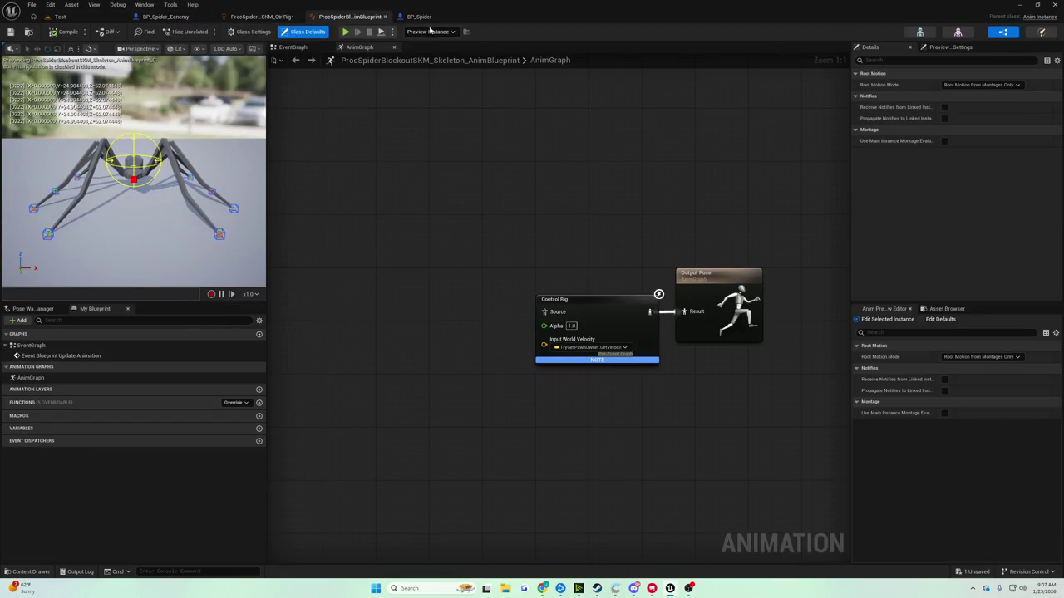
{"action": "left_click", "coordinate": [419, 17]}
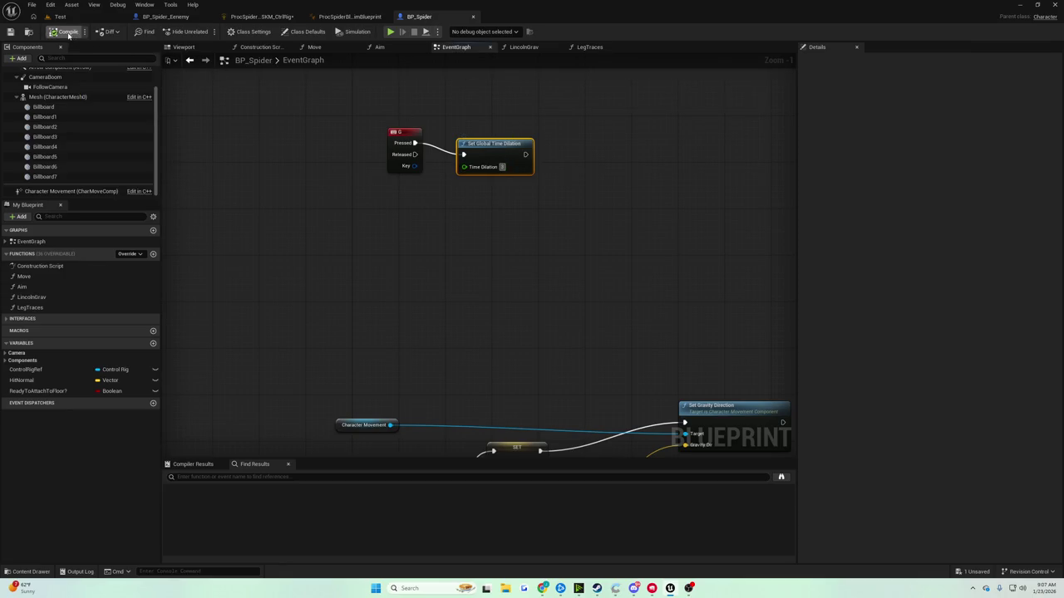
{"action": "left_click", "coordinate": [62, 17]}
{"action": "left_click", "coordinate": [204, 31]}
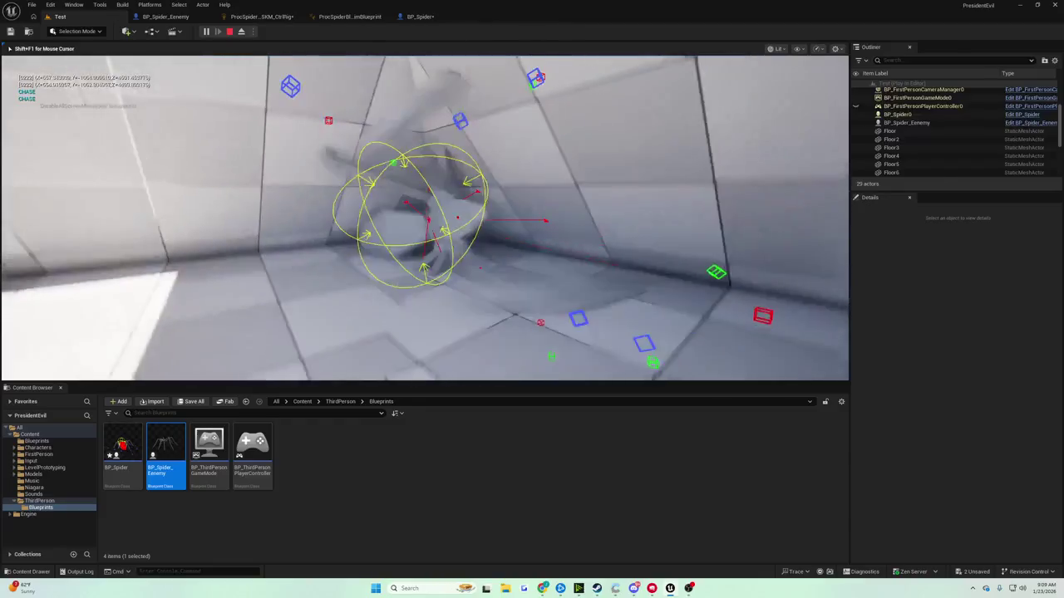
Stop and restart the Test play session twice to keep watching the spider chase the player
{"action": "key", "text": "Escape"}
{"action": "key", "text": "alt+p"}
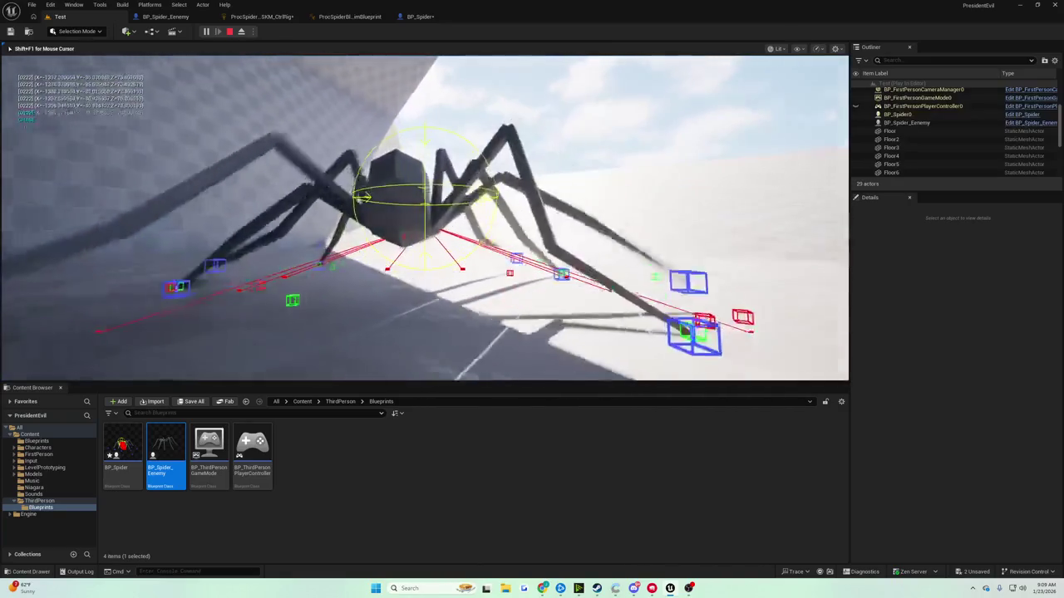
{"action": "key", "text": "Escape"}
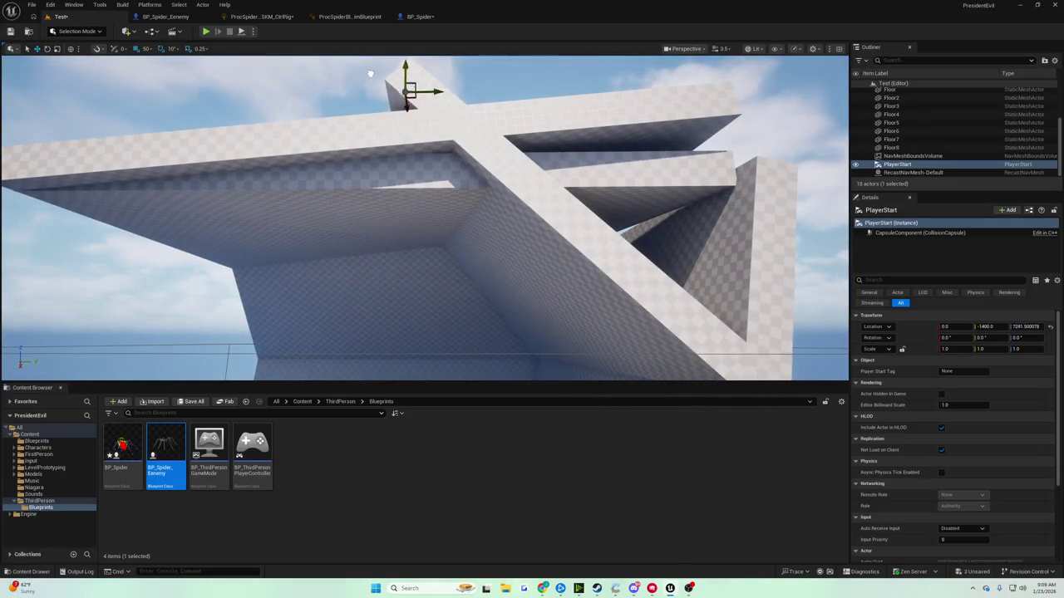
{"action": "left_click", "coordinate": [205, 30]}
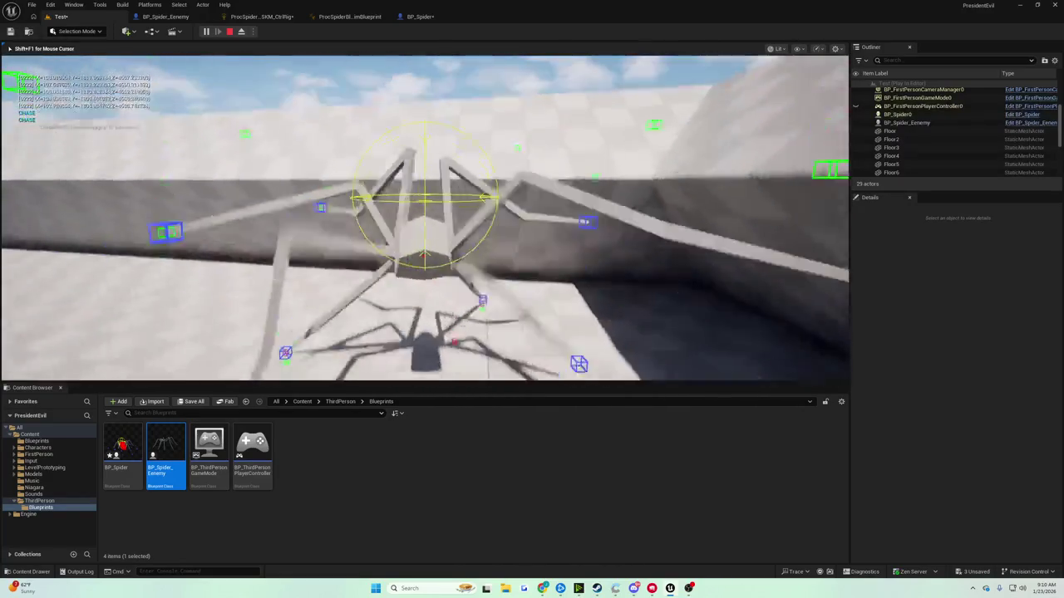
Drag the PlayerStart along Y, replay the level from there, then return to BP_Spider's EventGraph
{"action": "key", "text": "Escape"}
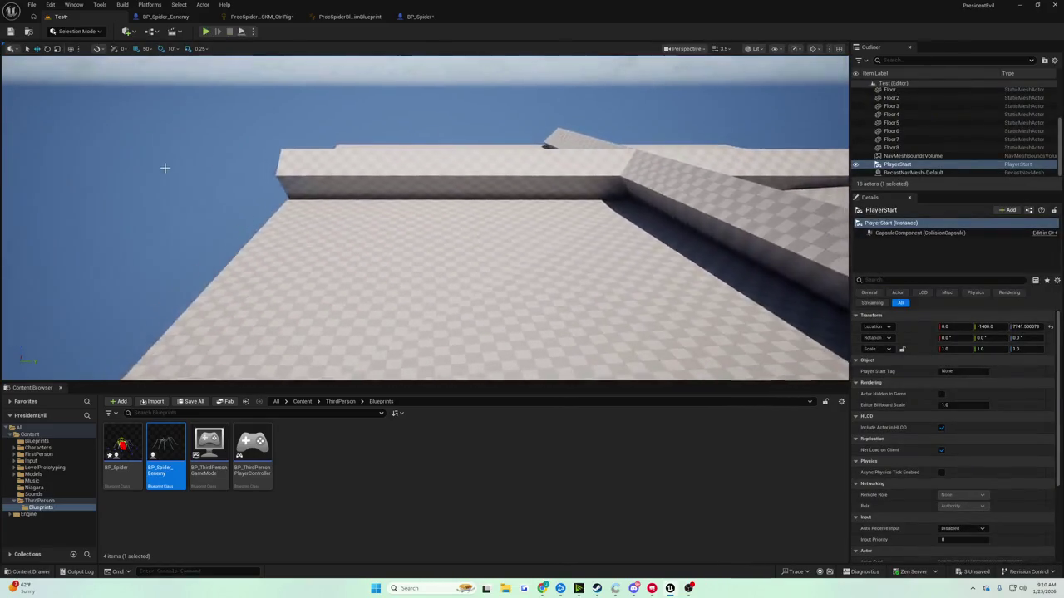
{"action": "left_click_drag", "start_coordinate": [163, 166], "coordinate": [250, 216]}
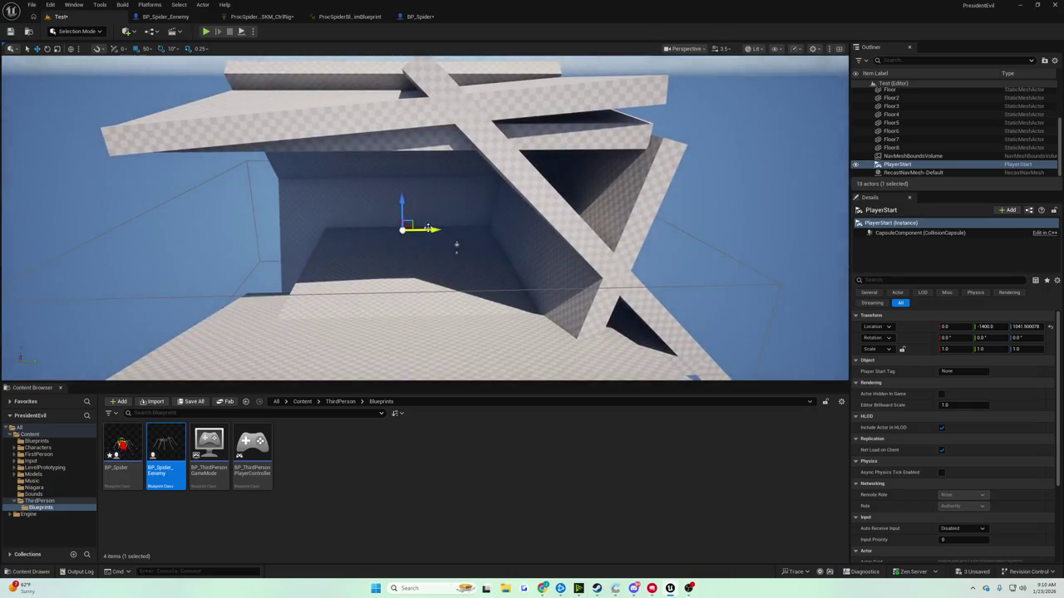
{"action": "left_click_drag", "start_coordinate": [428, 228], "coordinate": [510, 230]}
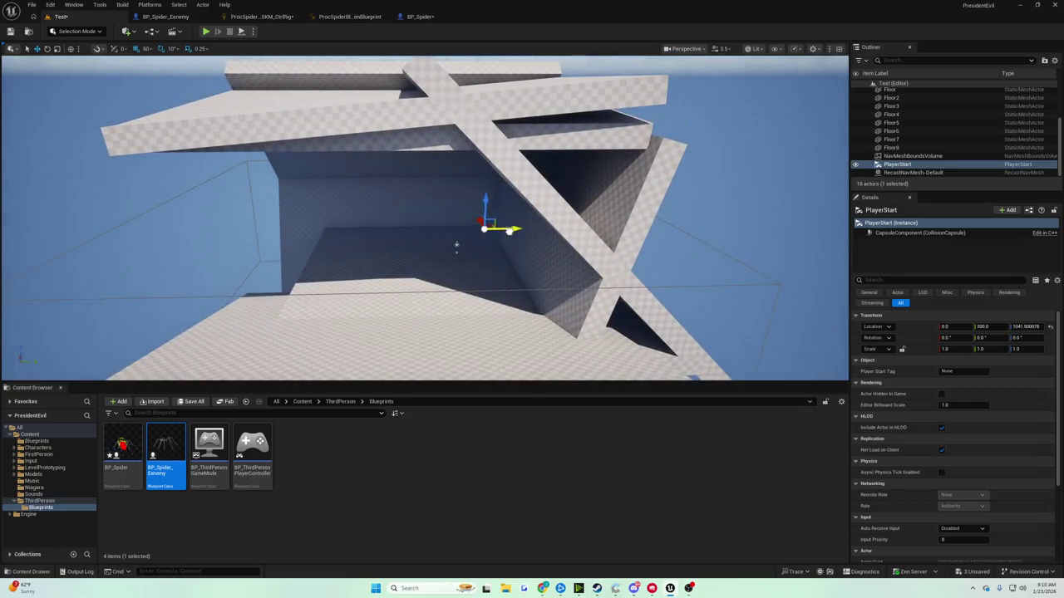
{"action": "left_click", "coordinate": [206, 31]}
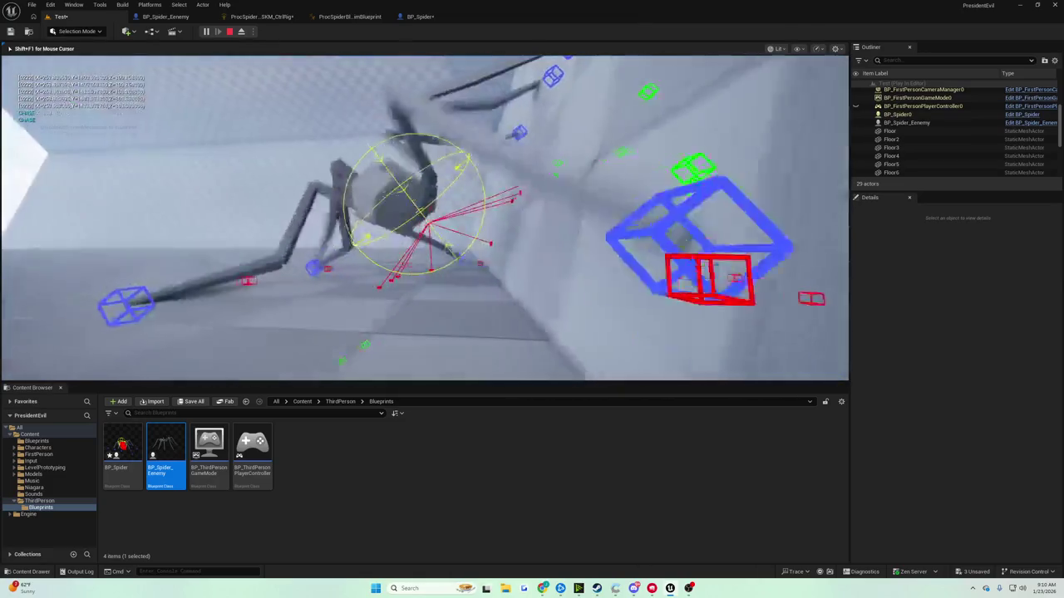
{"action": "key", "text": "Escape"}
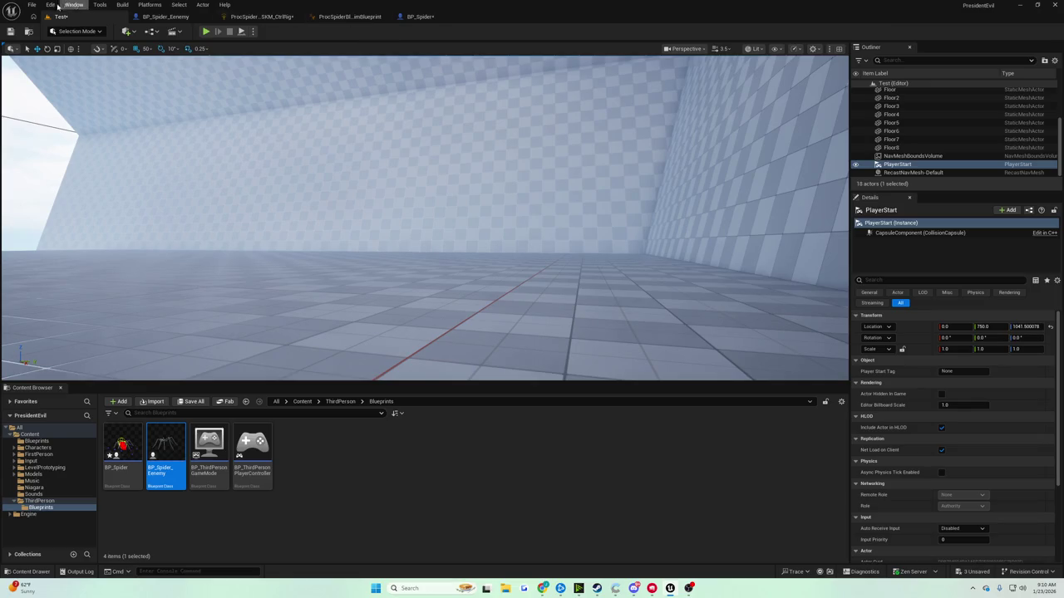
{"action": "left_click", "coordinate": [409, 20]}
Save BP_Spider and pan the EventGraph over to the Event Tick and Set World Rotation nodes
{"action": "left_click", "coordinate": [10, 32]}
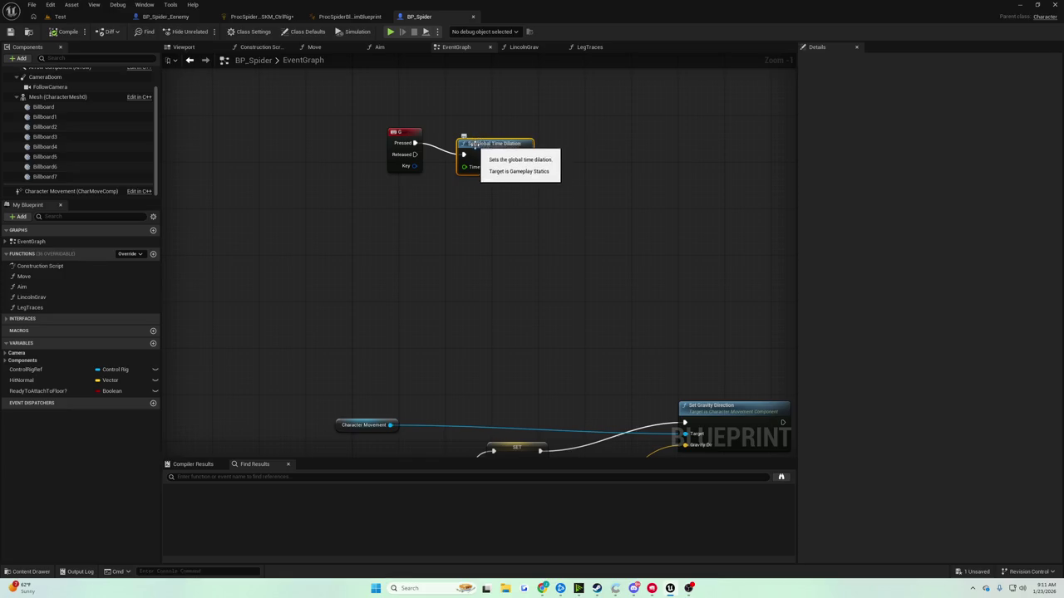
{"action": "scroll", "coordinate": [483, 143], "scroll_direction": "down", "scroll_amount": 5}
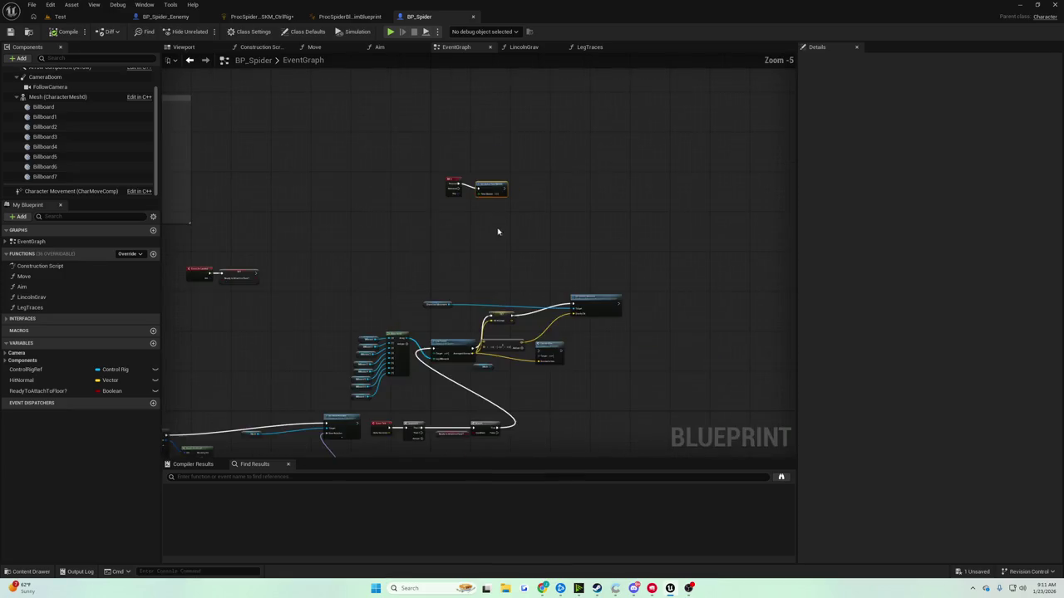
{"action": "scroll", "coordinate": [585, 146], "scroll_direction": "up", "scroll_amount": 4}
{"action": "left_click_drag", "start_coordinate": [581, 148], "coordinate": [297, 149]}
{"action": "scroll", "coordinate": [299, 174], "scroll_direction": "up", "scroll_amount": 2}
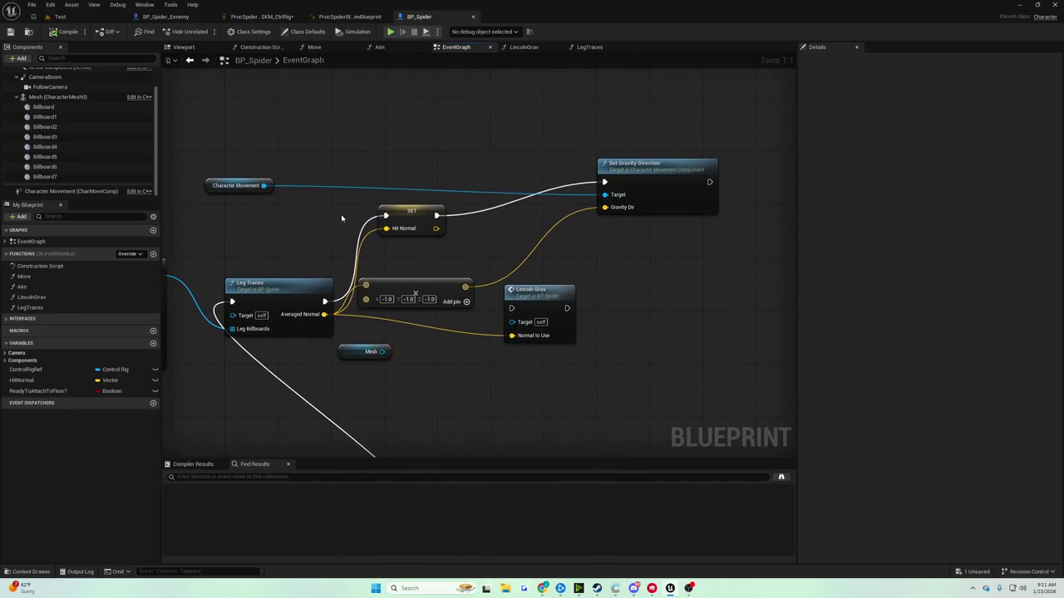
{"action": "scroll", "coordinate": [302, 209], "scroll_direction": "down", "scroll_amount": 2}
{"action": "left_click_drag", "start_coordinate": [291, 203], "coordinate": [578, 196]}
{"action": "scroll", "coordinate": [377, 196], "scroll_direction": "up", "scroll_amount": 1}
{"action": "scroll", "coordinate": [330, 201], "scroll_direction": "down", "scroll_amount": 3}
{"action": "scroll", "coordinate": [578, 196], "scroll_direction": "up", "scroll_amount": 2}
{"action": "mouse_move", "coordinate": [657, 249]}
{"action": "left_mouse_down"}
{"action": "mouse_move", "coordinate": [433, 221]}
{"action": "mouse_move", "coordinate": [527, 168]}
{"action": "mouse_move", "coordinate": [508, 285]}
{"action": "left_mouse_up"}
{"action": "scroll", "coordinate": [430, 221], "scroll_direction": "up", "scroll_amount": 1}
{"action": "scroll", "coordinate": [431, 221], "scroll_direction": "down", "scroll_amount": 1}
{"action": "scroll", "coordinate": [418, 224], "scroll_direction": "up", "scroll_amount": 1}
{"action": "scroll", "coordinate": [527, 169], "scroll_direction": "up", "scroll_amount": 2}
Add an RInterp To node from Combine Rotators and feed its result into Set World Rotation
{"action": "left_click_drag", "start_coordinate": [508, 326], "coordinate": [548, 325]}
{"action": "type", "text": "interp"}
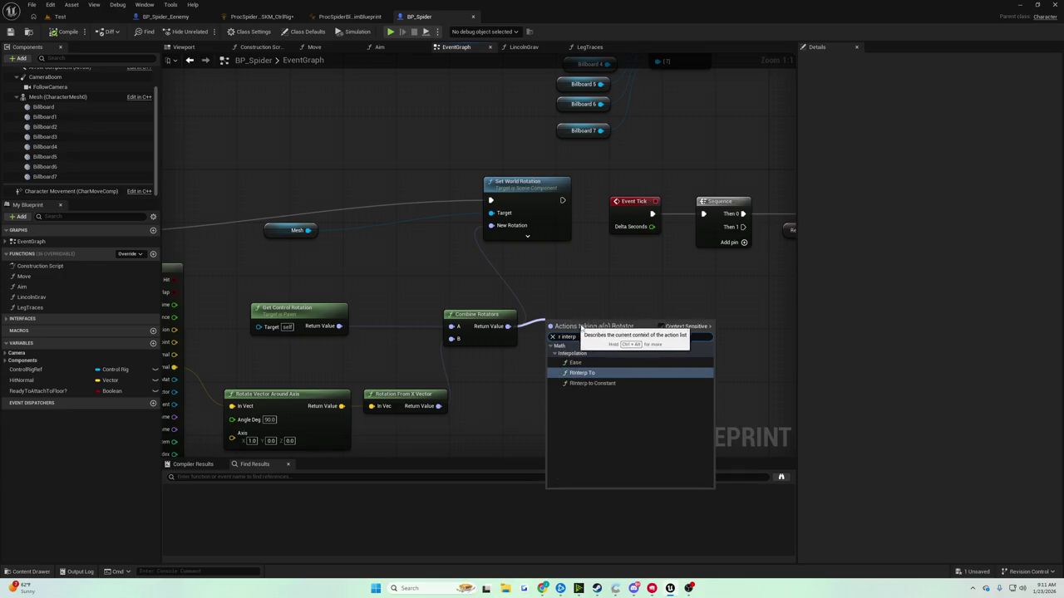
{"action": "left_click", "coordinate": [584, 372]}
{"action": "left_click_drag", "start_coordinate": [661, 333], "coordinate": [523, 227]}
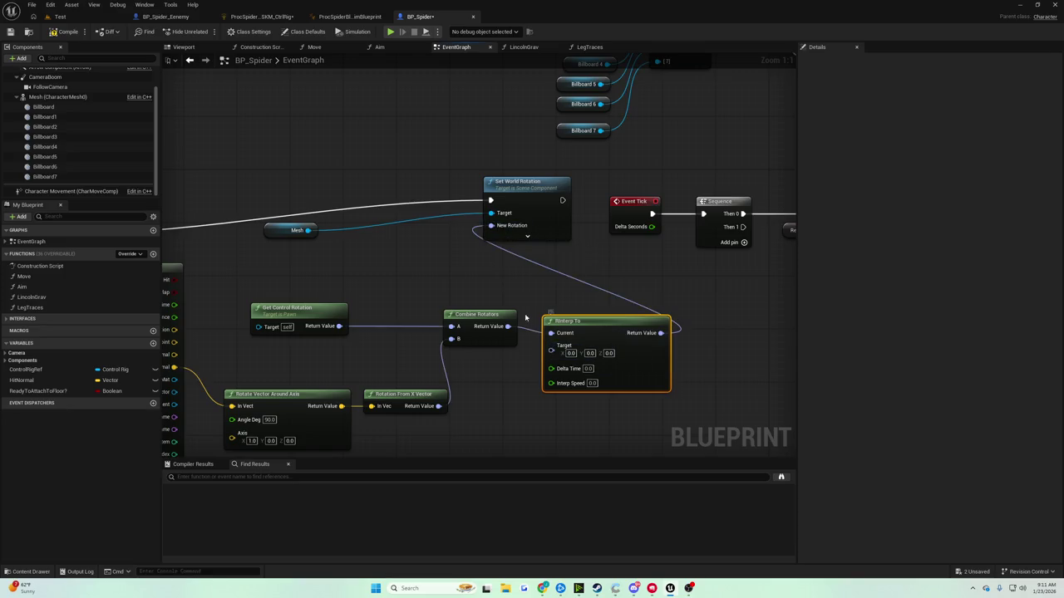
Connect the Mesh's Get World Rotation to RInterp To's Current input
{"action": "left_click_drag", "start_coordinate": [484, 285], "coordinate": [528, 269]}
{"action": "right_click", "coordinate": [441, 269]}
{"action": "type", "text": "get"}
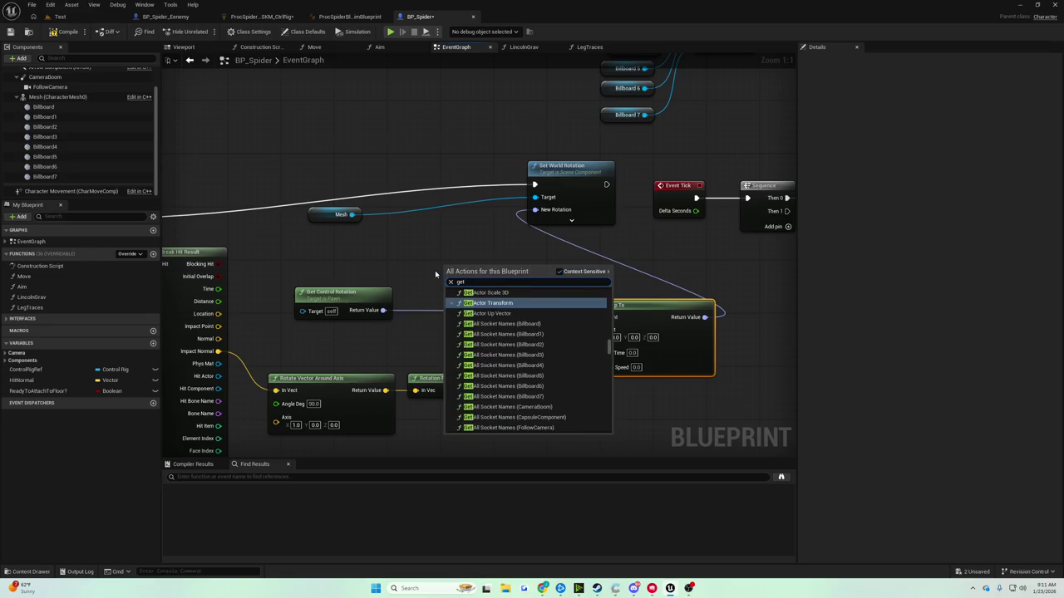
{"action": "key", "text": "Escape"}
{"action": "left_click_drag", "start_coordinate": [352, 214], "coordinate": [418, 240]}
{"action": "type", "text": "world rotation"}
{"action": "key", "text": "Return"}
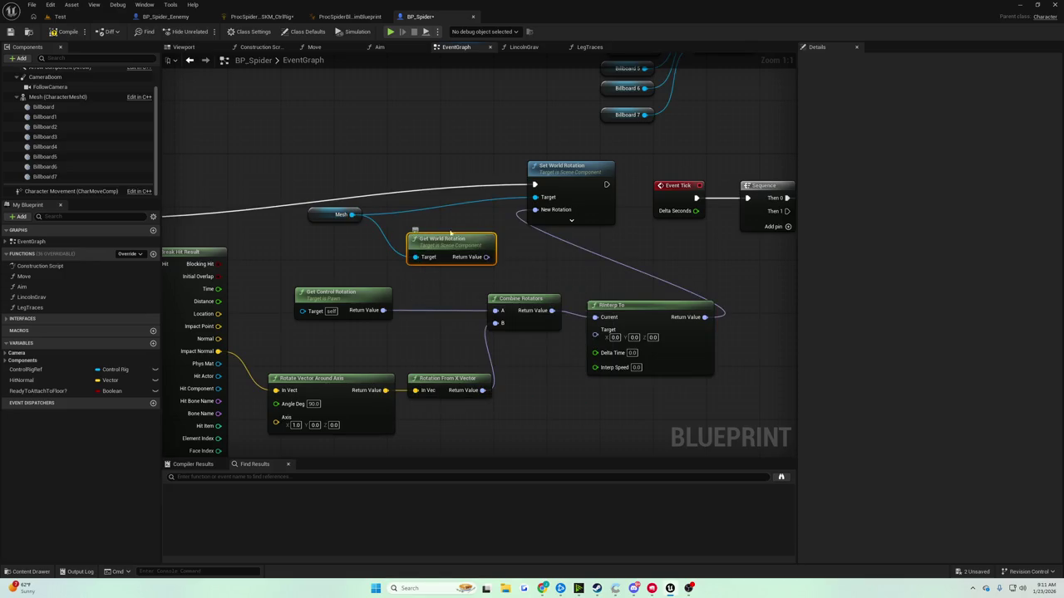
{"action": "mouse_move", "coordinate": [487, 257]}
{"action": "left_mouse_down"}
{"action": "mouse_move", "coordinate": [592, 314]}
{"action": "mouse_move", "coordinate": [558, 322]}
{"action": "mouse_move", "coordinate": [595, 317]}
{"action": "left_mouse_up"}
Feed Get World Delta Seconds into Delta Time and set Interp Speed to 5.0
{"action": "right_click", "coordinate": [543, 384]}
{"action": "type", "text": "delta seconds"}
{"action": "key", "text": "Return"}
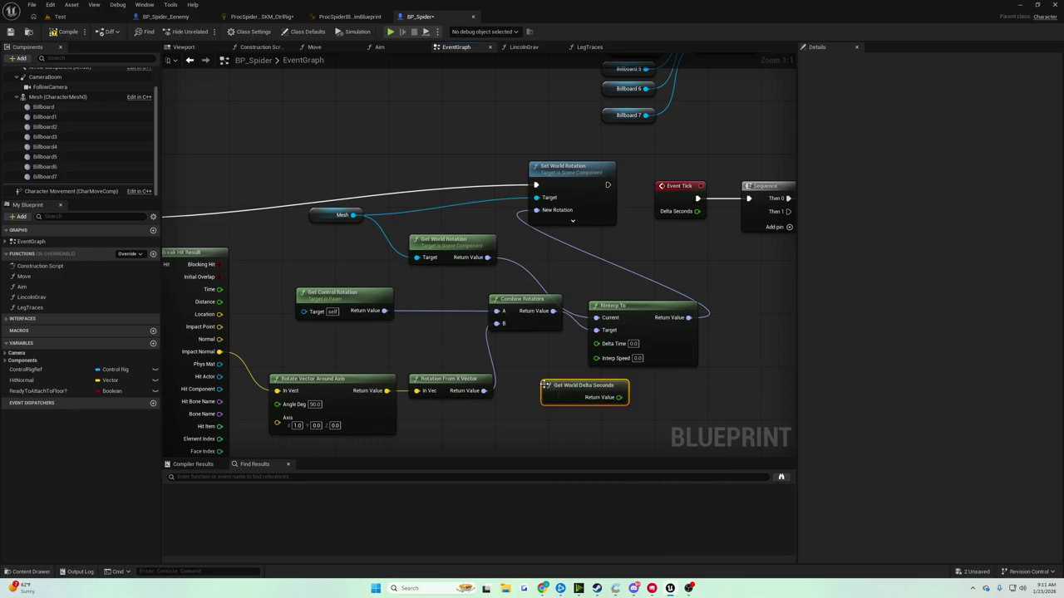
{"action": "left_click_drag", "start_coordinate": [618, 397], "coordinate": [612, 342]}
{"action": "left_click", "coordinate": [635, 356]}
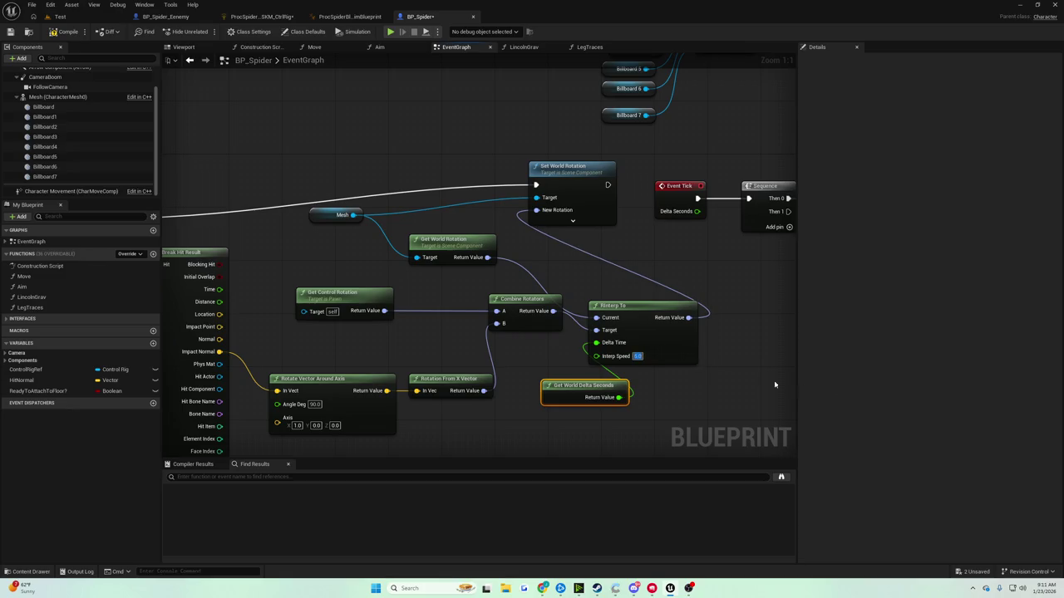
Compile BP_Spider and start a play test on the Test level
{"action": "left_click", "coordinate": [67, 31]}
{"action": "left_click", "coordinate": [60, 16]}
{"action": "left_click", "coordinate": [206, 32]}
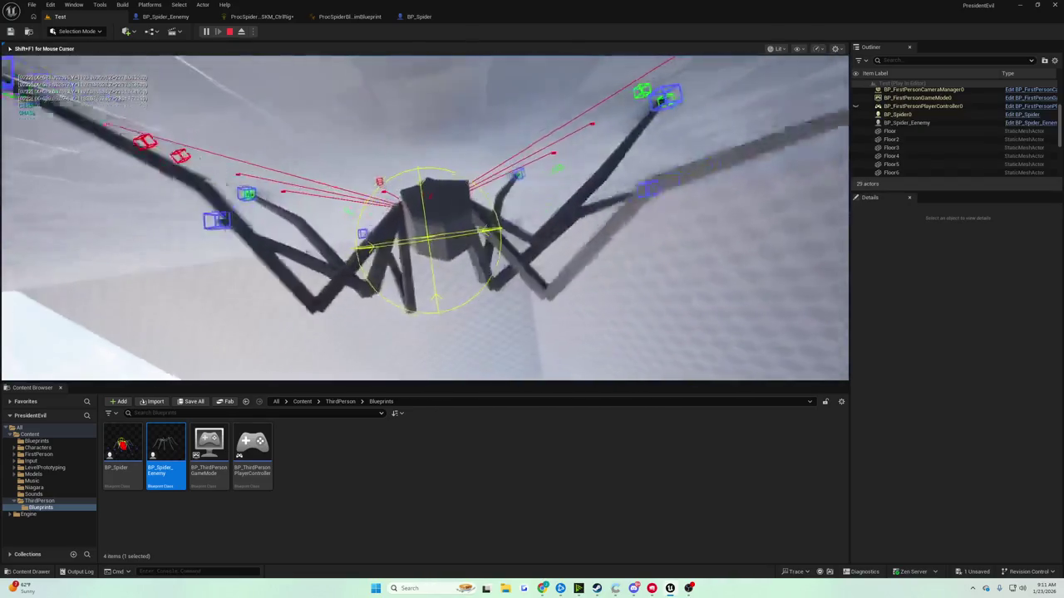
Stop, frame the PlayerStart, play-test the spider's turning again, then switch to the spider Control Rig
{"action": "key", "text": "Escape"}
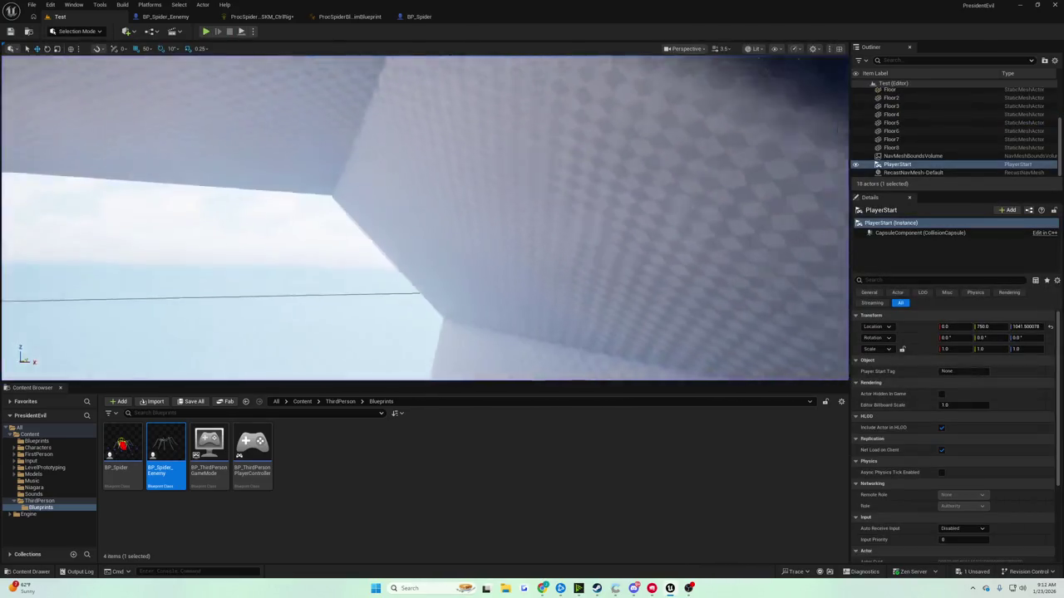
{"action": "key", "text": "f"}
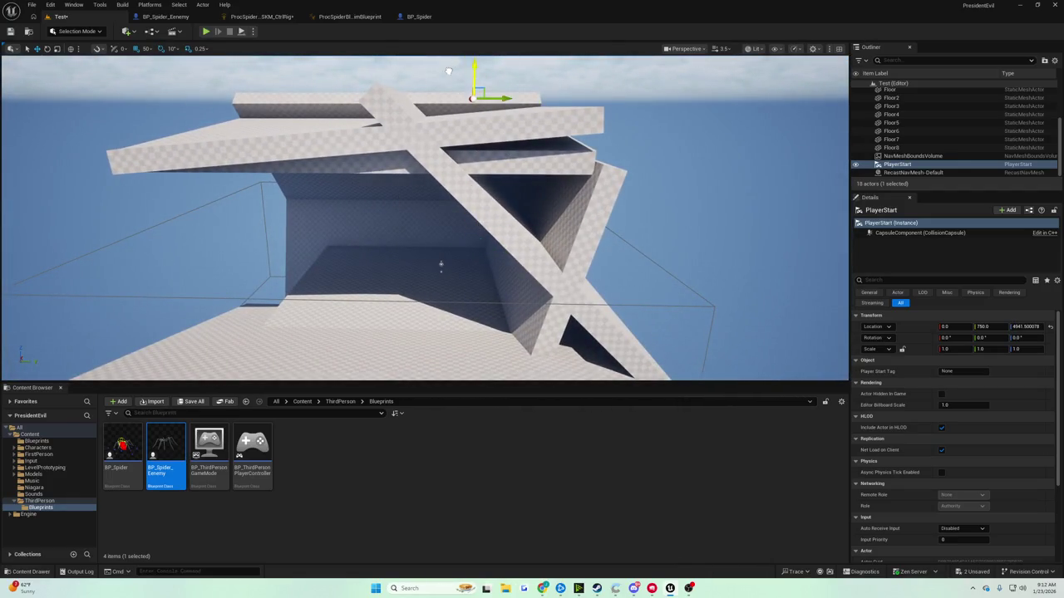
{"action": "left_click", "coordinate": [206, 32]}
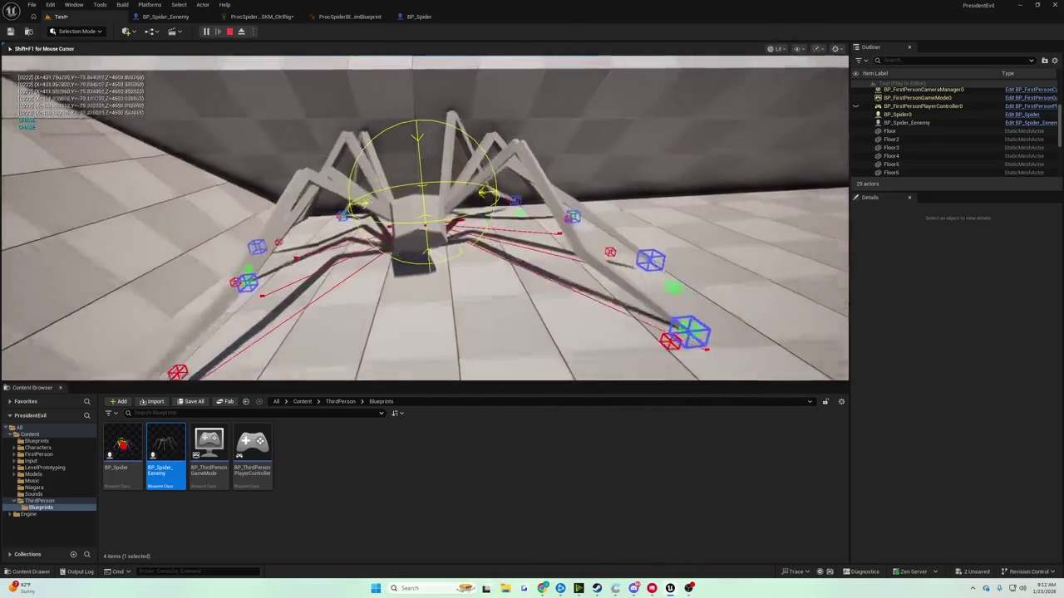
{"action": "key", "text": "Escape"}
{"action": "left_click", "coordinate": [260, 17]}
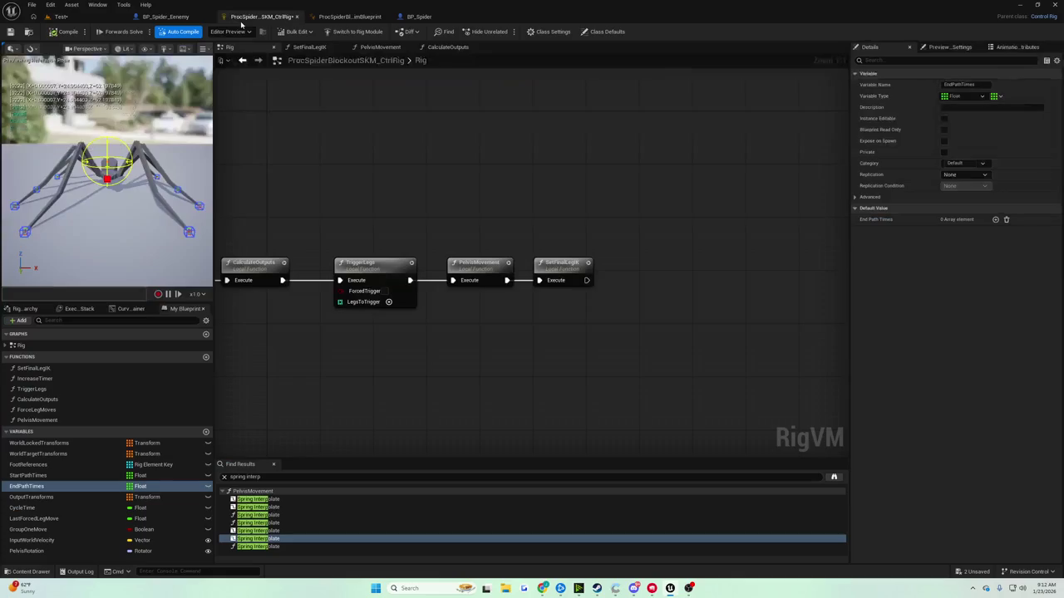
Glance at BP_Spider_Eenemy, then pan BP_Spider's graph to the Branch and Leg Traces nodes
{"action": "left_click", "coordinate": [166, 16]}
{"action": "scroll", "coordinate": [328, 126], "scroll_direction": "down", "scroll_amount": 5}
{"action": "scroll", "coordinate": [328, 127], "scroll_direction": "up", "scroll_amount": 4}
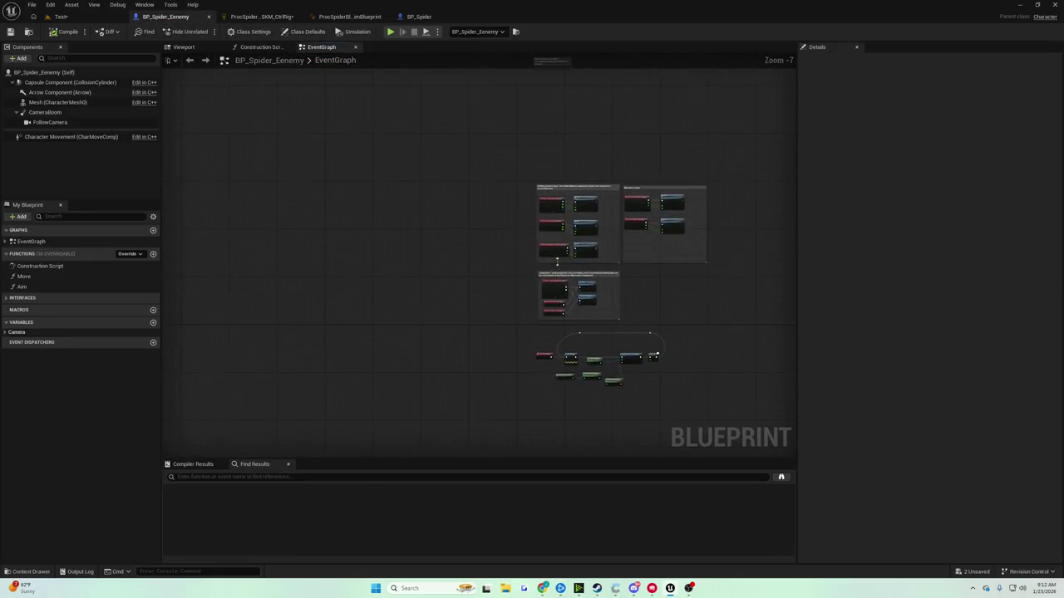
{"action": "left_click", "coordinate": [418, 16]}
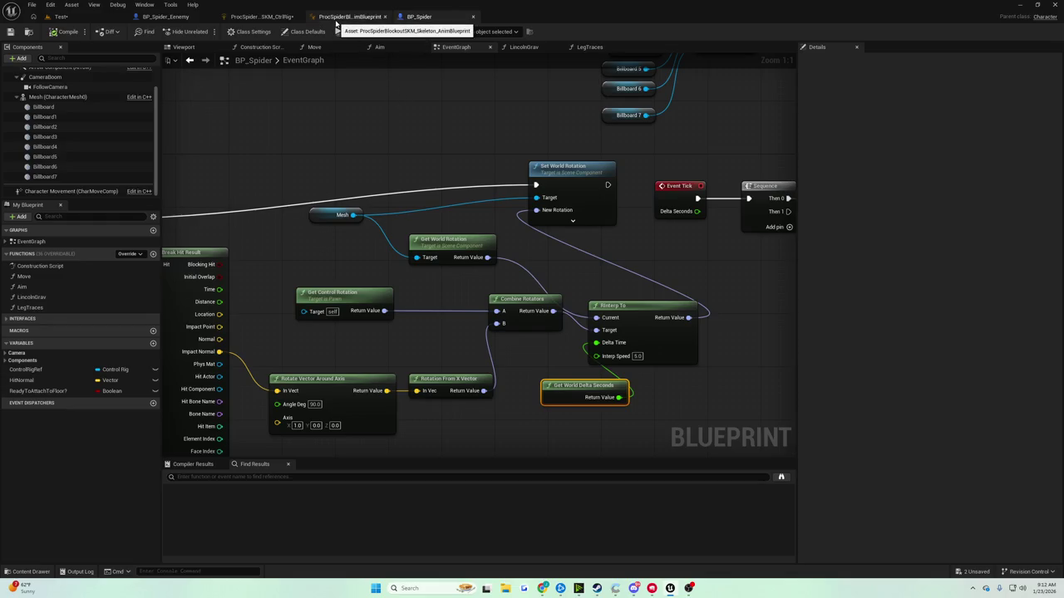
{"action": "scroll", "coordinate": [469, 159], "scroll_direction": "down", "scroll_amount": 6}
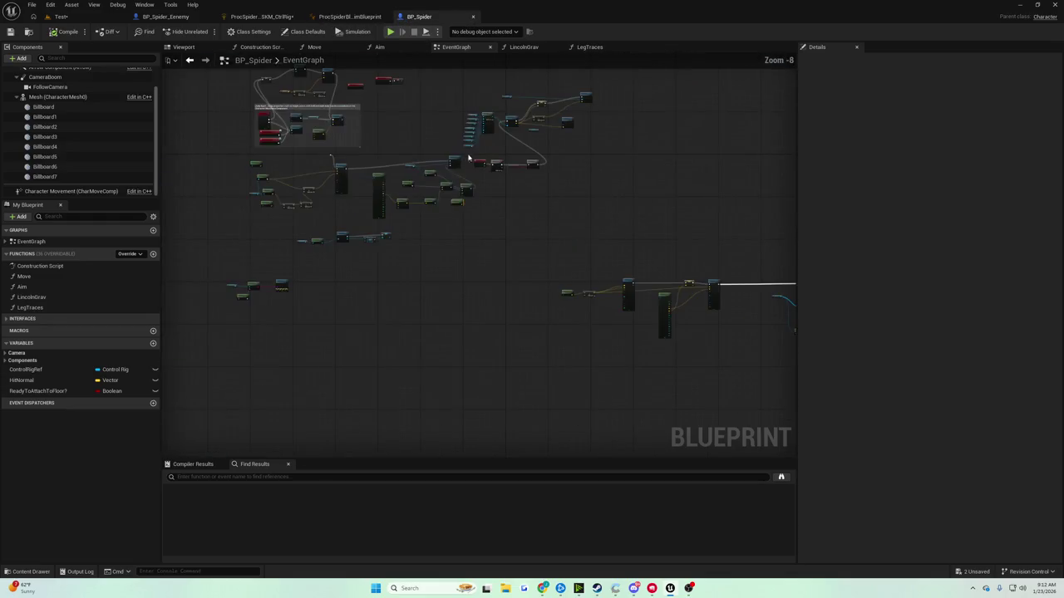
{"action": "scroll", "coordinate": [494, 164], "scroll_direction": "up", "scroll_amount": 5}
{"action": "scroll", "coordinate": [494, 164], "scroll_direction": "up", "scroll_amount": 1}
{"action": "mouse_move", "coordinate": [493, 164]}
{"action": "left_mouse_down"}
{"action": "mouse_move", "coordinate": [423, 191]}
{"action": "mouse_move", "coordinate": [517, 265]}
{"action": "mouse_move", "coordinate": [544, 367]}
{"action": "left_mouse_up"}
Wire the Branch False output into Leg Traces, compile, and go back to the Test level
{"action": "mouse_move", "coordinate": [613, 403]}
{"action": "left_mouse_down"}
{"action": "mouse_move", "coordinate": [441, 200]}
{"action": "mouse_move", "coordinate": [450, 169]}
{"action": "left_mouse_up"}
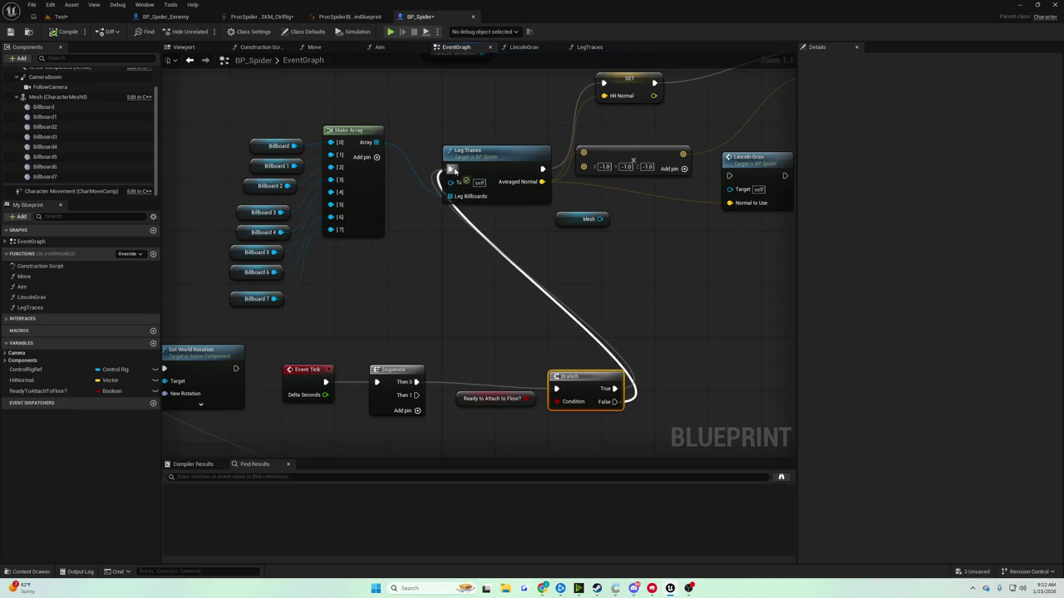
{"action": "left_click", "coordinate": [64, 30]}
{"action": "left_click", "coordinate": [61, 16]}
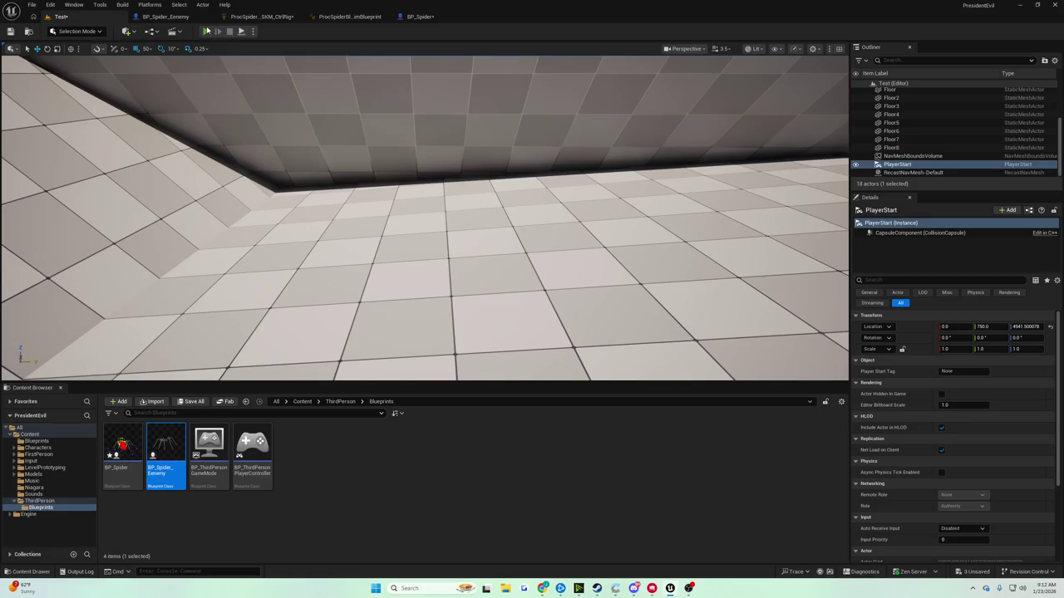
{"action": "left_click", "coordinate": [206, 31]}
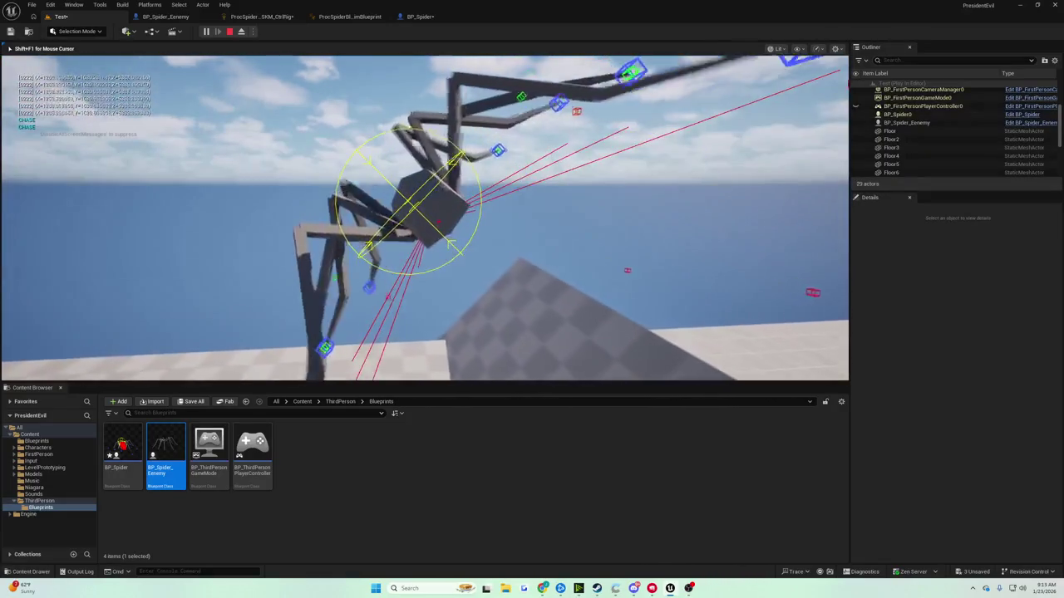
{"action": "key", "text": "Escape"}
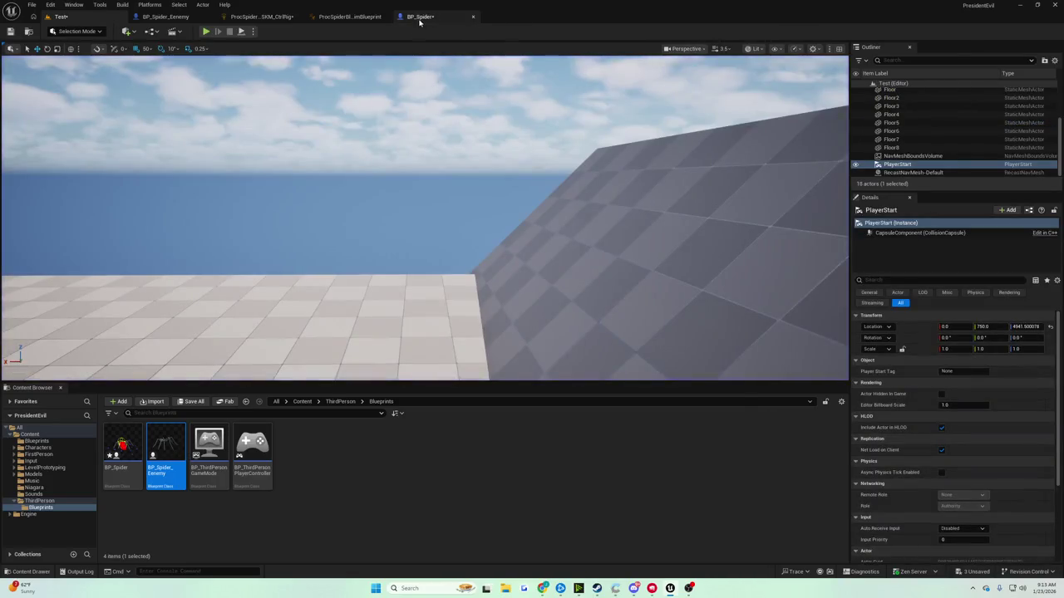
In BP_Spider, disconnect the Branch False wire from Leg Traces and save
{"action": "left_click", "coordinate": [420, 16]}
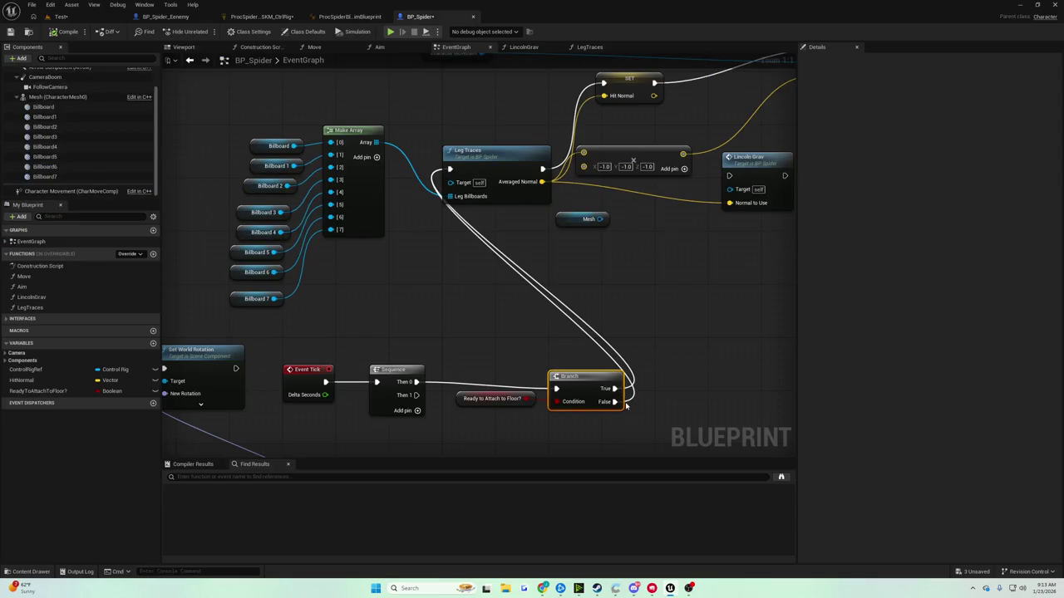
{"action": "mouse_move", "coordinate": [619, 401]}
{"action": "left_mouse_down"}
{"action": "mouse_move", "coordinate": [544, 299]}
{"action": "mouse_move", "coordinate": [568, 335]}
{"action": "left_mouse_up"}
{"action": "left_click", "coordinate": [10, 32]}
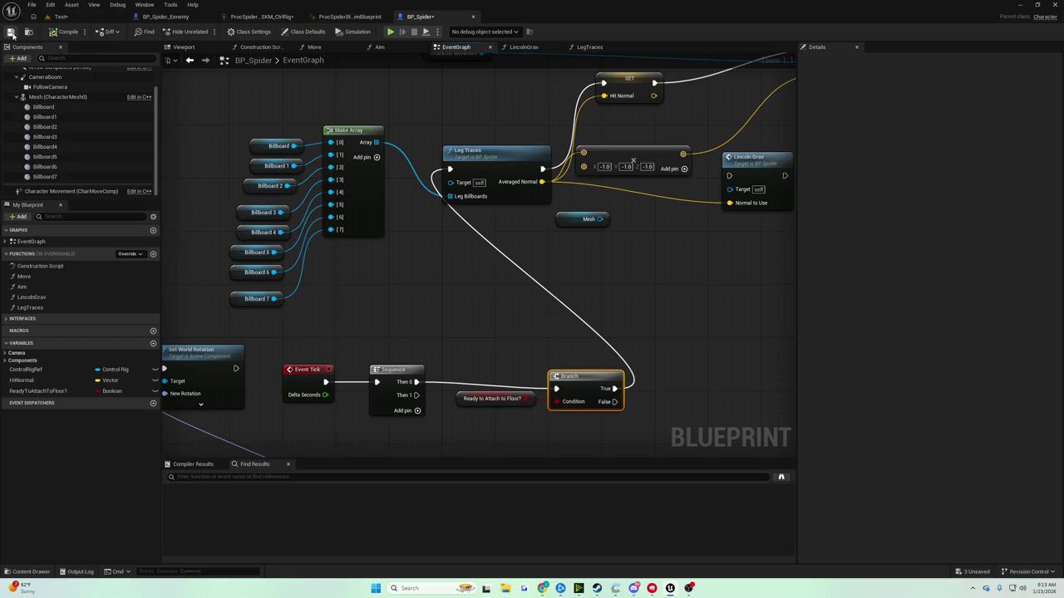
Pan and zoom the EventGraph up to the Jump Input comment block
{"action": "mouse_move", "coordinate": [423, 122]}
{"action": "left_mouse_down"}
{"action": "mouse_move", "coordinate": [238, 221]}
{"action": "mouse_move", "coordinate": [415, 174]}
{"action": "mouse_move", "coordinate": [258, 218]}
{"action": "mouse_move", "coordinate": [349, 162]}
{"action": "mouse_move", "coordinate": [341, 166]}
{"action": "left_mouse_up"}
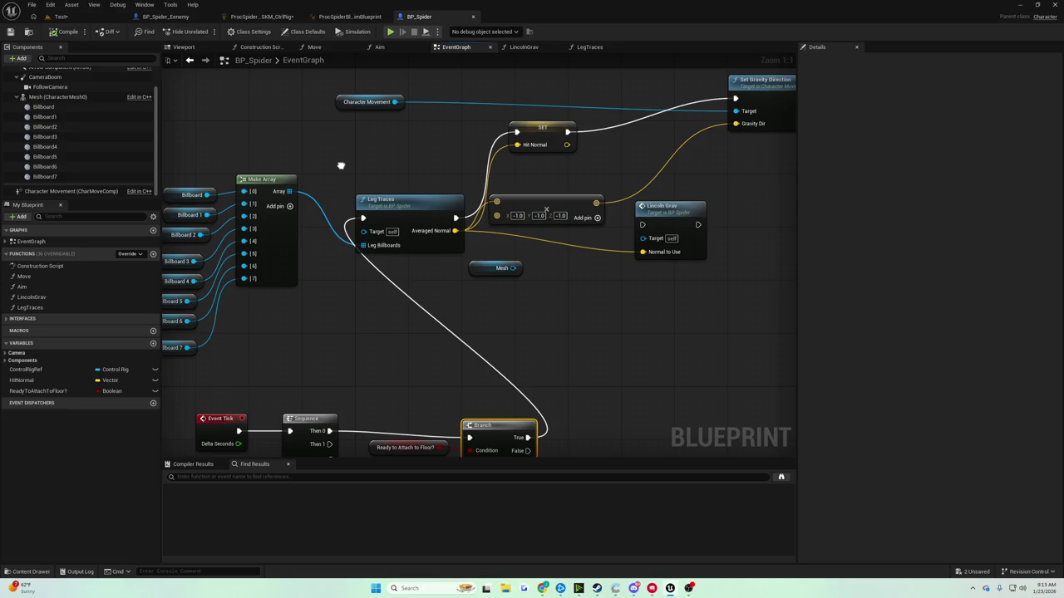
{"action": "scroll", "coordinate": [345, 164], "scroll_direction": "down", "scroll_amount": 2}
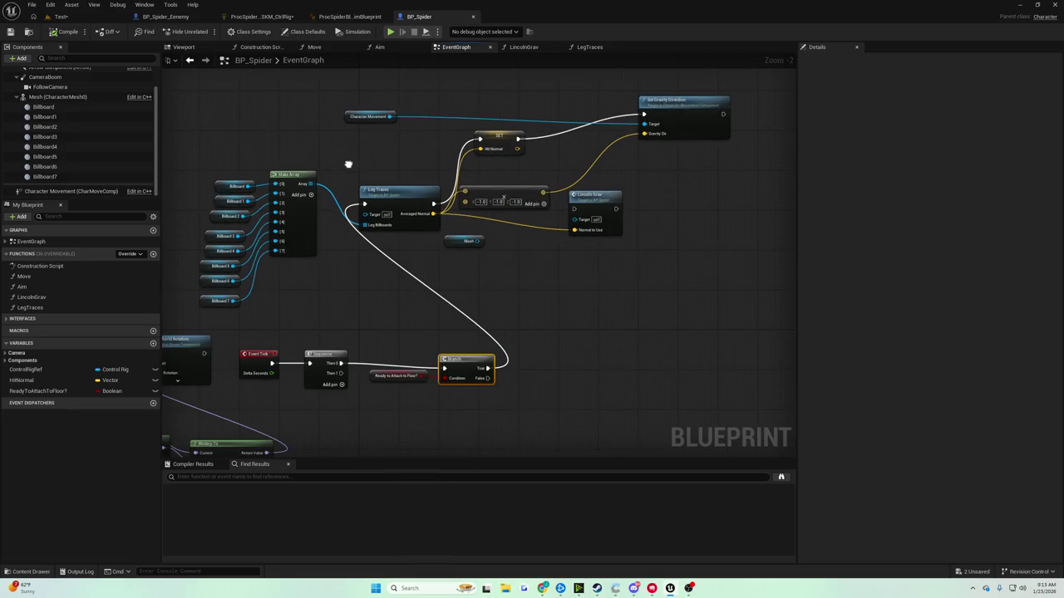
{"action": "mouse_move", "coordinate": [348, 164]}
{"action": "left_mouse_down"}
{"action": "mouse_move", "coordinate": [409, 162]}
{"action": "mouse_move", "coordinate": [396, 172]}
{"action": "left_mouse_up"}
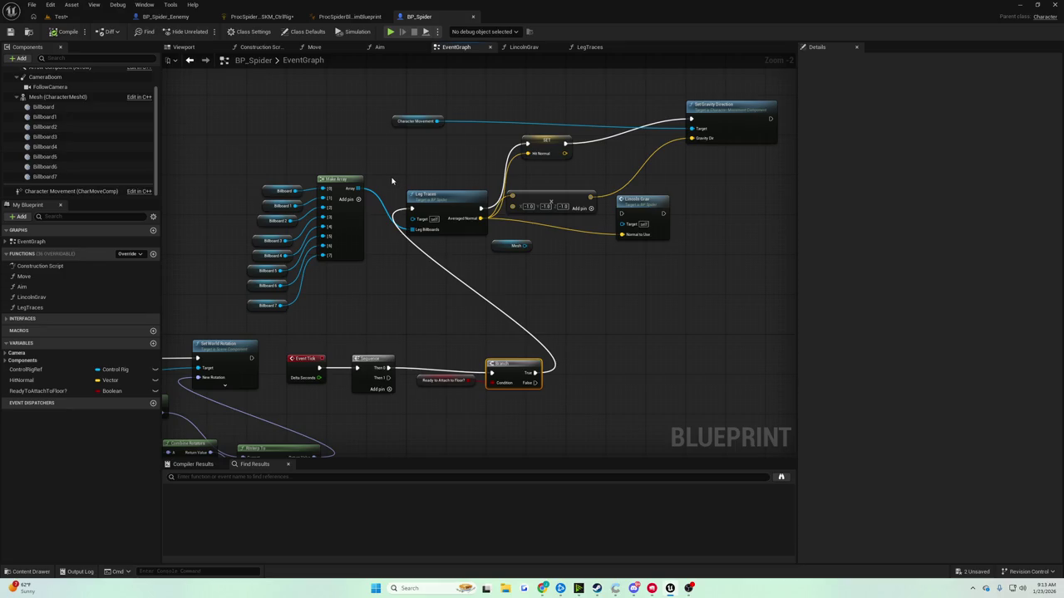
{"action": "scroll", "coordinate": [390, 180], "scroll_direction": "down", "scroll_amount": 2}
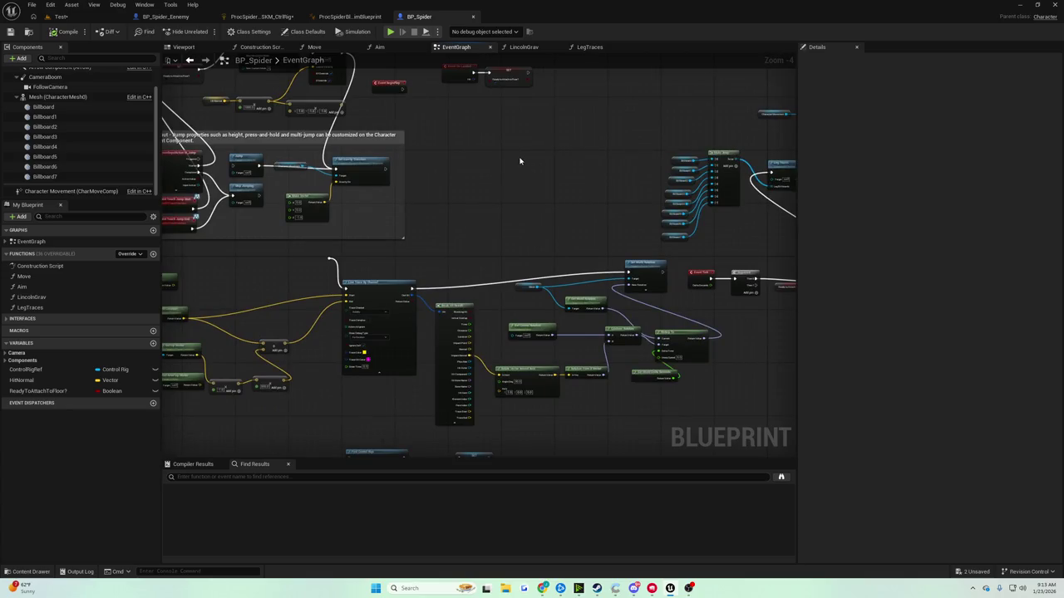
{"action": "mouse_move", "coordinate": [522, 159]}
{"action": "left_mouse_down"}
{"action": "mouse_move", "coordinate": [582, 182]}
{"action": "mouse_move", "coordinate": [460, 207]}
{"action": "left_mouse_up"}
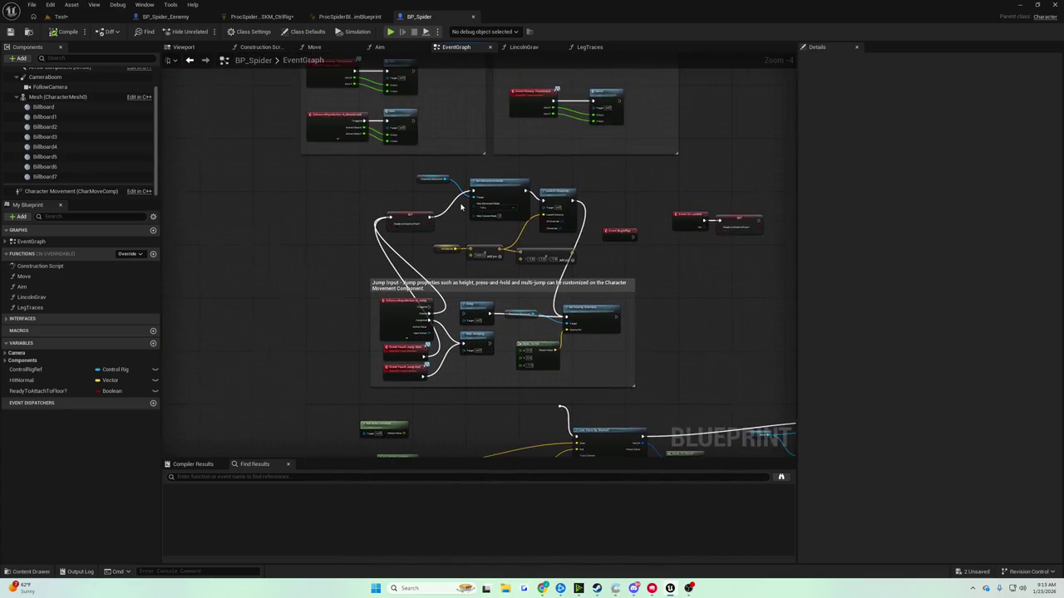
{"action": "scroll", "coordinate": [460, 207], "scroll_direction": "up", "scroll_amount": 4}
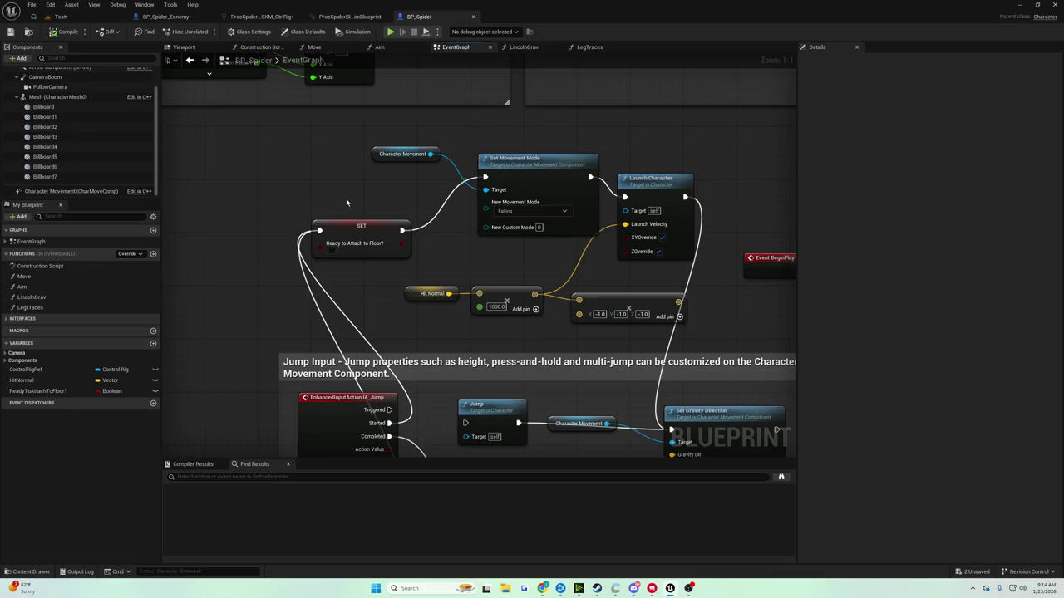
{"action": "left_click_drag", "start_coordinate": [361, 206], "coordinate": [371, 111]}
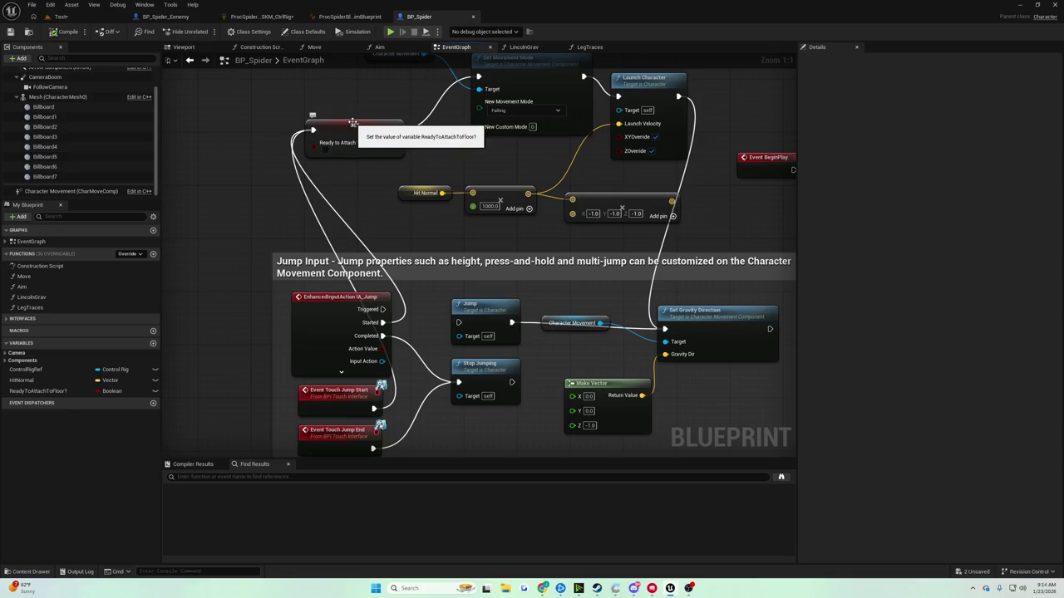
{"action": "left_click_drag", "start_coordinate": [365, 124], "coordinate": [484, 148]}
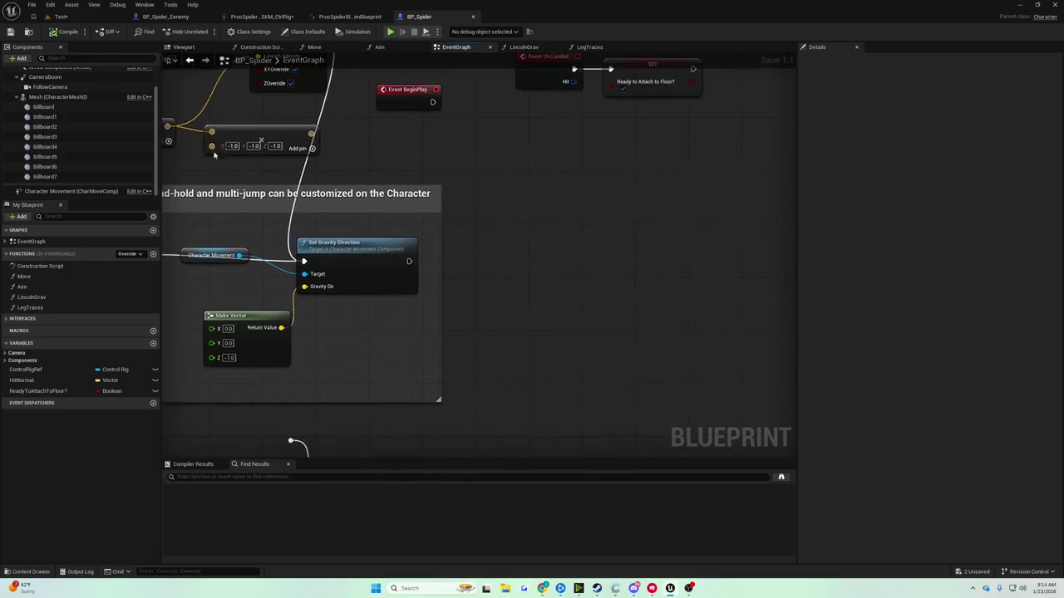
{"action": "scroll", "coordinate": [540, 166], "scroll_direction": "down", "scroll_amount": 3}
{"action": "scroll", "coordinate": [347, 198], "scroll_direction": "up", "scroll_amount": 3}
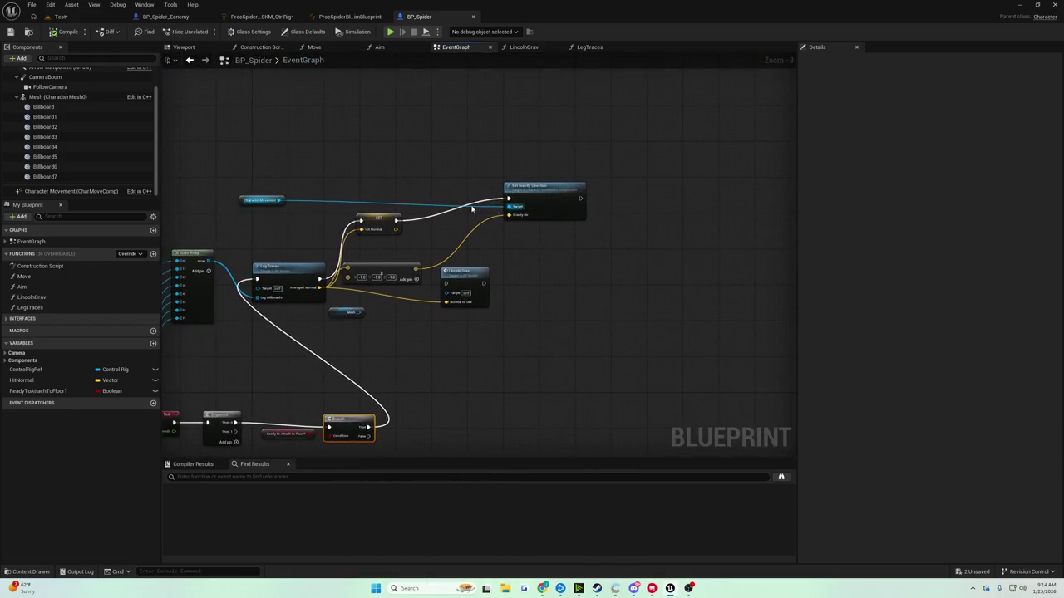
{"action": "left_click_drag", "start_coordinate": [504, 191], "coordinate": [506, 192]}
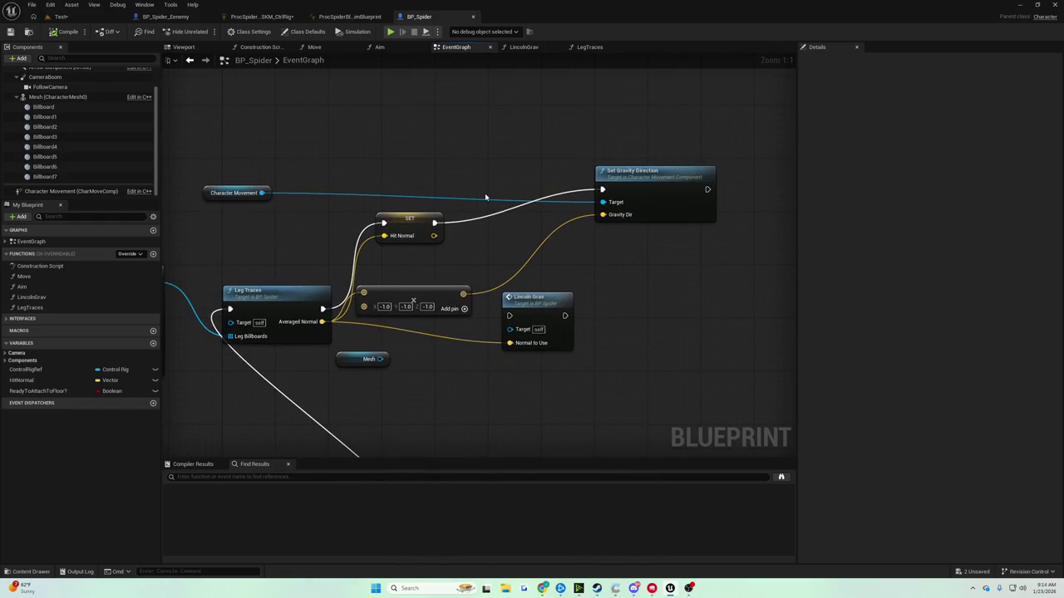
{"action": "scroll", "coordinate": [468, 190], "scroll_direction": "down", "scroll_amount": 1}
{"action": "mouse_move", "coordinate": [386, 275]}
{"action": "left_mouse_down"}
{"action": "mouse_move", "coordinate": [526, 196]}
{"action": "mouse_move", "coordinate": [480, 228]}
{"action": "mouse_move", "coordinate": [506, 197]}
{"action": "left_mouse_up"}
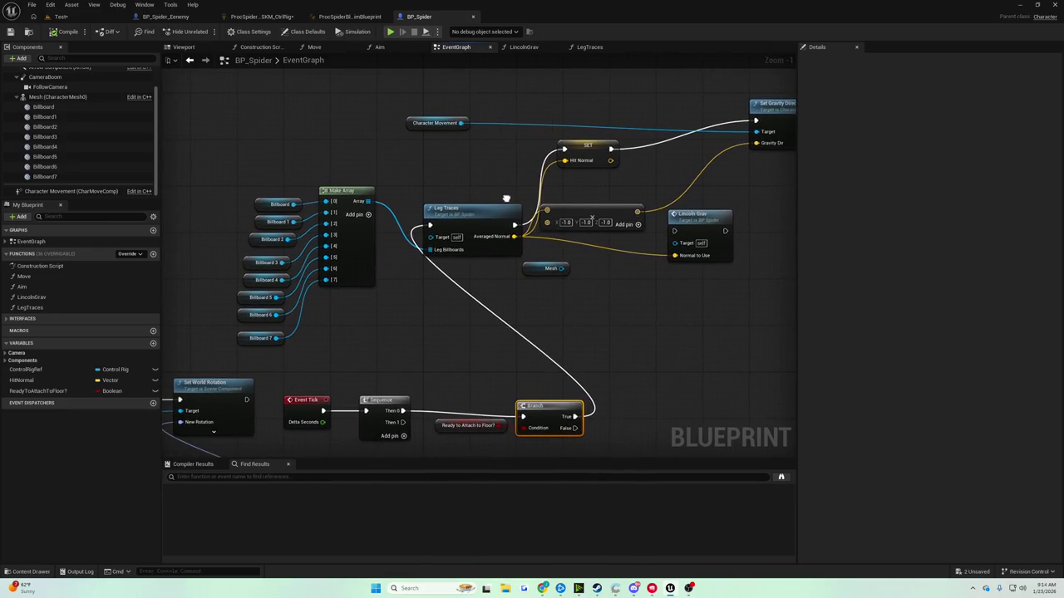
{"action": "mouse_move", "coordinate": [506, 197]}
{"action": "left_mouse_down"}
{"action": "mouse_move", "coordinate": [411, 242]}
{"action": "mouse_move", "coordinate": [451, 193]}
{"action": "mouse_move", "coordinate": [432, 203]}
{"action": "left_mouse_up"}
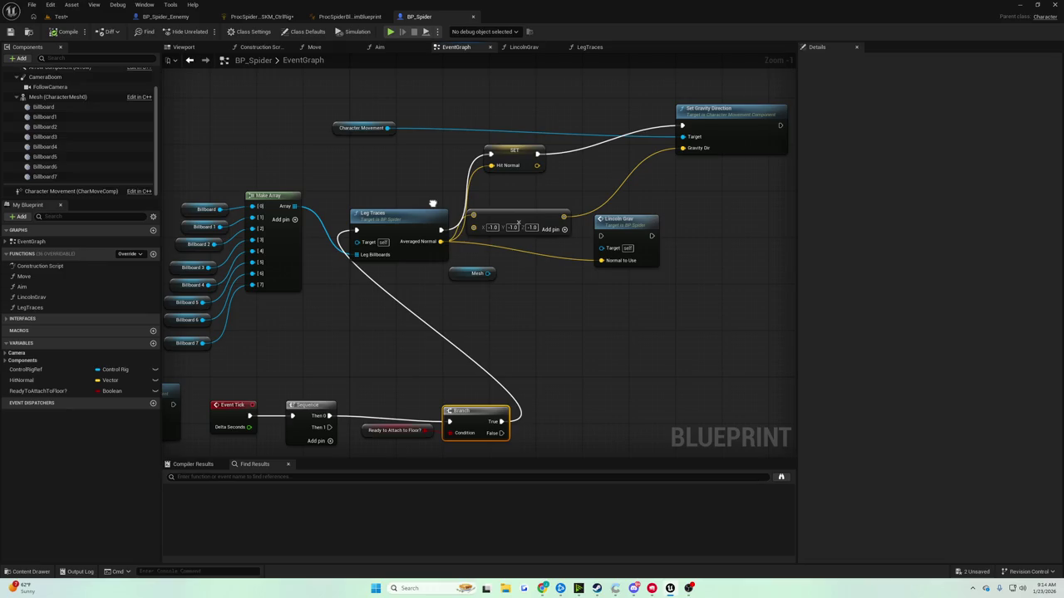
{"action": "scroll", "coordinate": [432, 203], "scroll_direction": "down", "scroll_amount": 4}
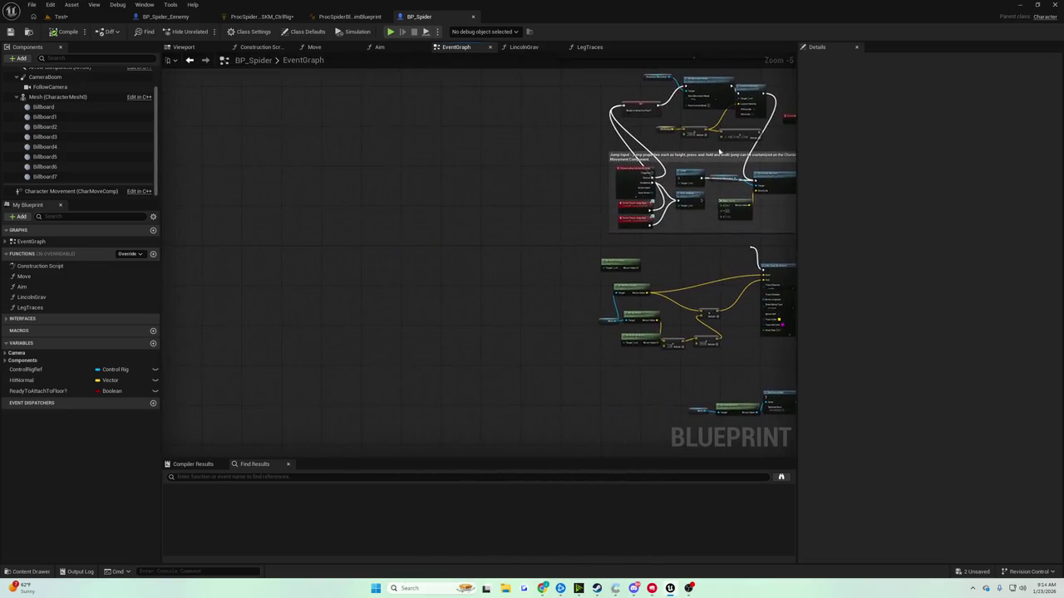
{"action": "scroll", "coordinate": [466, 178], "scroll_direction": "up", "scroll_amount": 4}
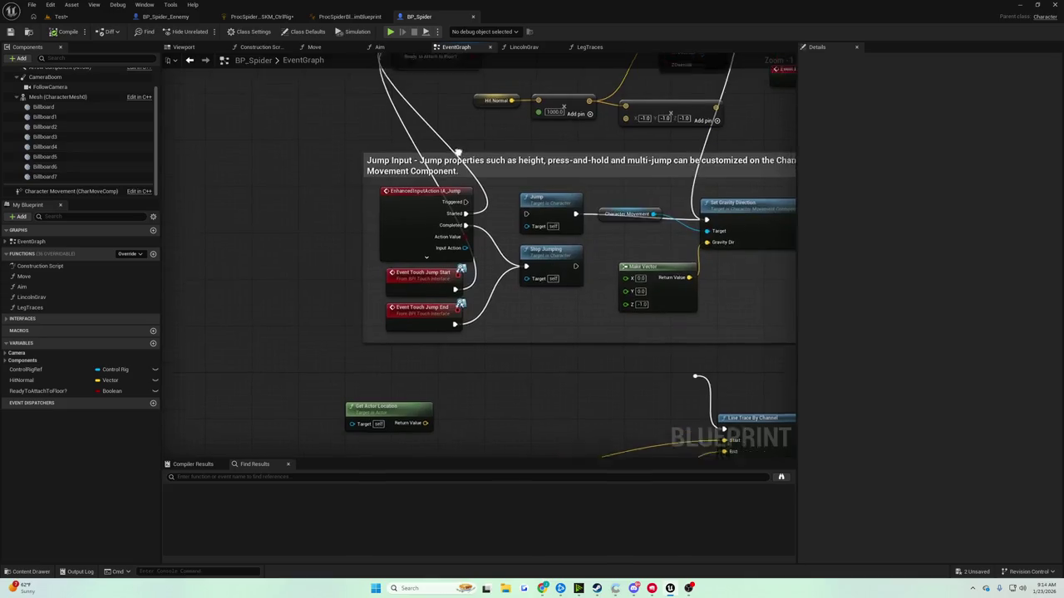
{"action": "left_click", "coordinate": [379, 171]}
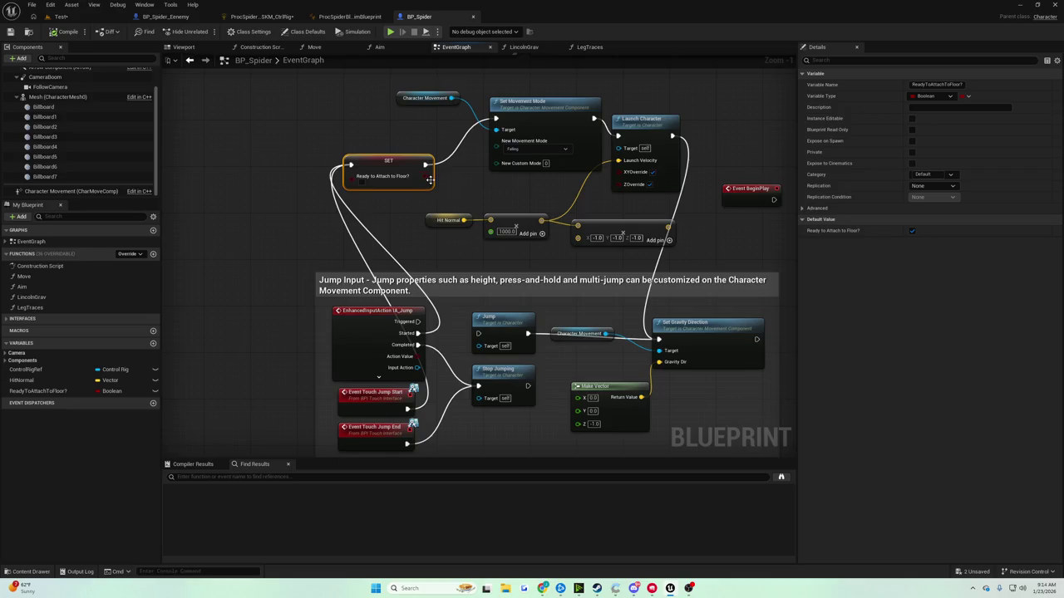
Select the SET node near the movement-mode nodes and nudge it right to make room
{"action": "left_click_drag", "start_coordinate": [326, 132], "coordinate": [448, 176]}
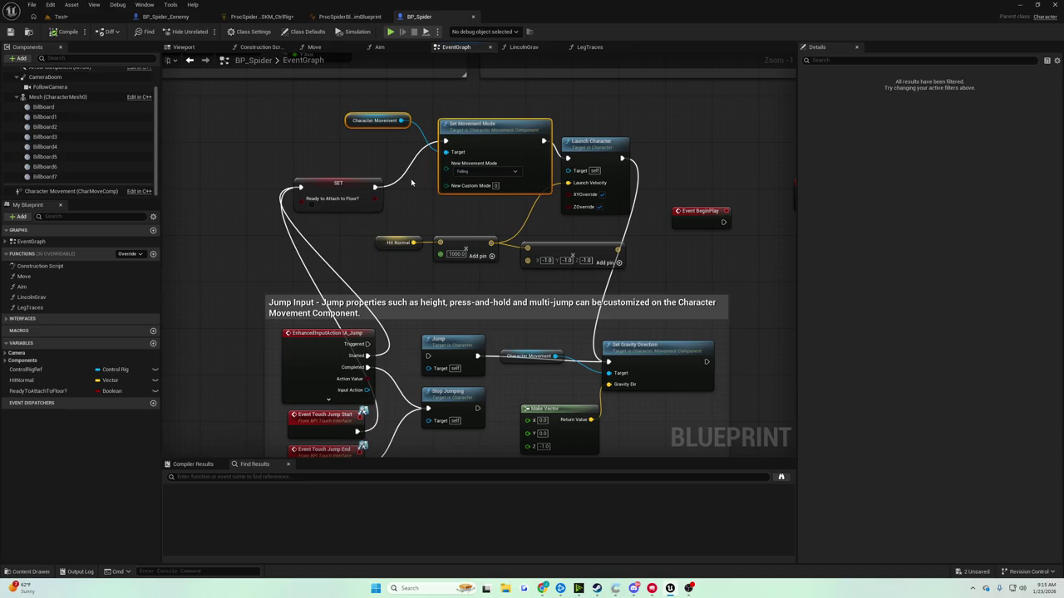
{"action": "mouse_move", "coordinate": [254, 168]}
{"action": "left_mouse_down"}
{"action": "mouse_move", "coordinate": [419, 229]}
{"action": "mouse_move", "coordinate": [394, 212]}
{"action": "left_mouse_up"}
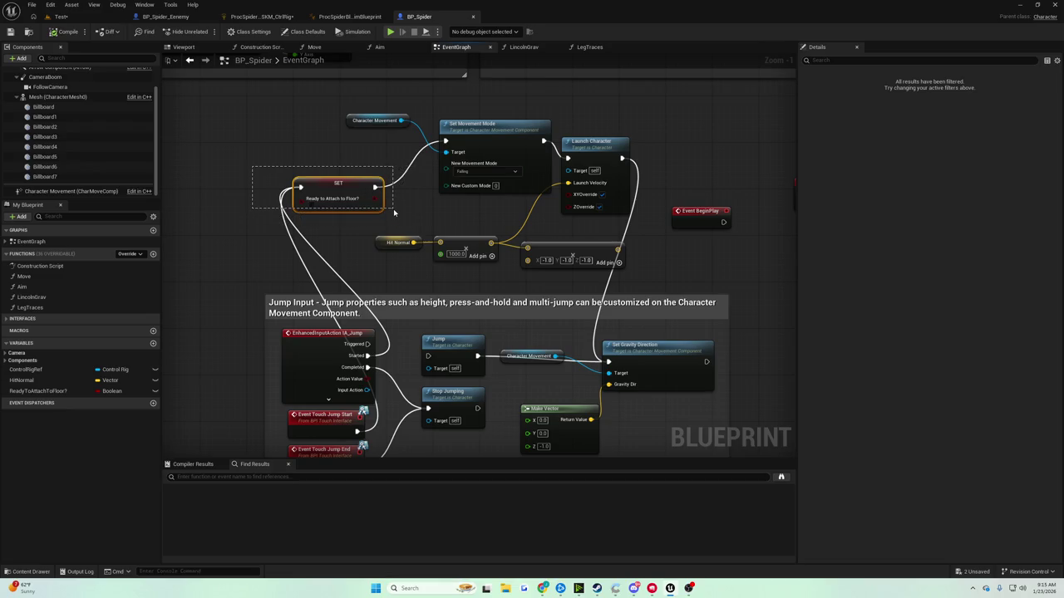
{"action": "left_click_drag", "start_coordinate": [394, 212], "coordinate": [299, 194]}
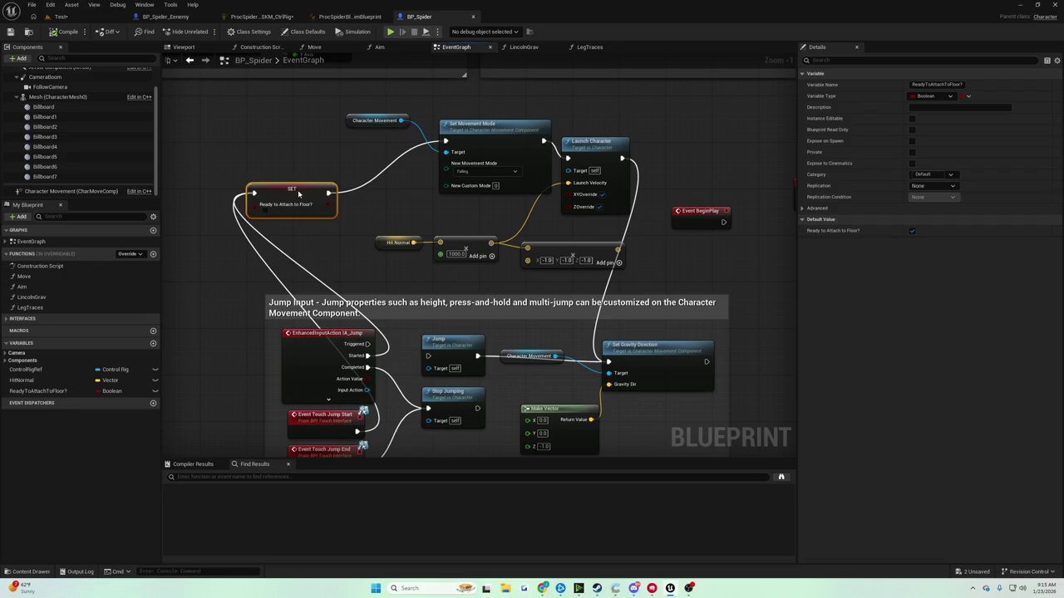
{"action": "left_click_drag", "start_coordinate": [299, 194], "coordinate": [332, 194]}
{"action": "mouse_move", "coordinate": [576, 230]}
{"action": "left_mouse_down"}
{"action": "mouse_move", "coordinate": [494, 226]}
{"action": "mouse_move", "coordinate": [414, 187]}
{"action": "left_mouse_up"}
Add a 0.2-second Delay after Set Gravity Direction, followed by SET Ready to Attach to Floor?
{"action": "mouse_move", "coordinate": [482, 305]}
{"action": "left_mouse_down"}
{"action": "mouse_move", "coordinate": [497, 278]}
{"action": "mouse_move", "coordinate": [508, 287]}
{"action": "mouse_move", "coordinate": [484, 302]}
{"action": "mouse_move", "coordinate": [505, 277]}
{"action": "mouse_move", "coordinate": [590, 280]}
{"action": "mouse_move", "coordinate": [556, 267]}
{"action": "left_mouse_up"}
{"action": "type", "text": "delay"}
{"action": "key", "text": "Return"}
{"action": "left_click_drag", "start_coordinate": [631, 278], "coordinate": [550, 271]}
{"action": "mouse_move", "coordinate": [37, 391]}
{"action": "left_mouse_down"}
{"action": "mouse_move", "coordinate": [590, 255]}
{"action": "mouse_move", "coordinate": [579, 267]}
{"action": "left_mouse_up"}
{"action": "left_click", "coordinate": [620, 278]}
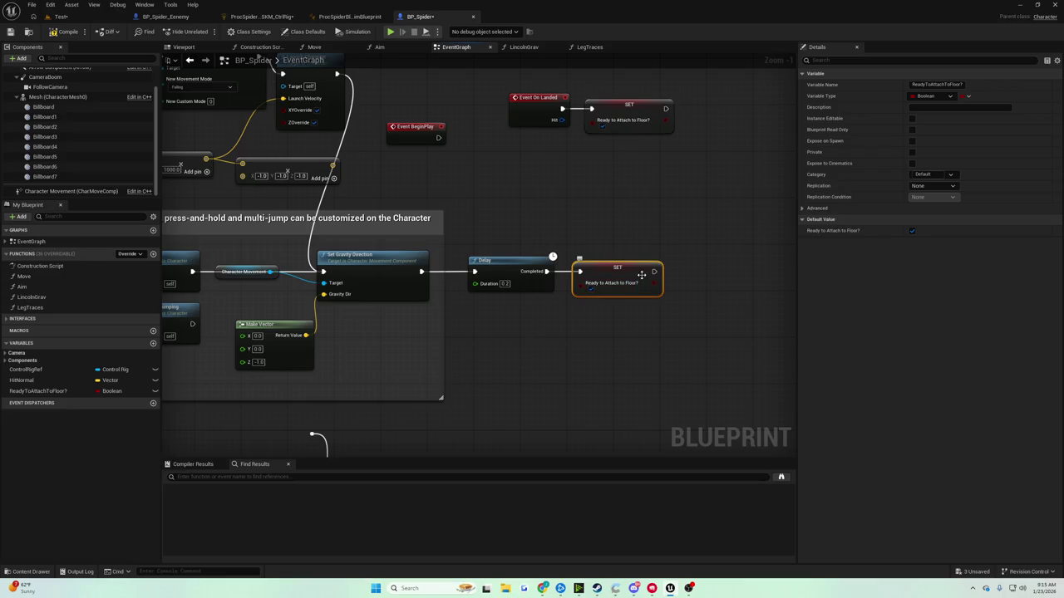
{"action": "left_click", "coordinate": [61, 17]}
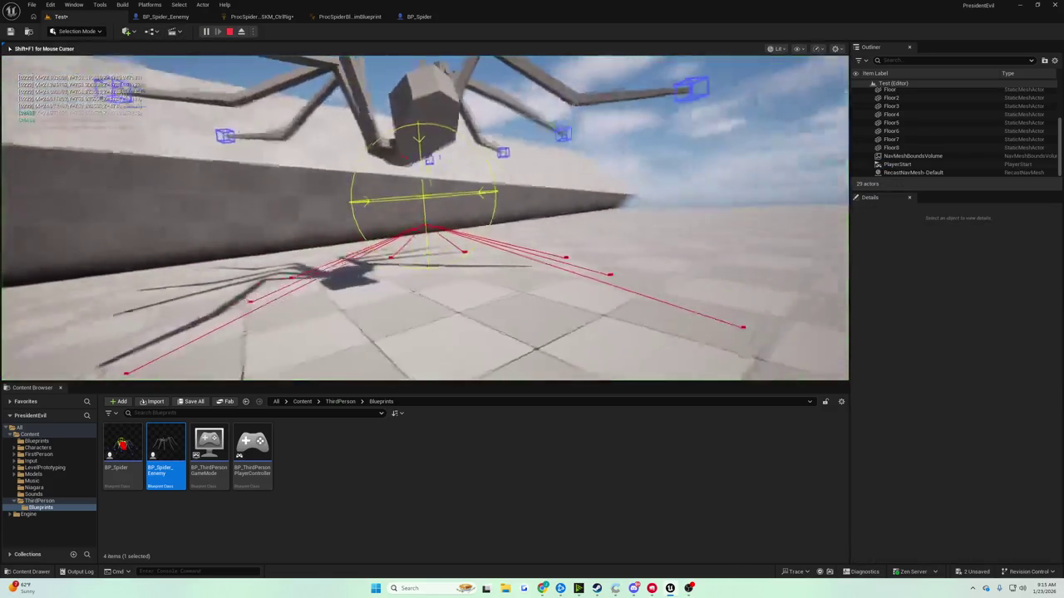
End the running play session, shift the level camera view, and start a new play session
{"action": "key", "text": "Escape"}
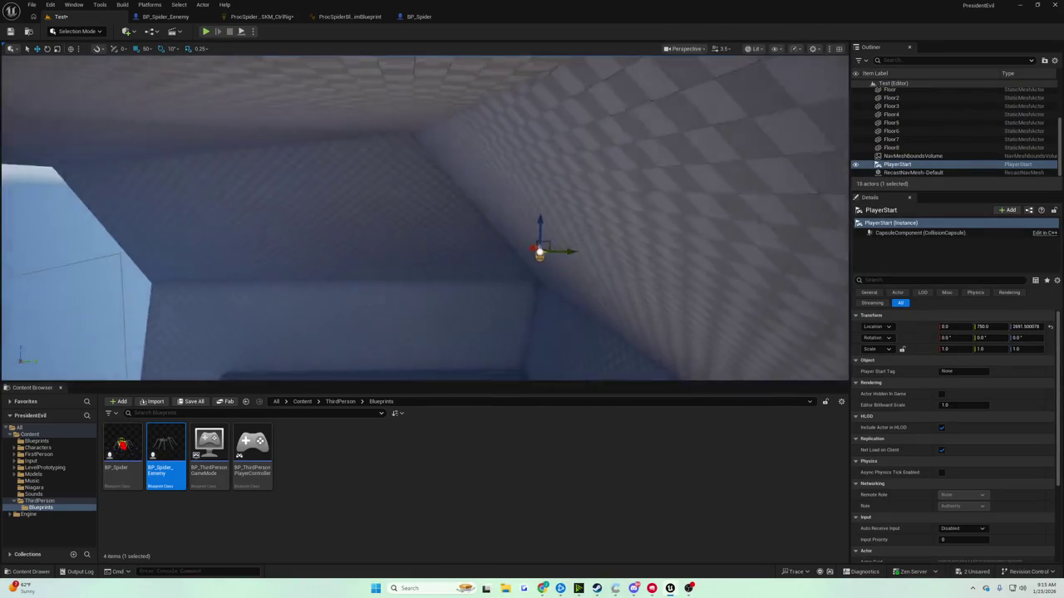
{"action": "left_click_drag", "start_coordinate": [540, 282], "coordinate": [514, 288]}
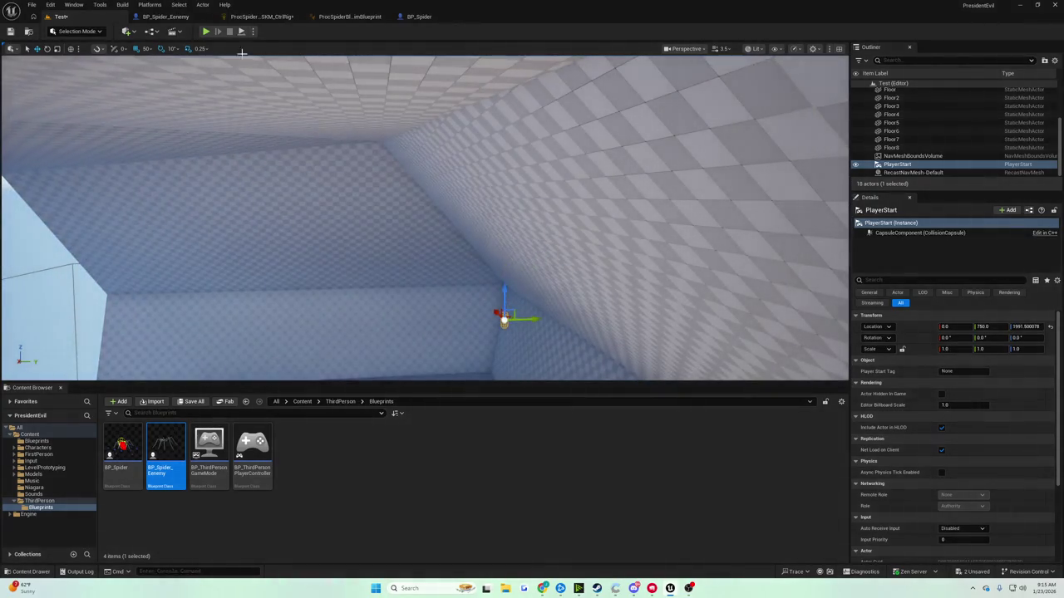
{"action": "left_click", "coordinate": [205, 31]}
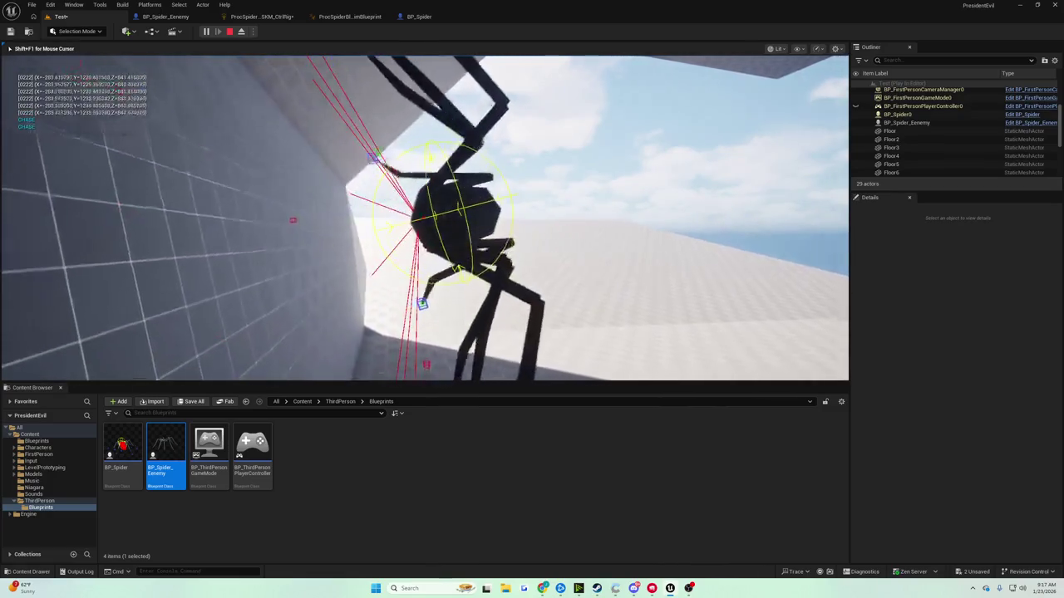
End the play session and return to the BP_Spider EventGraph
{"action": "key", "text": "Escape"}
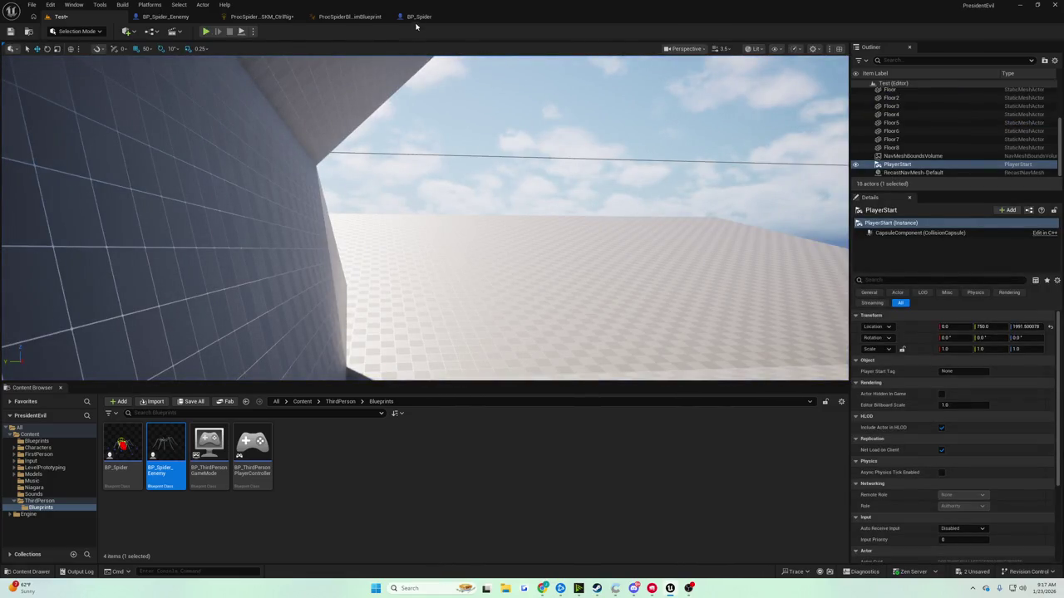
{"action": "left_click", "coordinate": [415, 16]}
{"action": "scroll", "coordinate": [499, 158], "scroll_direction": "down", "scroll_amount": 2}
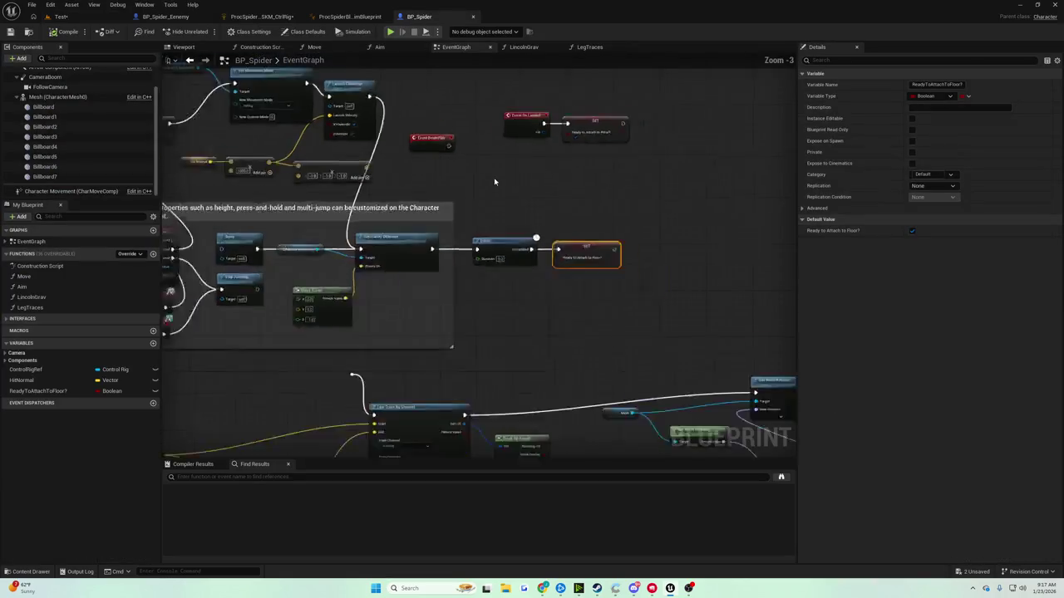
{"action": "scroll", "coordinate": [396, 185], "scroll_direction": "up", "scroll_amount": 3}
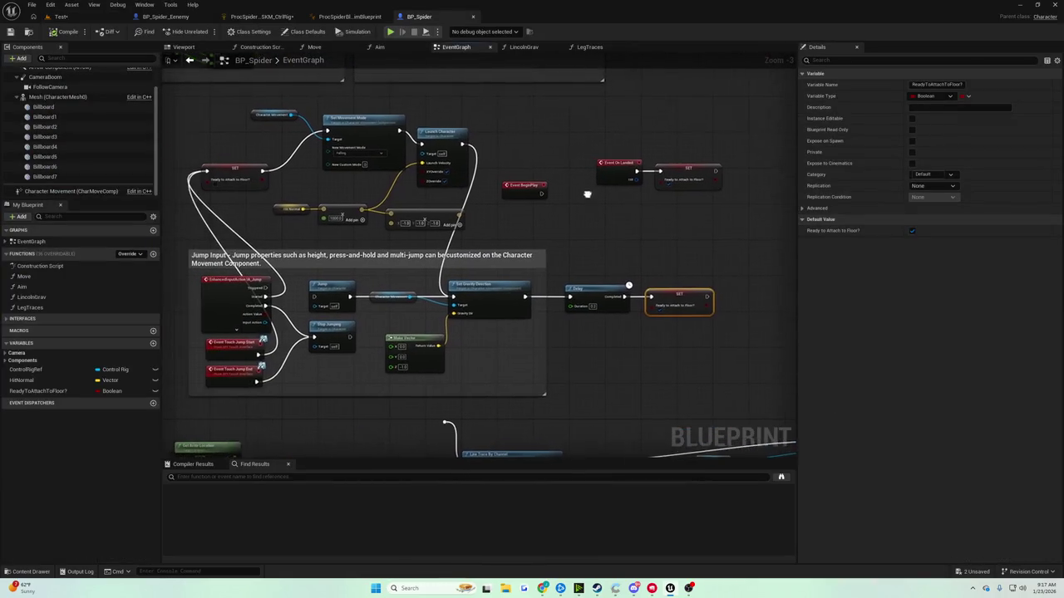
{"action": "mouse_move", "coordinate": [395, 184]}
{"action": "left_mouse_down"}
{"action": "mouse_move", "coordinate": [487, 153]}
{"action": "mouse_move", "coordinate": [487, 141]}
{"action": "mouse_move", "coordinate": [515, 144]}
{"action": "left_mouse_up"}
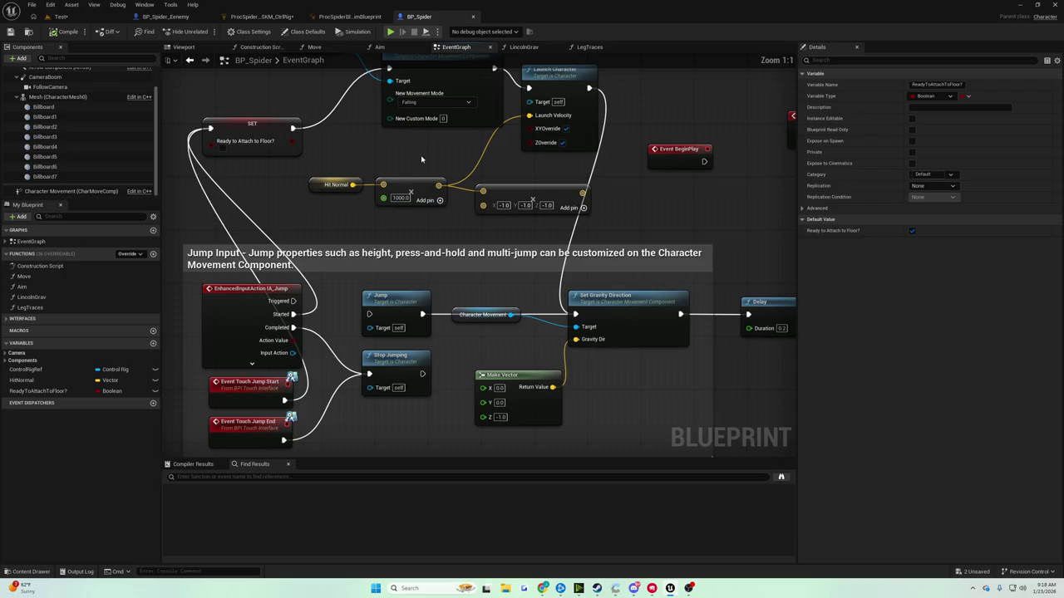
{"action": "scroll", "coordinate": [421, 159], "scroll_direction": "down", "scroll_amount": 1}
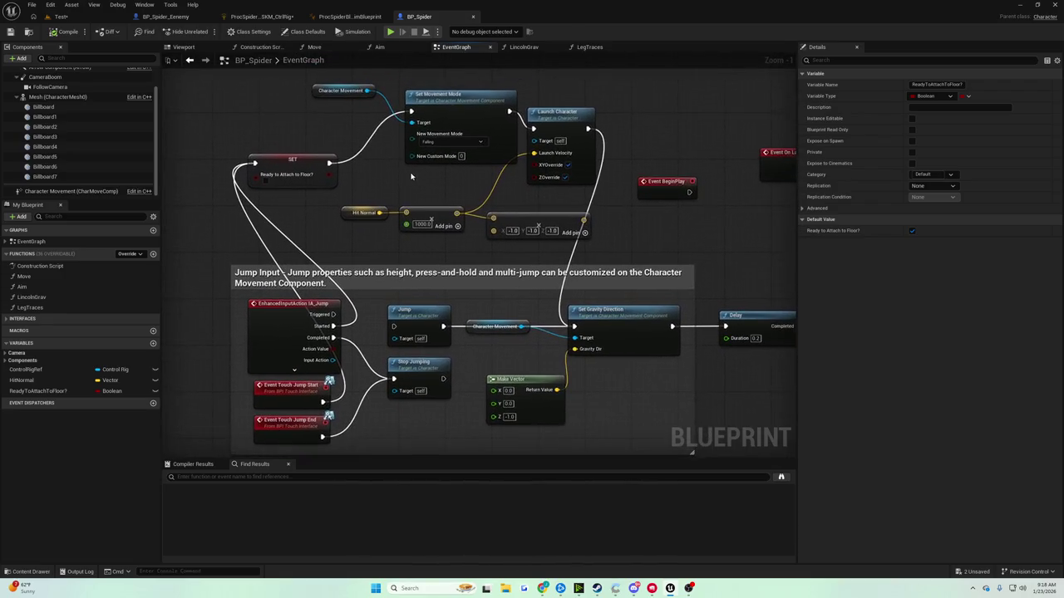
Move the Jump Input comment group, with Set Movement Mode and Launch Character, left and down
{"action": "left_click", "coordinate": [318, 91]}
{"action": "left_click_drag", "start_coordinate": [301, 158], "coordinate": [367, 214]}
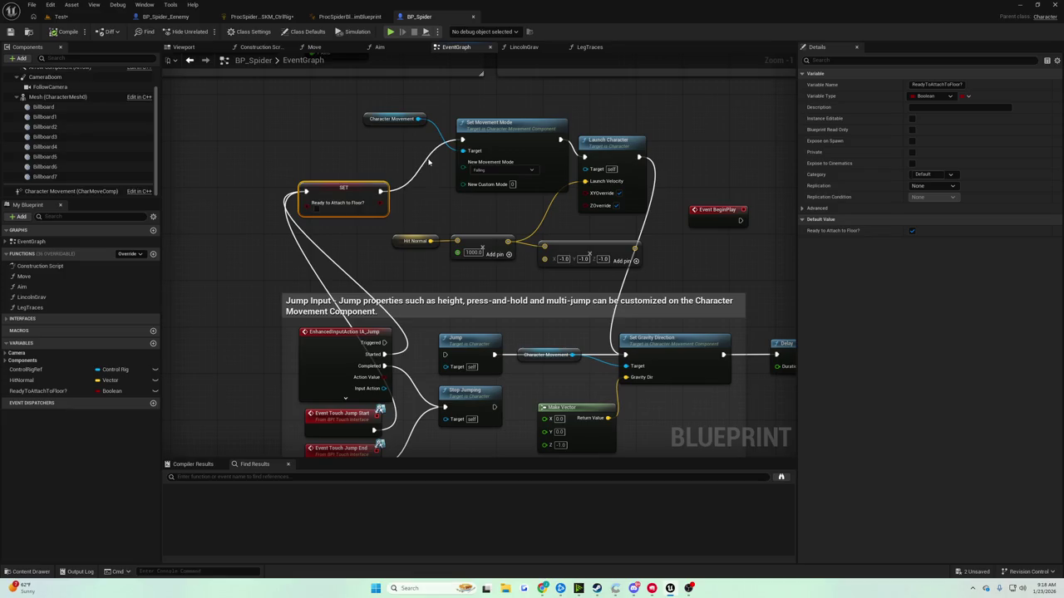
{"action": "left_click", "coordinate": [481, 146]}
{"action": "mouse_move", "coordinate": [468, 108]}
{"action": "left_mouse_down"}
{"action": "mouse_move", "coordinate": [587, 200]}
{"action": "mouse_move", "coordinate": [529, 184]}
{"action": "mouse_move", "coordinate": [483, 130]}
{"action": "left_mouse_up"}
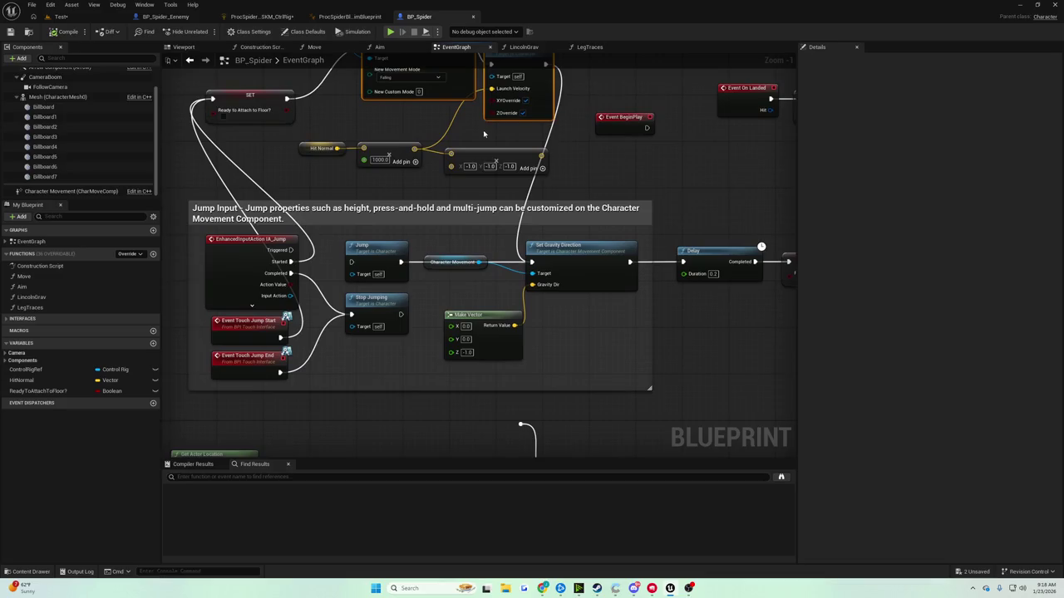
{"action": "mouse_move", "coordinate": [431, 223]}
{"action": "left_mouse_down"}
{"action": "mouse_move", "coordinate": [440, 252]}
{"action": "mouse_move", "coordinate": [423, 214]}
{"action": "mouse_move", "coordinate": [425, 247]}
{"action": "left_mouse_up"}
Reposition the Delay and SET nodes and the Character Movement, Set Gravity Direction and Make Vector nodes
{"action": "left_click", "coordinate": [449, 320]}
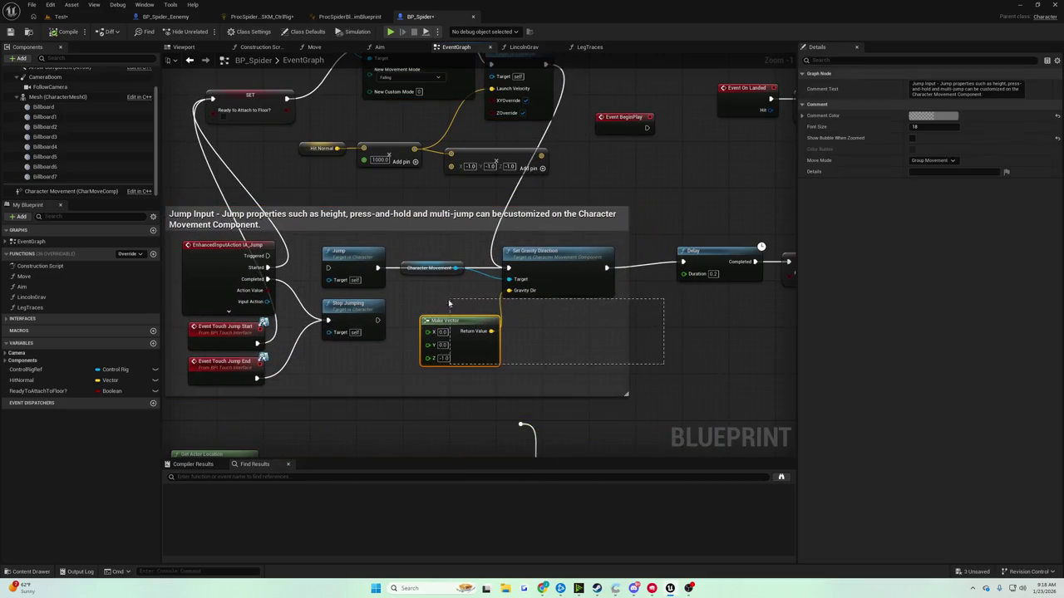
{"action": "left_click_drag", "start_coordinate": [468, 159], "coordinate": [637, 257]}
{"action": "mouse_move", "coordinate": [559, 286]}
{"action": "left_mouse_down"}
{"action": "mouse_move", "coordinate": [681, 316]}
{"action": "mouse_move", "coordinate": [665, 340]}
{"action": "left_mouse_up"}
{"action": "mouse_move", "coordinate": [390, 269]}
{"action": "left_mouse_down"}
{"action": "mouse_move", "coordinate": [482, 328]}
{"action": "mouse_move", "coordinate": [506, 358]}
{"action": "left_mouse_up"}
{"action": "mouse_move", "coordinate": [505, 358]}
{"action": "left_mouse_down"}
{"action": "mouse_move", "coordinate": [572, 395]}
{"action": "mouse_move", "coordinate": [534, 380]}
{"action": "mouse_move", "coordinate": [417, 275]}
{"action": "left_mouse_up"}
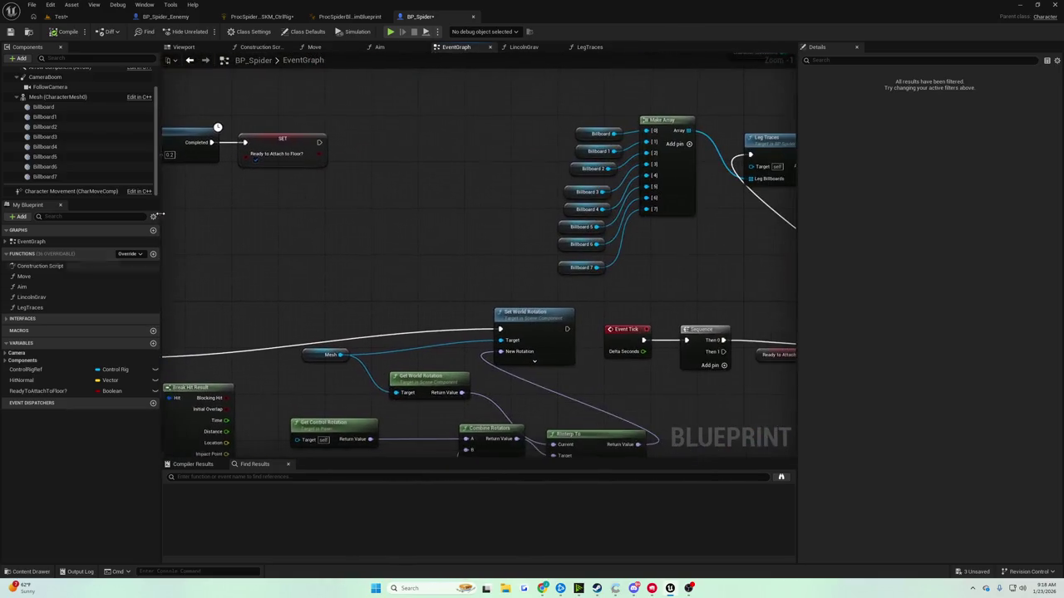
{"action": "left_click_drag", "start_coordinate": [467, 233], "coordinate": [421, 238]}
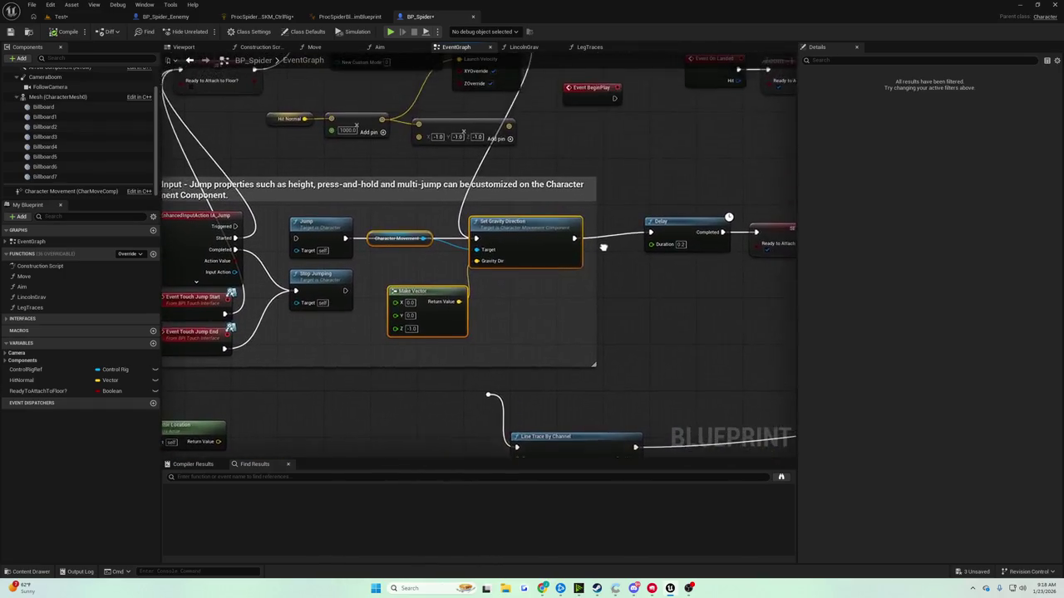
{"action": "left_click_drag", "start_coordinate": [557, 191], "coordinate": [687, 303]}
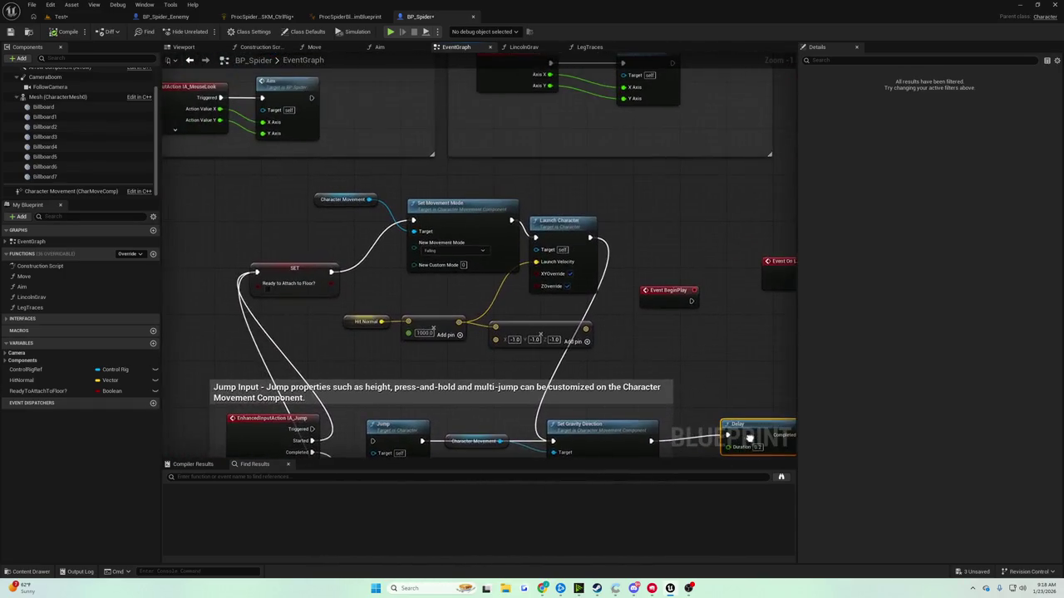
{"action": "left_click_drag", "start_coordinate": [636, 333], "coordinate": [647, 330]}
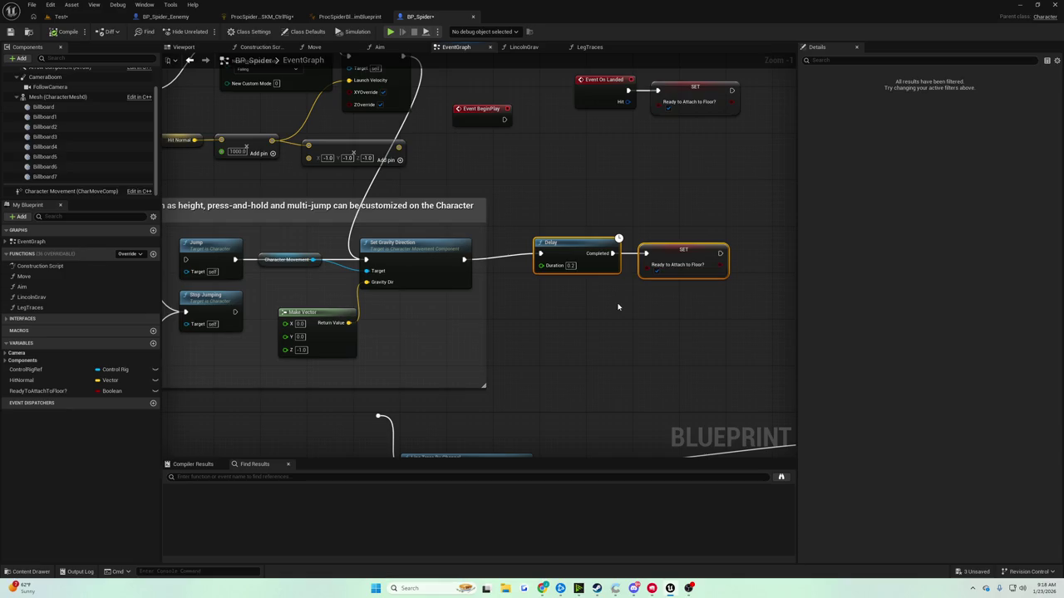
{"action": "scroll", "coordinate": [618, 307], "scroll_direction": "down", "scroll_amount": 1}
{"action": "left_click_drag", "start_coordinate": [221, 257], "coordinate": [339, 263]}
{"action": "scroll", "coordinate": [339, 263], "scroll_direction": "up", "scroll_amount": 1}
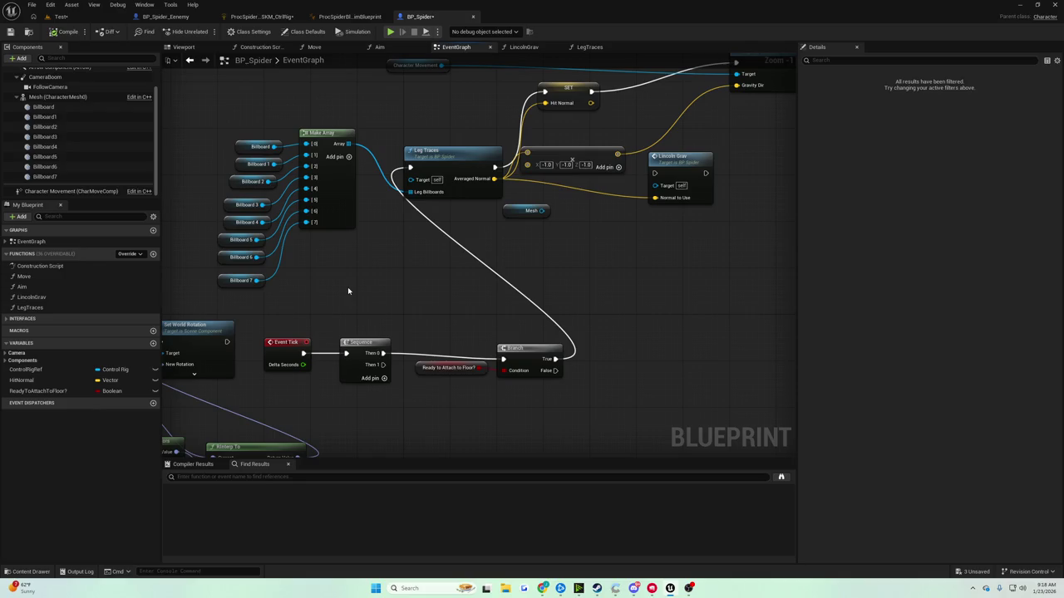
{"action": "mouse_move", "coordinate": [343, 288]}
{"action": "left_mouse_down"}
{"action": "mouse_move", "coordinate": [451, 291]}
{"action": "mouse_move", "coordinate": [581, 340]}
{"action": "mouse_move", "coordinate": [498, 316]}
{"action": "mouse_move", "coordinate": [687, 283]}
{"action": "mouse_move", "coordinate": [601, 298]}
{"action": "left_mouse_up"}
{"action": "mouse_move", "coordinate": [347, 197]}
{"action": "left_mouse_down"}
{"action": "mouse_move", "coordinate": [422, 287]}
{"action": "mouse_move", "coordinate": [401, 279]}
{"action": "mouse_move", "coordinate": [411, 266]}
{"action": "mouse_move", "coordinate": [54, 88]}
{"action": "left_mouse_up"}
{"action": "mouse_move", "coordinate": [582, 291]}
{"action": "left_mouse_down"}
{"action": "mouse_move", "coordinate": [167, 250]}
{"action": "mouse_move", "coordinate": [208, 316]}
{"action": "mouse_move", "coordinate": [199, 249]}
{"action": "left_mouse_up"}
{"action": "mouse_move", "coordinate": [480, 258]}
{"action": "left_mouse_down"}
{"action": "mouse_move", "coordinate": [585, 359]}
{"action": "mouse_move", "coordinate": [484, 459]}
{"action": "mouse_move", "coordinate": [469, 432]}
{"action": "left_mouse_up"}
{"action": "mouse_move", "coordinate": [453, 156]}
{"action": "left_mouse_down"}
{"action": "mouse_move", "coordinate": [697, 260]}
{"action": "mouse_move", "coordinate": [734, 228]}
{"action": "mouse_move", "coordinate": [748, 170]}
{"action": "mouse_move", "coordinate": [731, 238]}
{"action": "left_mouse_up"}
{"action": "left_click", "coordinate": [723, 230]}
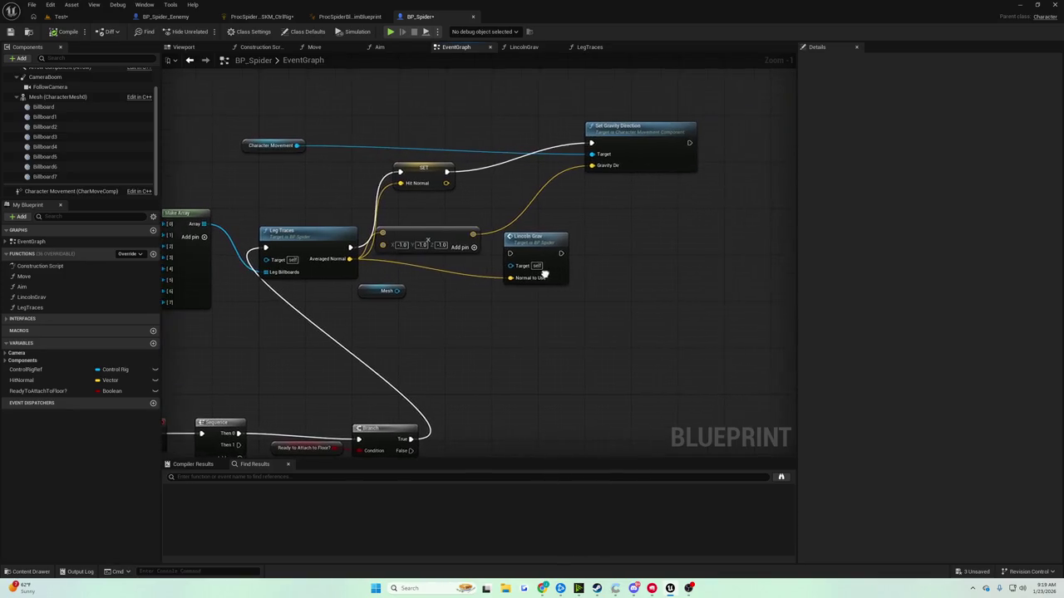
{"action": "scroll", "coordinate": [591, 175], "scroll_direction": "down", "scroll_amount": 5}
Review the EventGraph, save the BP_Spider blueprint, and return to the Test level editor
{"action": "scroll", "coordinate": [532, 254], "scroll_direction": "up", "scroll_amount": 2}
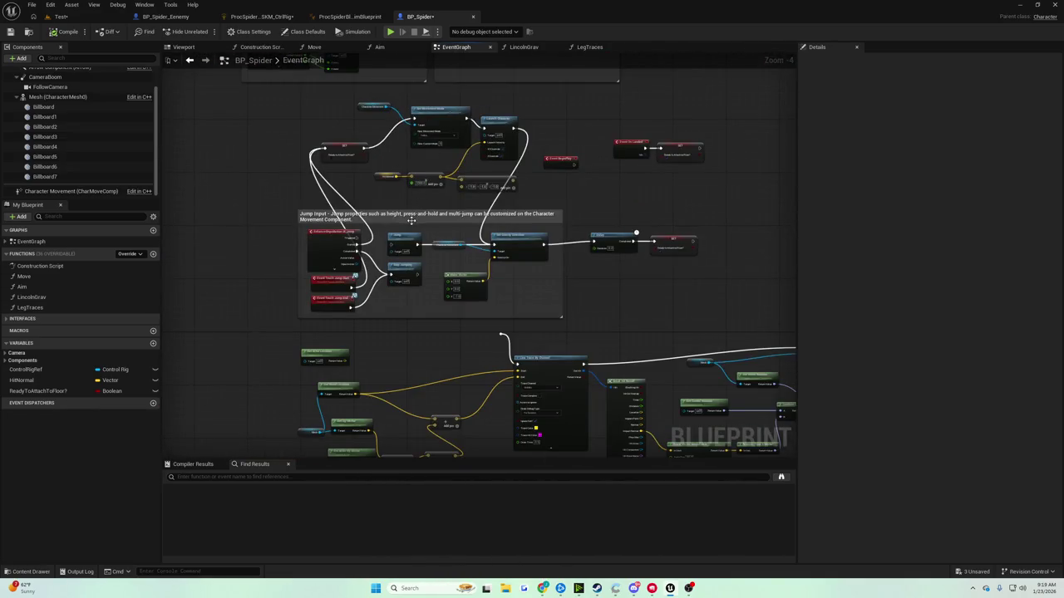
{"action": "scroll", "coordinate": [411, 220], "scroll_direction": "up", "scroll_amount": 1}
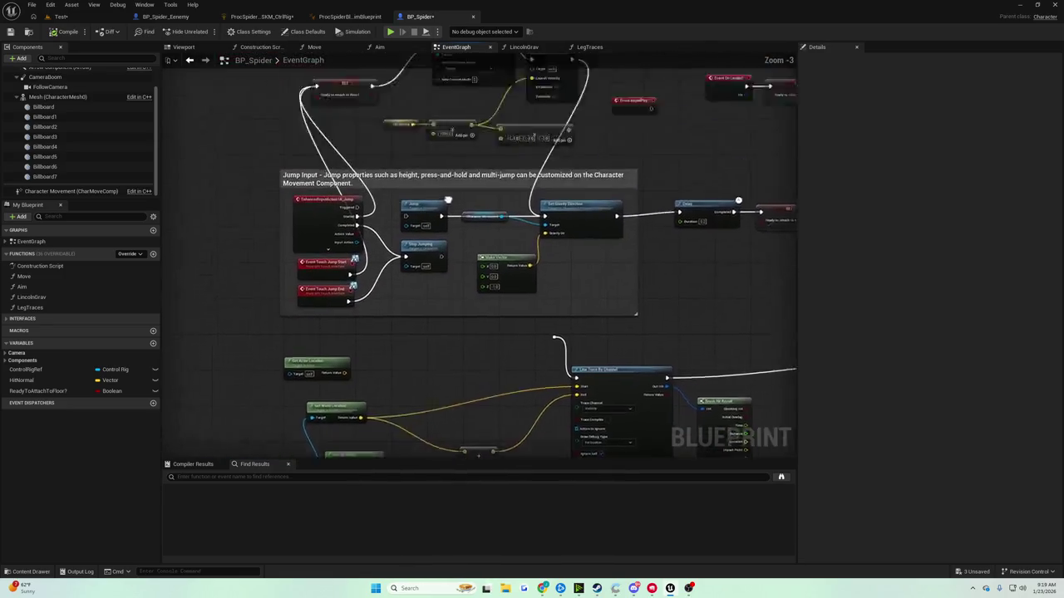
{"action": "scroll", "coordinate": [448, 200], "scroll_direction": "up", "scroll_amount": 4}
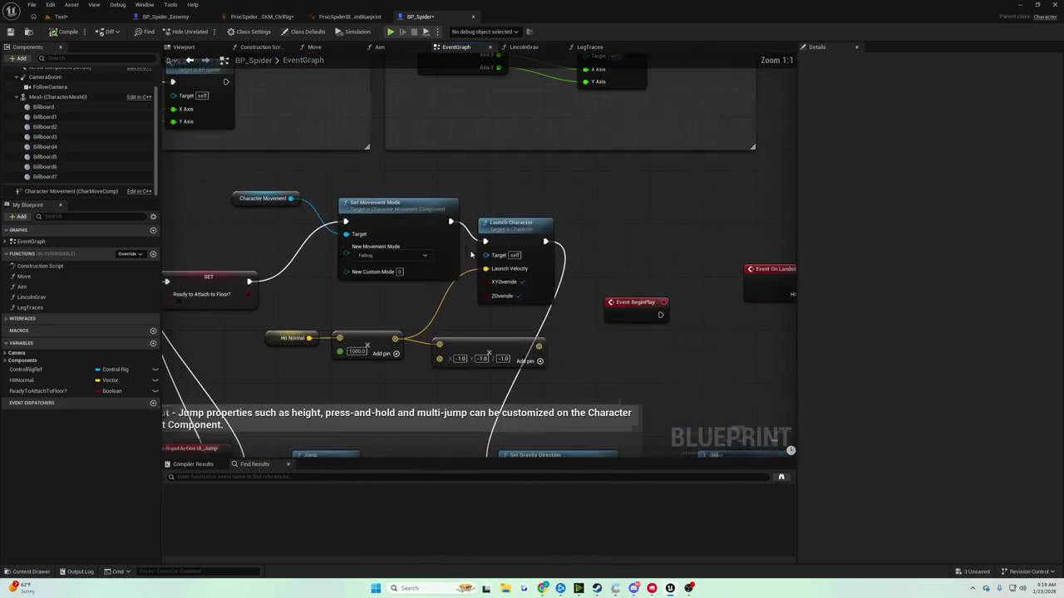
{"action": "scroll", "coordinate": [485, 293], "scroll_direction": "down", "scroll_amount": 5}
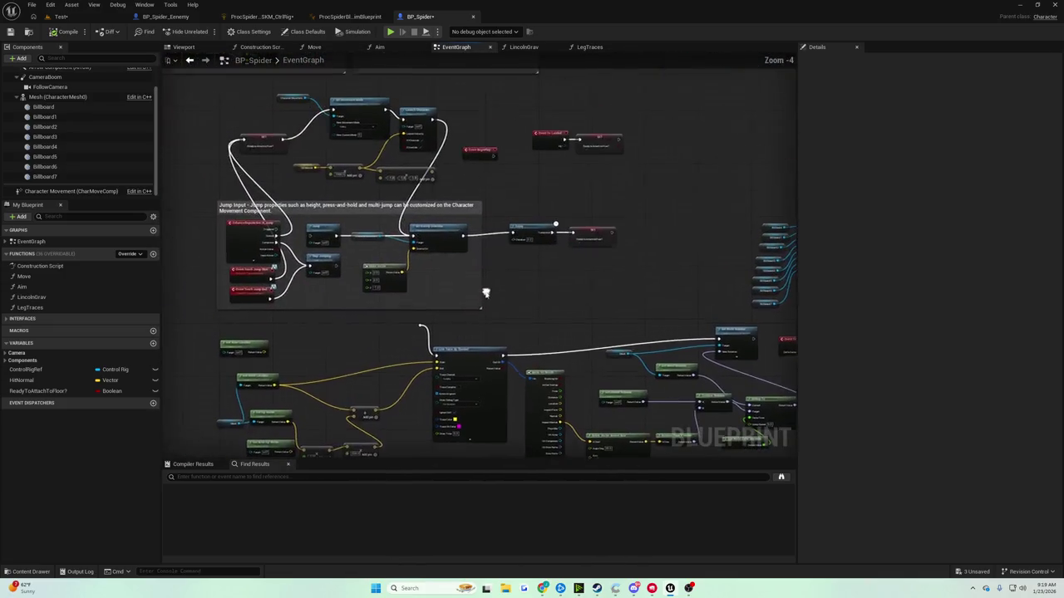
{"action": "scroll", "coordinate": [473, 174], "scroll_direction": "up", "scroll_amount": 4}
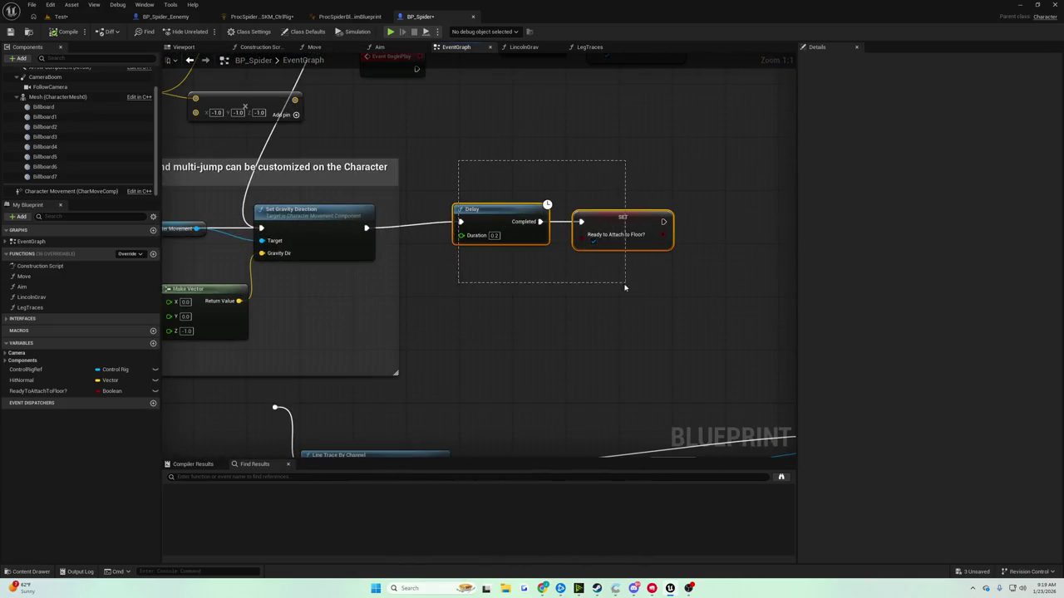
{"action": "scroll", "coordinate": [619, 283], "scroll_direction": "down", "scroll_amount": 5}
{"action": "scroll", "coordinate": [499, 357], "scroll_direction": "up", "scroll_amount": 2}
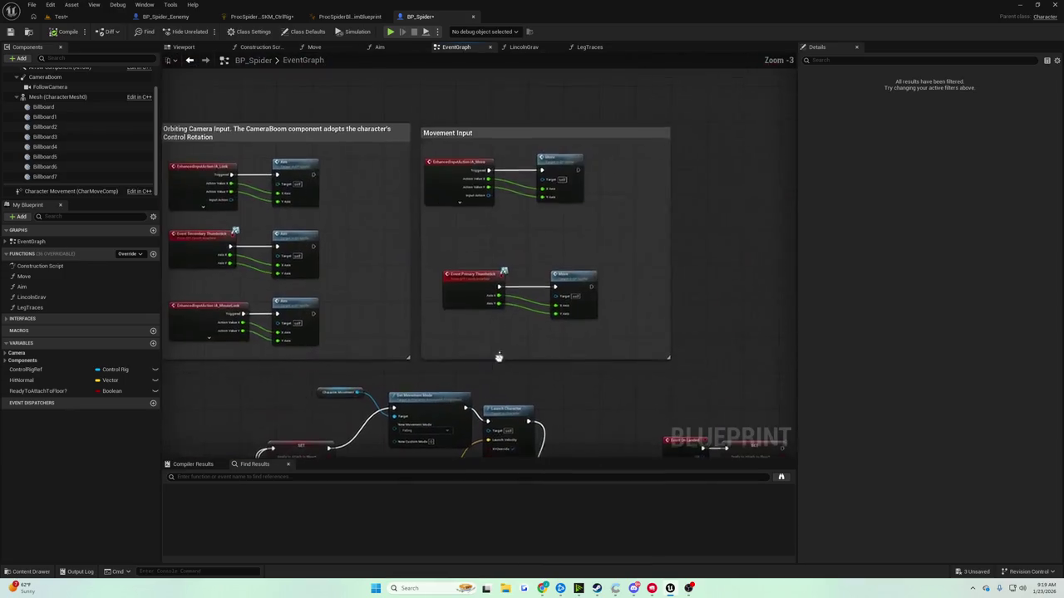
{"action": "scroll", "coordinate": [502, 279], "scroll_direction": "up", "scroll_amount": 2}
{"action": "scroll", "coordinate": [506, 299], "scroll_direction": "down", "scroll_amount": 6}
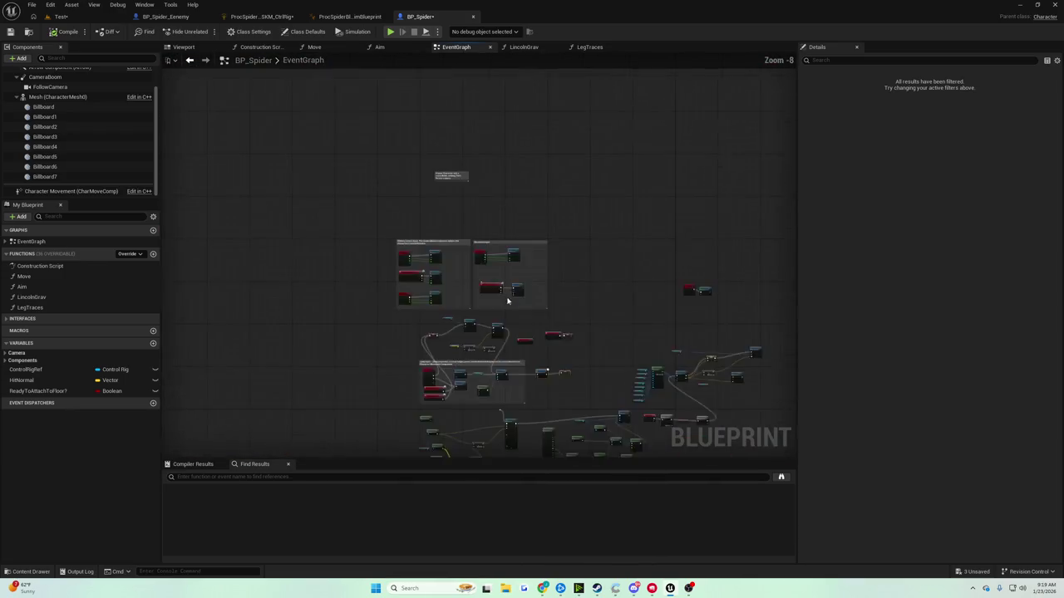
{"action": "scroll", "coordinate": [387, 257], "scroll_direction": "up", "scroll_amount": 4}
{"action": "scroll", "coordinate": [563, 319], "scroll_direction": "down", "scroll_amount": 4}
{"action": "scroll", "coordinate": [563, 320], "scroll_direction": "up", "scroll_amount": 6}
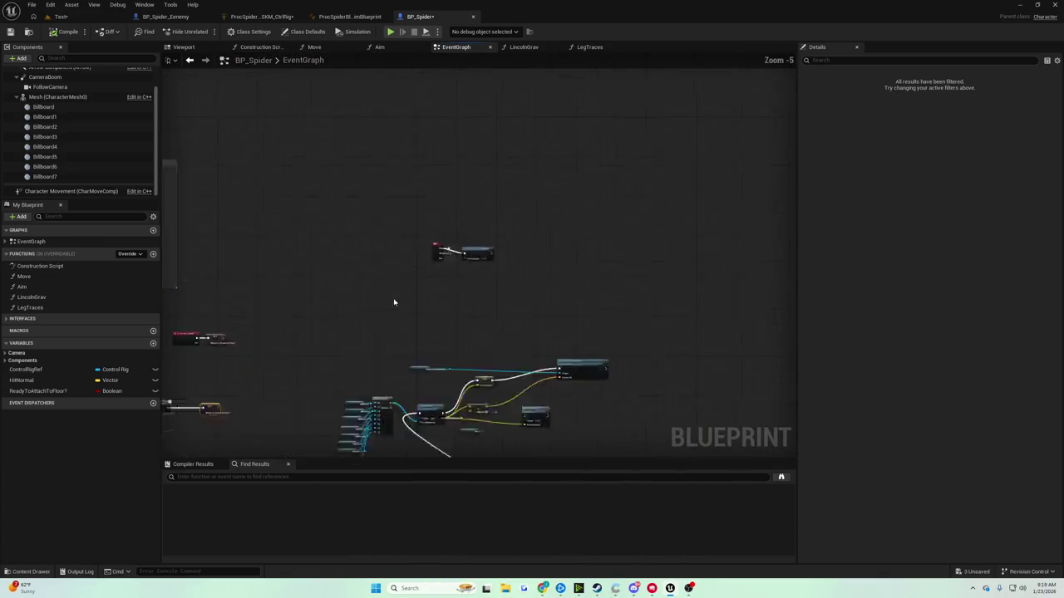
{"action": "scroll", "coordinate": [513, 248], "scroll_direction": "down", "scroll_amount": 3}
{"action": "scroll", "coordinate": [573, 303], "scroll_direction": "up", "scroll_amount": 3}
{"action": "scroll", "coordinate": [574, 304], "scroll_direction": "down", "scroll_amount": 5}
{"action": "scroll", "coordinate": [353, 286], "scroll_direction": "up", "scroll_amount": 5}
{"action": "scroll", "coordinate": [399, 380], "scroll_direction": "down", "scroll_amount": 4}
{"action": "scroll", "coordinate": [573, 240], "scroll_direction": "up", "scroll_amount": 7}
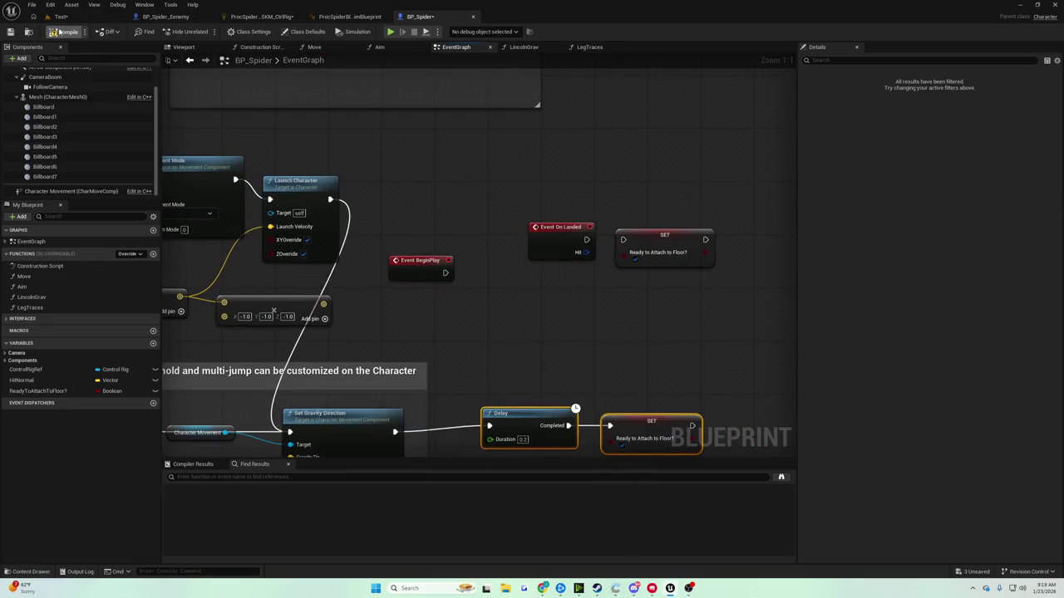
{"action": "left_click", "coordinate": [12, 32]}
{"action": "left_click", "coordinate": [67, 17]}
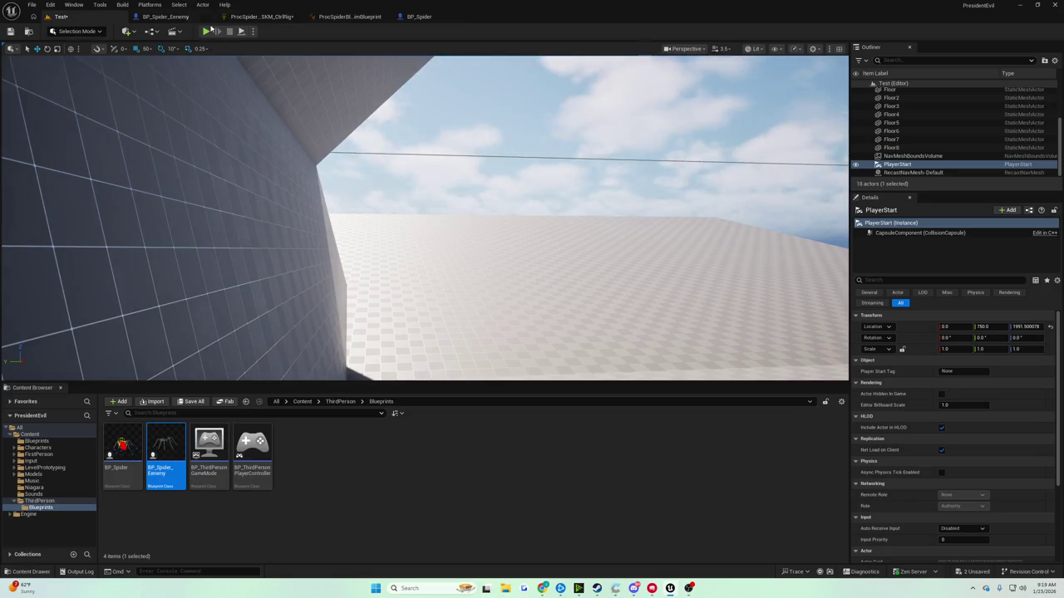
Run a short play-test of the spider, stop it, and reopen the BP_Spider graph
{"action": "left_click", "coordinate": [210, 31]}
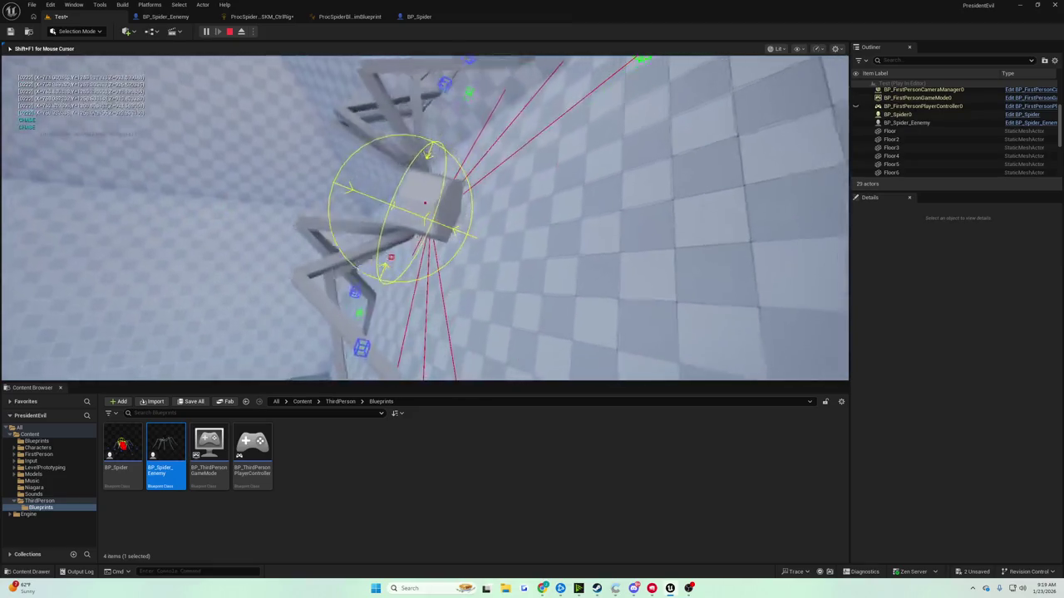
{"action": "key", "text": "Escape"}
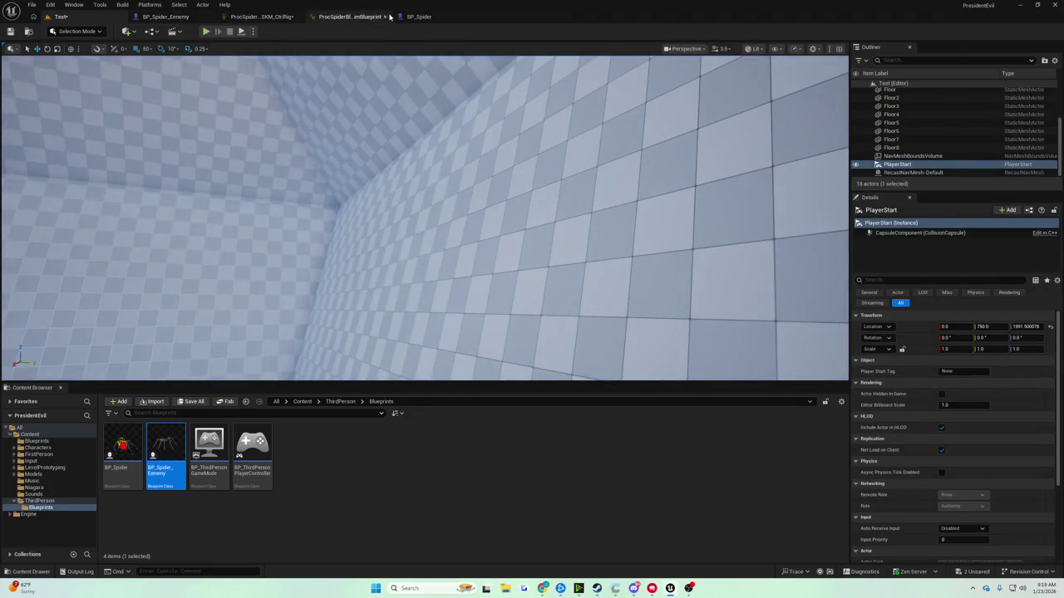
{"action": "left_click", "coordinate": [418, 16]}
Wire Event On Landed's exec output into SET Ready to Attach to Floor
{"action": "left_click_drag", "start_coordinate": [588, 238], "coordinate": [628, 243]}
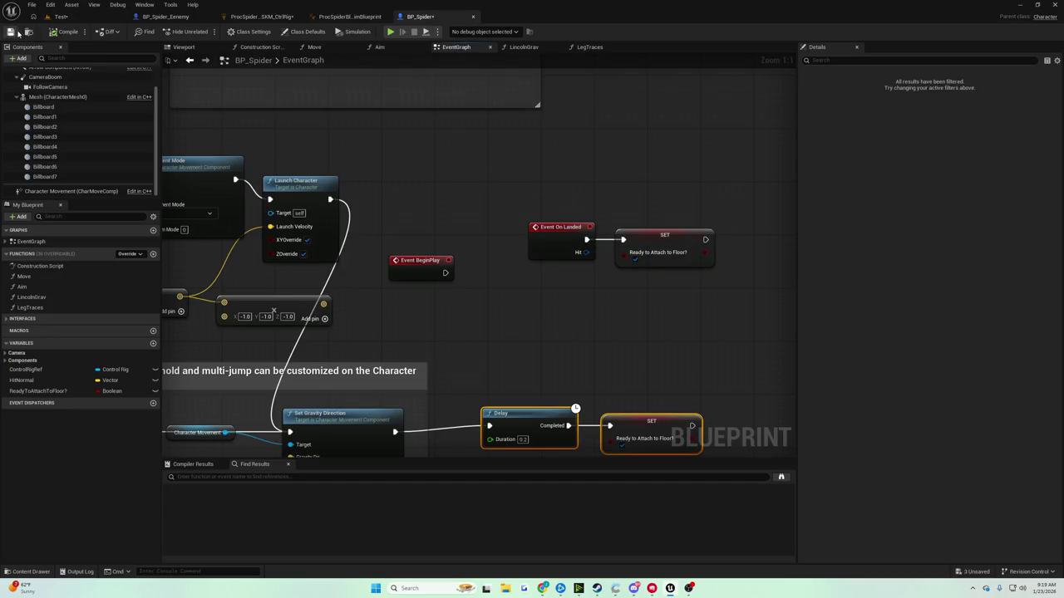
{"action": "scroll", "coordinate": [419, 178], "scroll_direction": "down", "scroll_amount": 6}
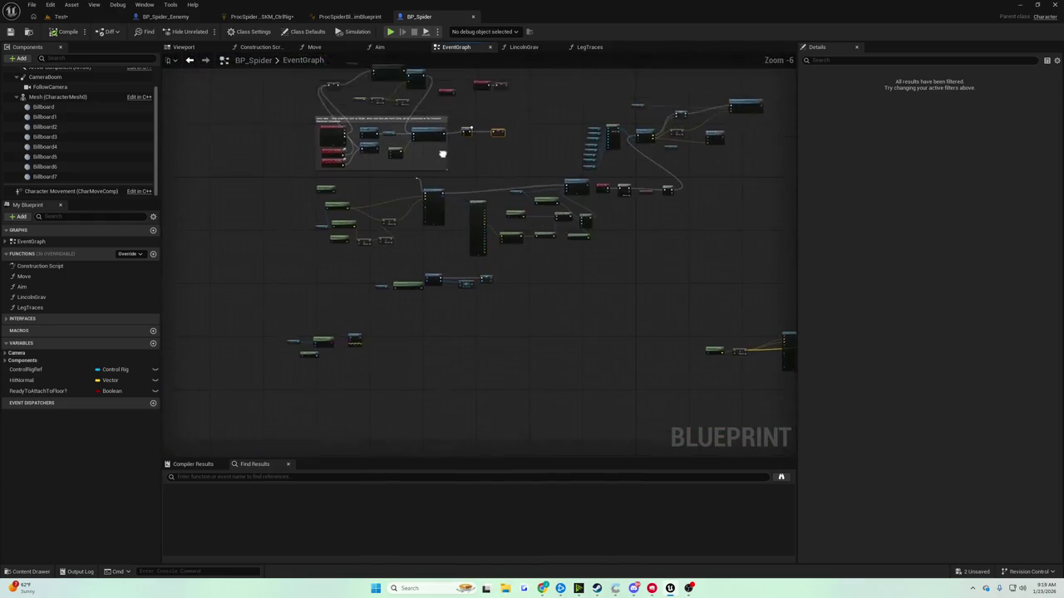
{"action": "scroll", "coordinate": [540, 223], "scroll_direction": "up", "scroll_amount": 8}
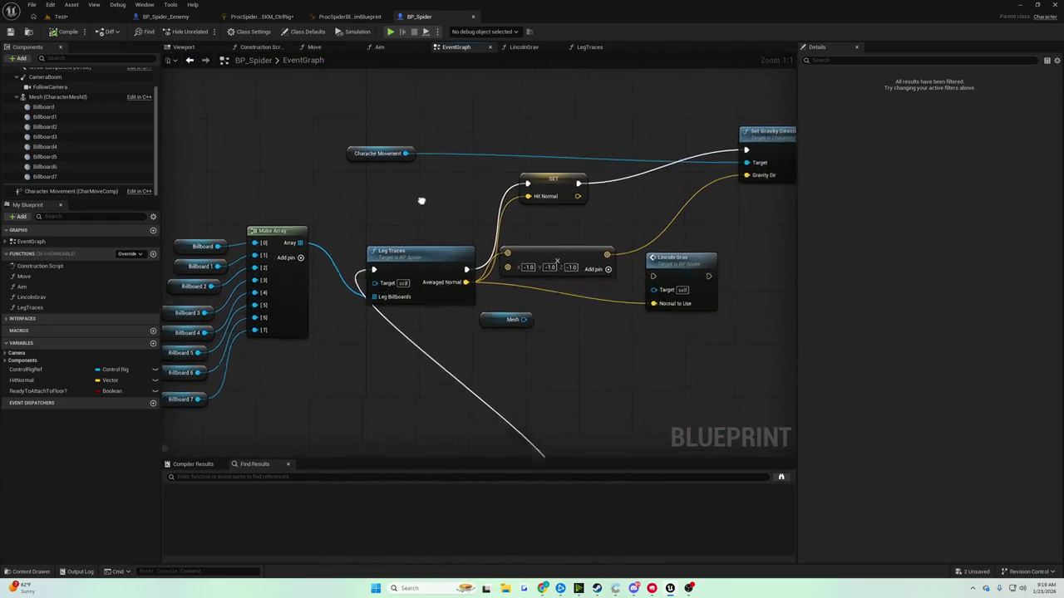
{"action": "mouse_move", "coordinate": [399, 168]}
{"action": "left_mouse_down"}
{"action": "mouse_move", "coordinate": [384, 176]}
{"action": "mouse_move", "coordinate": [352, 267]}
{"action": "left_mouse_up"}
{"action": "mouse_move", "coordinate": [581, 339]}
{"action": "left_mouse_down"}
{"action": "mouse_move", "coordinate": [601, 368]}
{"action": "mouse_move", "coordinate": [494, 332]}
{"action": "left_mouse_up"}
Select the Leg Traces and gravity-setting nodes to inspect them, ending on SET Hit Normal
{"action": "left_click_drag", "start_coordinate": [372, 146], "coordinate": [489, 249]}
{"action": "left_click_drag", "start_coordinate": [500, 142], "coordinate": [374, 217]}
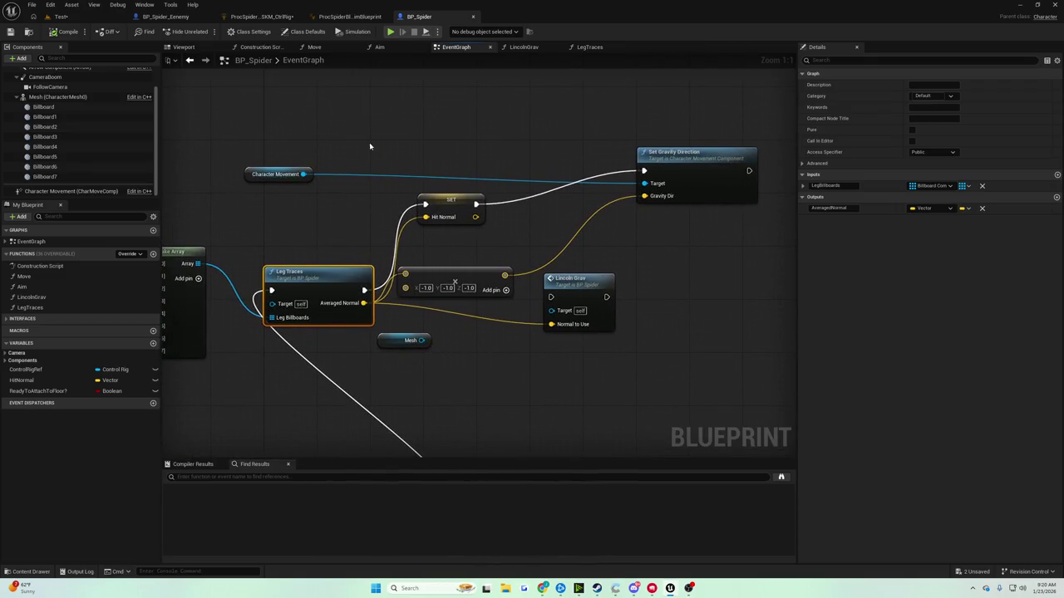
{"action": "left_click_drag", "start_coordinate": [652, 256], "coordinate": [705, 281]}
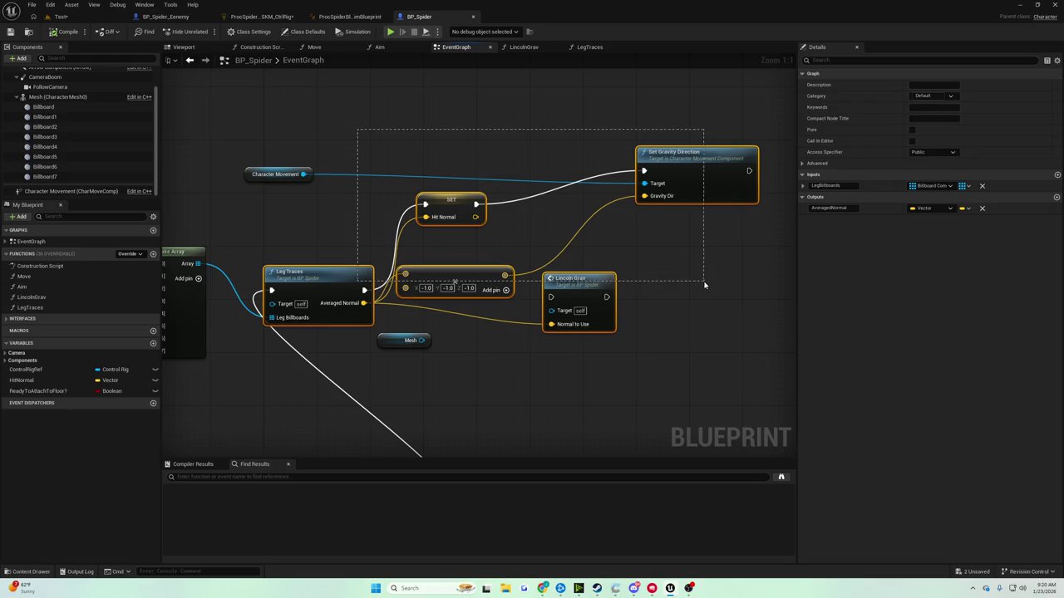
{"action": "left_click_drag", "start_coordinate": [702, 283], "coordinate": [701, 283]}
{"action": "left_click_drag", "start_coordinate": [695, 282], "coordinate": [695, 282]}
{"action": "mouse_move", "coordinate": [426, 256]}
{"action": "left_mouse_down"}
{"action": "mouse_move", "coordinate": [505, 217]}
{"action": "mouse_move", "coordinate": [487, 225]}
{"action": "left_mouse_up"}
{"action": "left_click", "coordinate": [511, 176]}
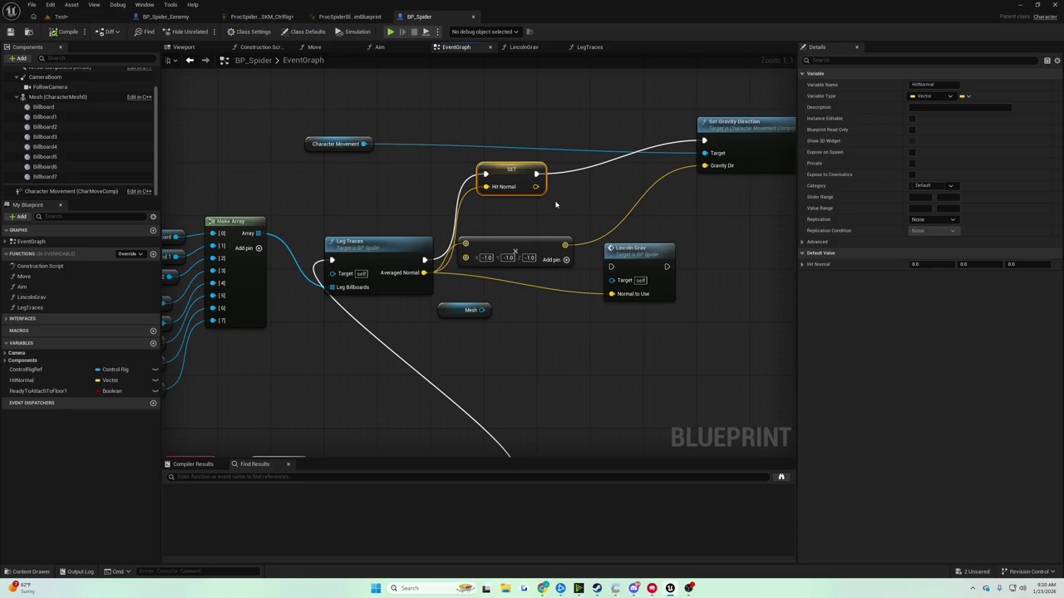
Move the Delay and SET nodes right to make room after Set Gravity Direction
{"action": "scroll", "coordinate": [556, 204], "scroll_direction": "down", "scroll_amount": 6}
{"action": "scroll", "coordinate": [525, 215], "scroll_direction": "up", "scroll_amount": 5}
{"action": "scroll", "coordinate": [444, 217], "scroll_direction": "down", "scroll_amount": 5}
{"action": "scroll", "coordinate": [432, 233], "scroll_direction": "up", "scroll_amount": 4}
{"action": "scroll", "coordinate": [423, 249], "scroll_direction": "down", "scroll_amount": 4}
{"action": "scroll", "coordinate": [423, 249], "scroll_direction": "up", "scroll_amount": 5}
{"action": "scroll", "coordinate": [457, 179], "scroll_direction": "down", "scroll_amount": 2}
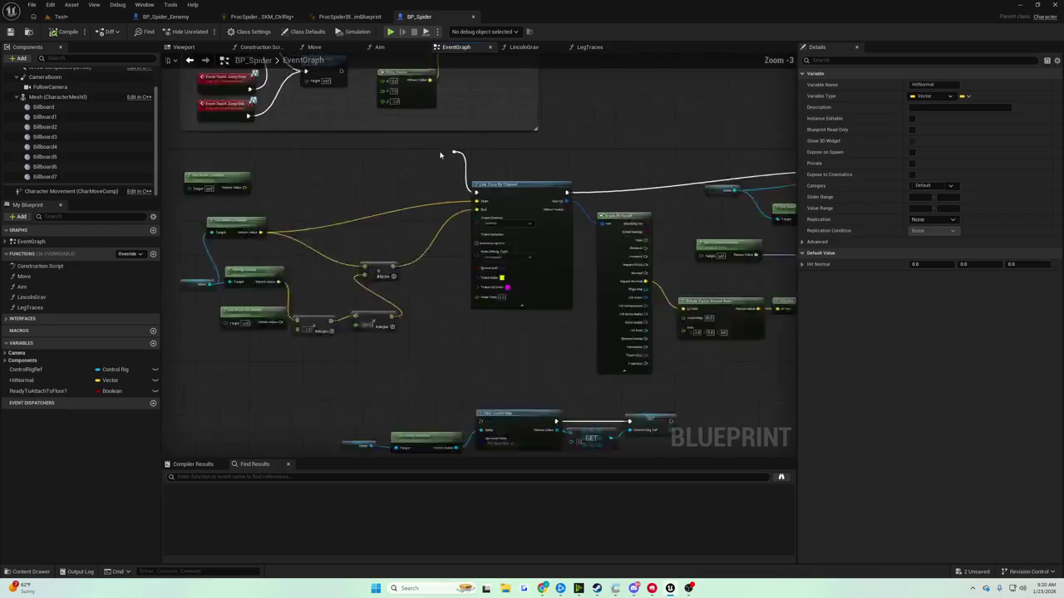
{"action": "scroll", "coordinate": [441, 155], "scroll_direction": "up", "scroll_amount": 2}
{"action": "left_click", "coordinate": [458, 153]}
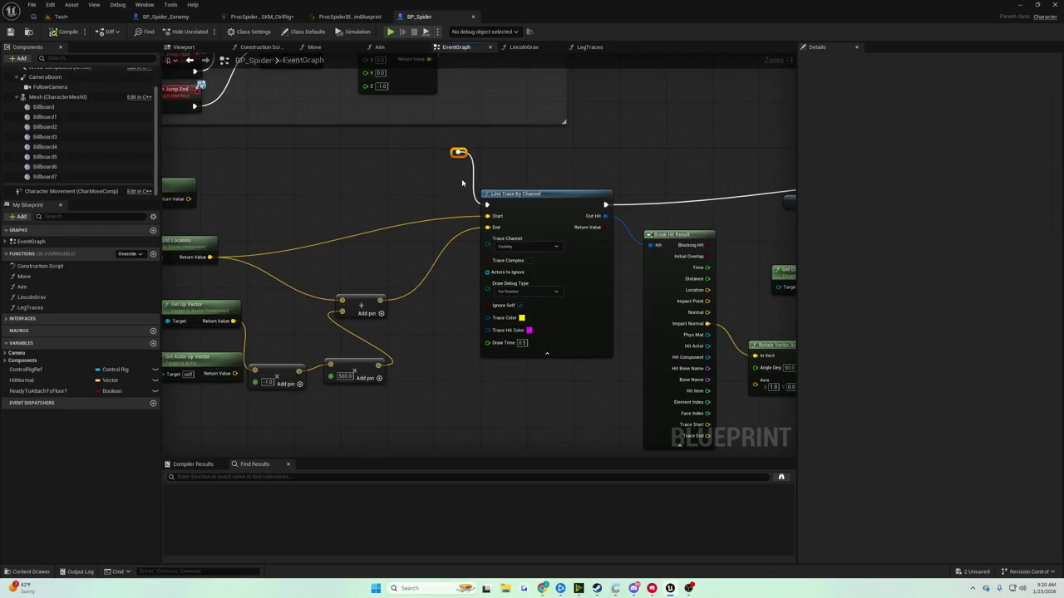
{"action": "scroll", "coordinate": [461, 179], "scroll_direction": "down", "scroll_amount": 4}
{"action": "scroll", "coordinate": [461, 179], "scroll_direction": "up", "scroll_amount": 2}
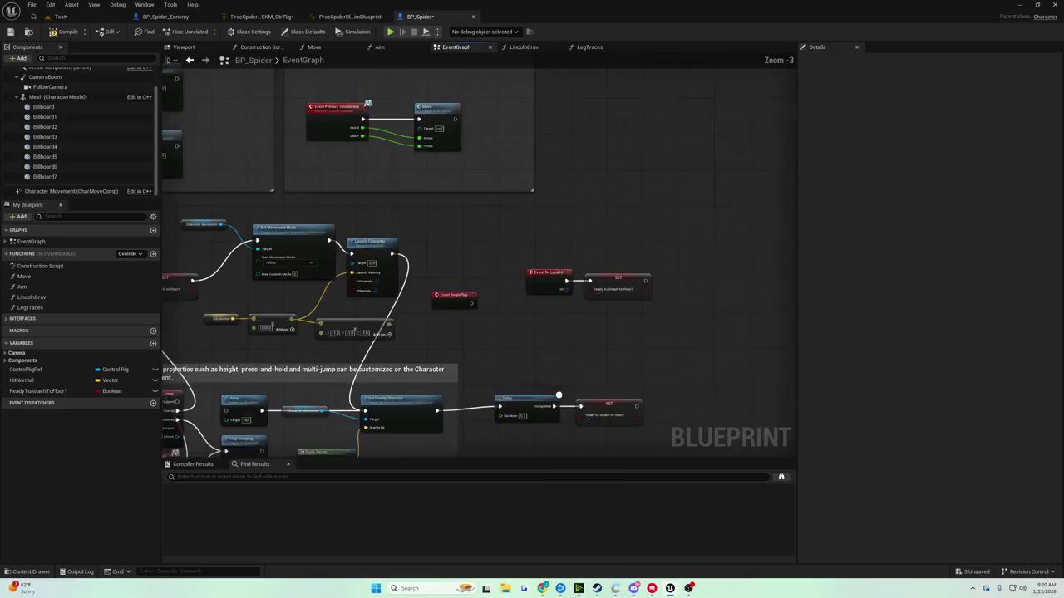
{"action": "scroll", "coordinate": [509, 184], "scroll_direction": "up", "scroll_amount": 3}
{"action": "scroll", "coordinate": [462, 148], "scroll_direction": "down", "scroll_amount": 4}
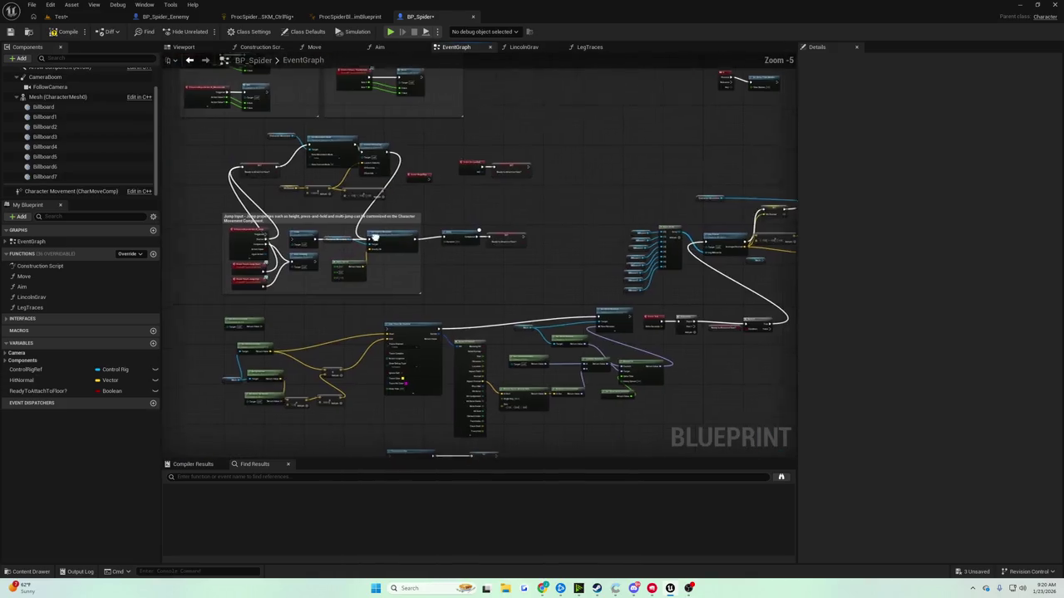
{"action": "scroll", "coordinate": [448, 272], "scroll_direction": "up", "scroll_amount": 4}
{"action": "left_click_drag", "start_coordinate": [449, 272], "coordinate": [591, 309]}
{"action": "left_click_drag", "start_coordinate": [488, 284], "coordinate": [629, 285]}
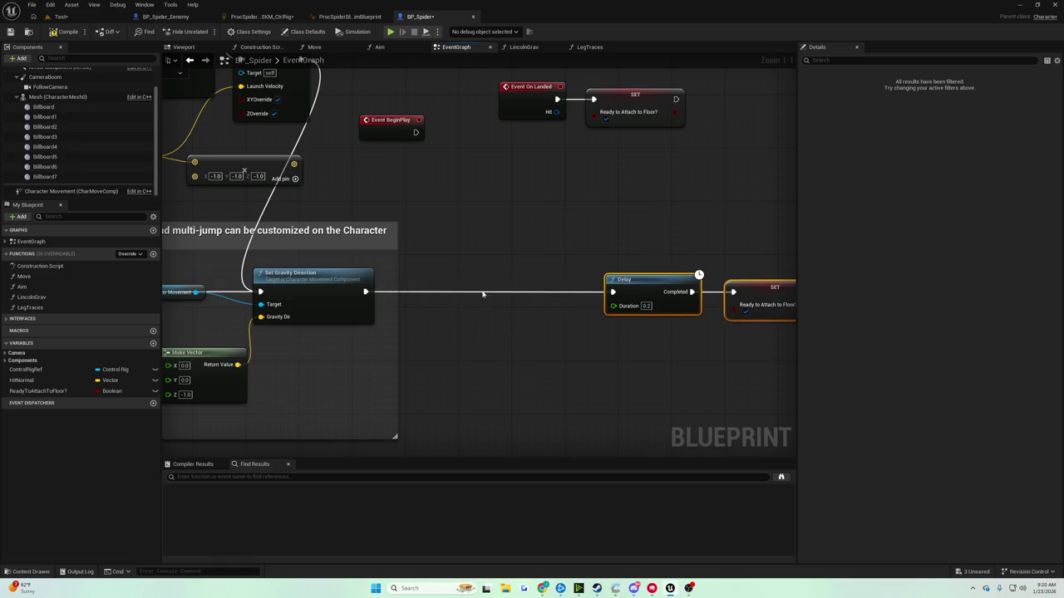
Insert a SET Hit Normal (0, 0, -1) after Set Gravity Direction, then go to the Test level
{"action": "mouse_move", "coordinate": [22, 380]}
{"action": "left_mouse_down"}
{"action": "mouse_move", "coordinate": [349, 316]}
{"action": "mouse_move", "coordinate": [416, 287]}
{"action": "left_mouse_up"}
{"action": "left_click", "coordinate": [436, 298]}
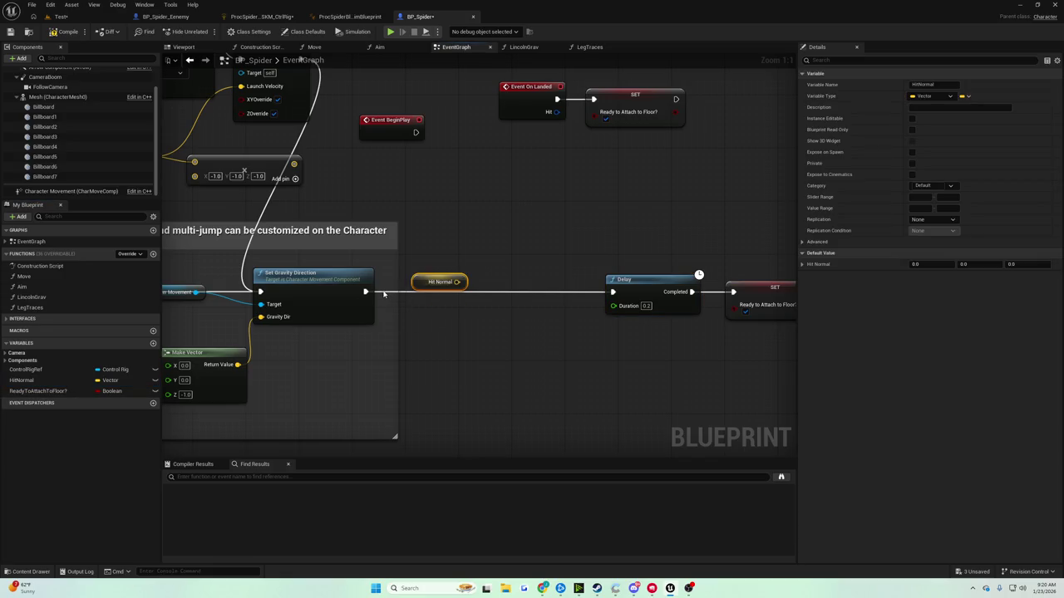
{"action": "key", "text": "ctrl+z"}
{"action": "mouse_move", "coordinate": [25, 379]}
{"action": "left_mouse_down"}
{"action": "mouse_move", "coordinate": [426, 293]}
{"action": "mouse_move", "coordinate": [423, 282]}
{"action": "mouse_move", "coordinate": [418, 290]}
{"action": "mouse_move", "coordinate": [720, 277]}
{"action": "mouse_move", "coordinate": [571, 289]}
{"action": "left_mouse_up"}
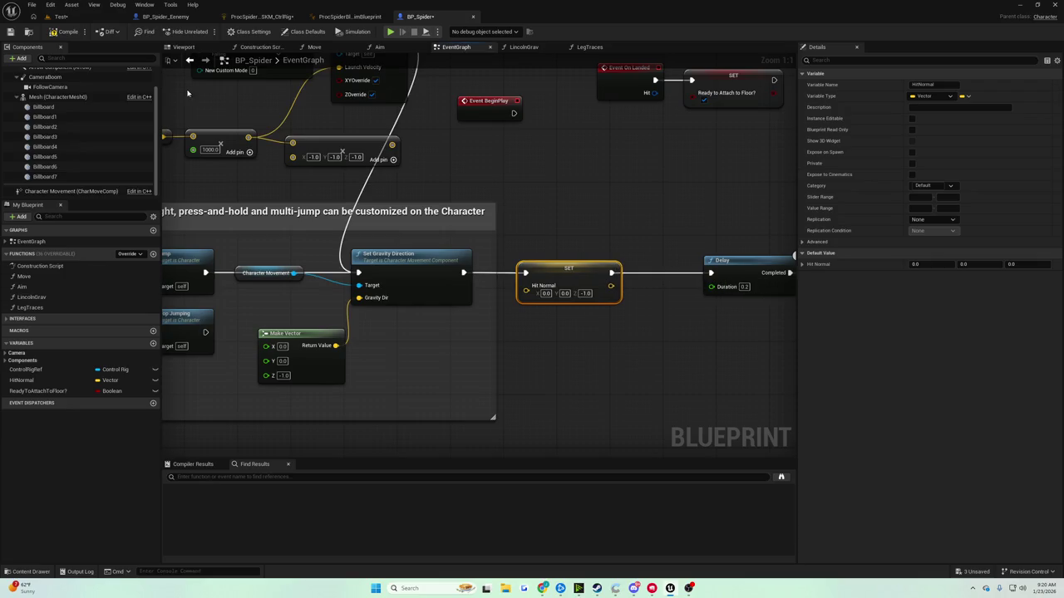
{"action": "left_click", "coordinate": [61, 16]}
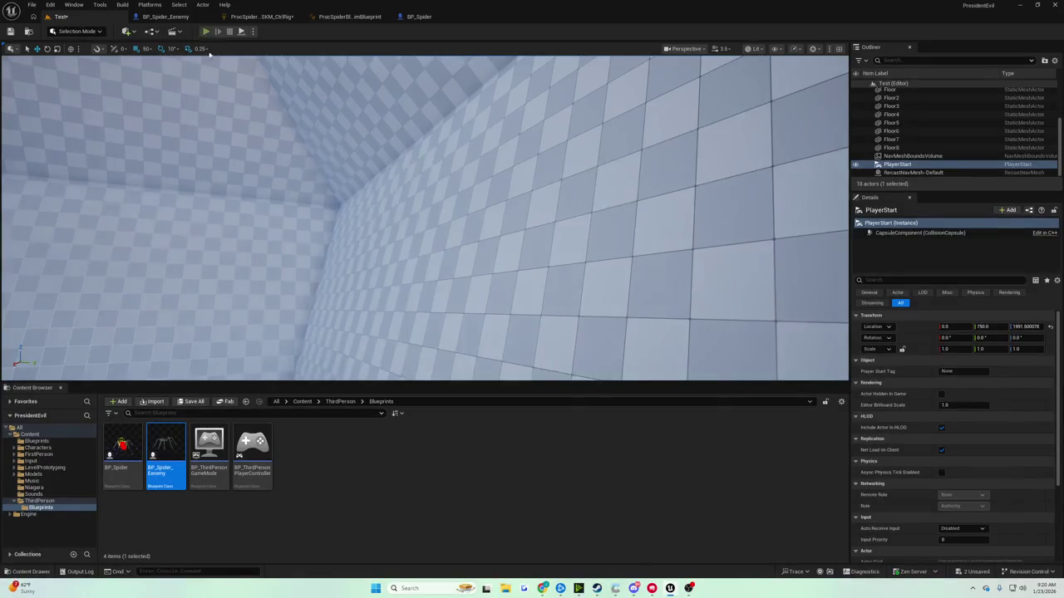
{"action": "left_click", "coordinate": [205, 31]}
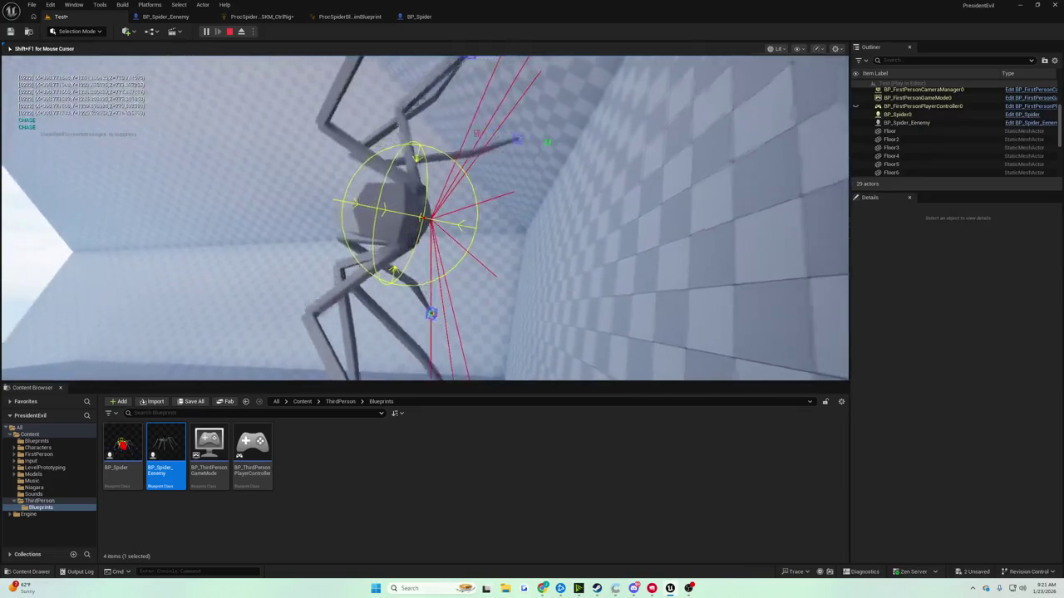
{"action": "key", "text": "Escape"}
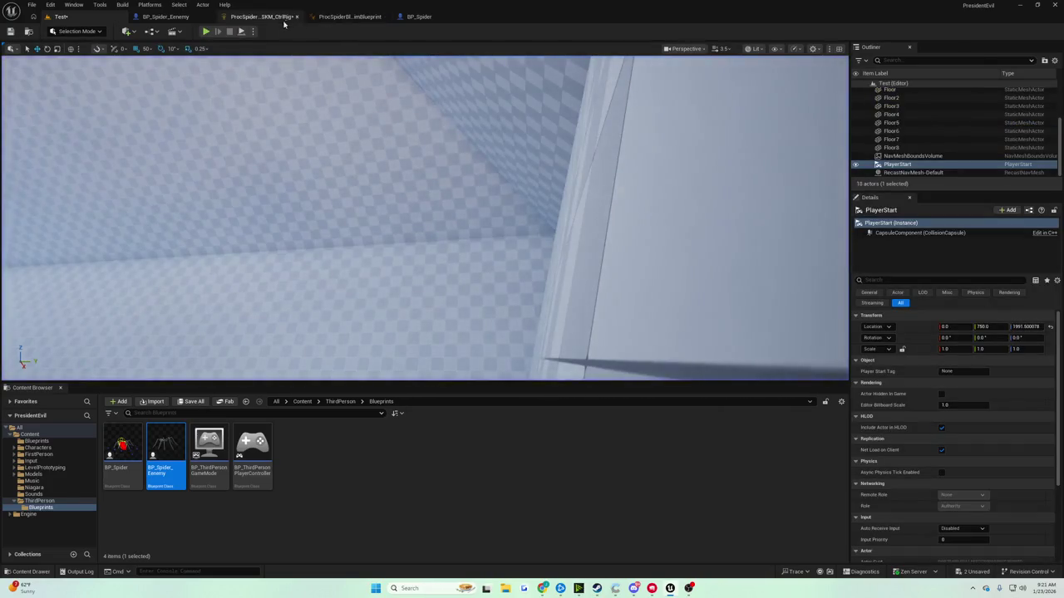
{"action": "left_click", "coordinate": [233, 17]}
Return to the BP_Spider EventGraph from BP_Spider_Eenemy and save all unsaved work
{"action": "left_click", "coordinate": [164, 18]}
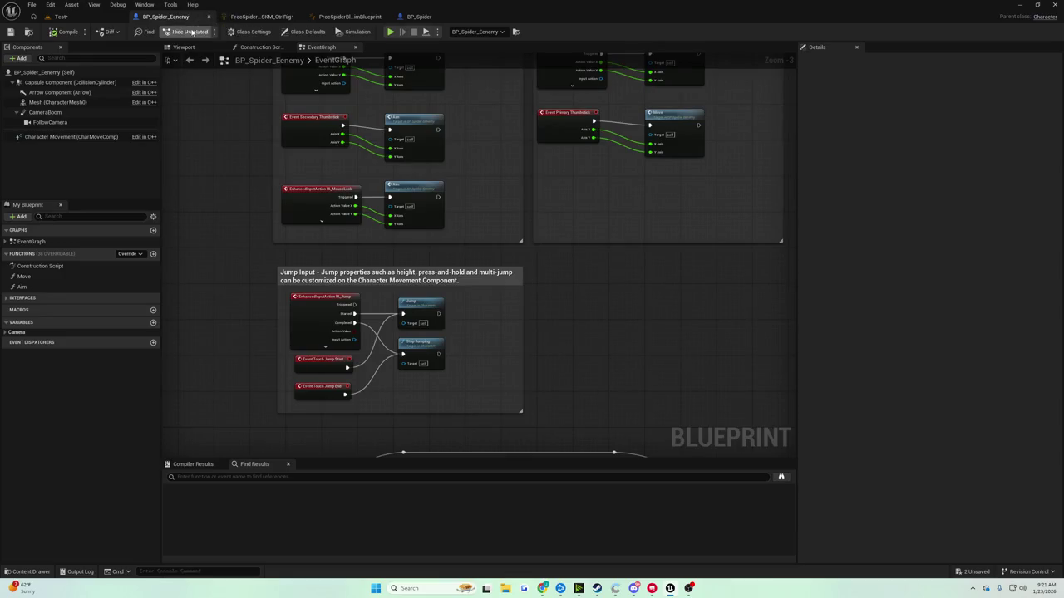
{"action": "left_click", "coordinate": [411, 17]}
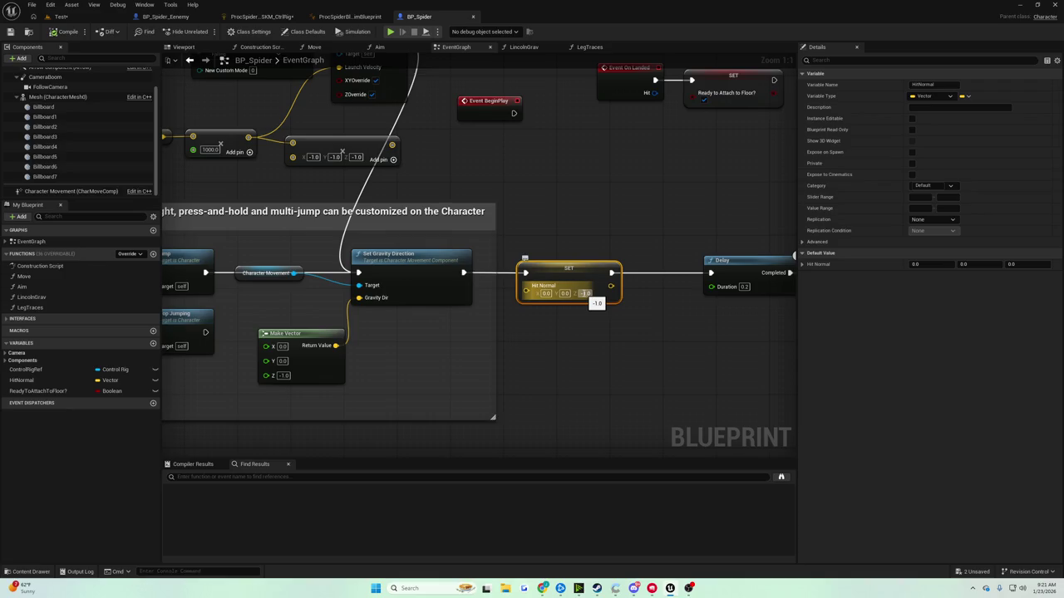
{"action": "left_click", "coordinate": [608, 330]}
{"action": "key", "text": "ctrl+s"}
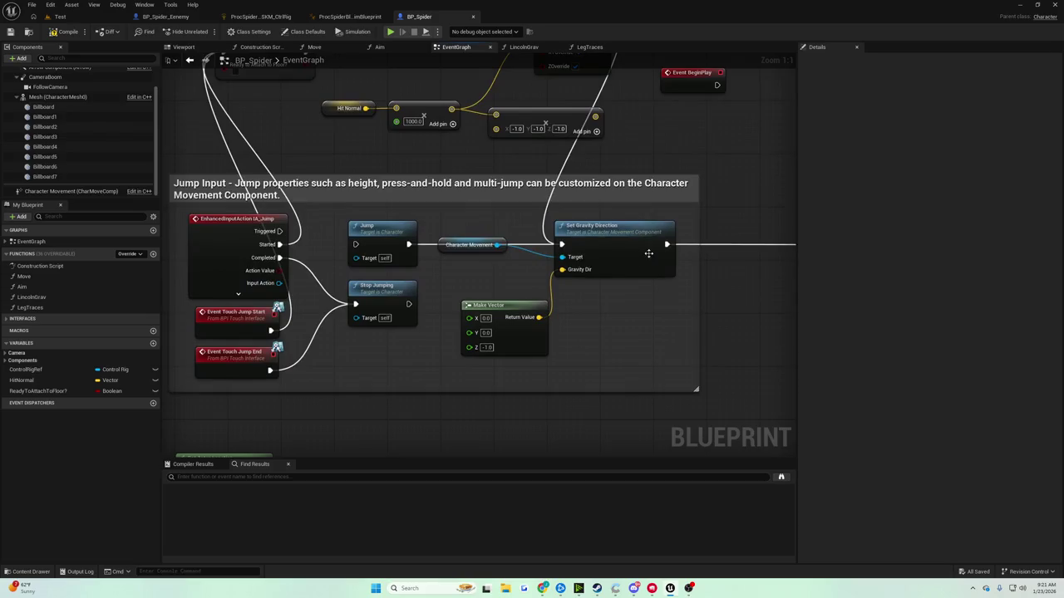
Add a Print String node off Event Tick's execution
{"action": "left_click_drag", "start_coordinate": [582, 243], "coordinate": [662, 253]}
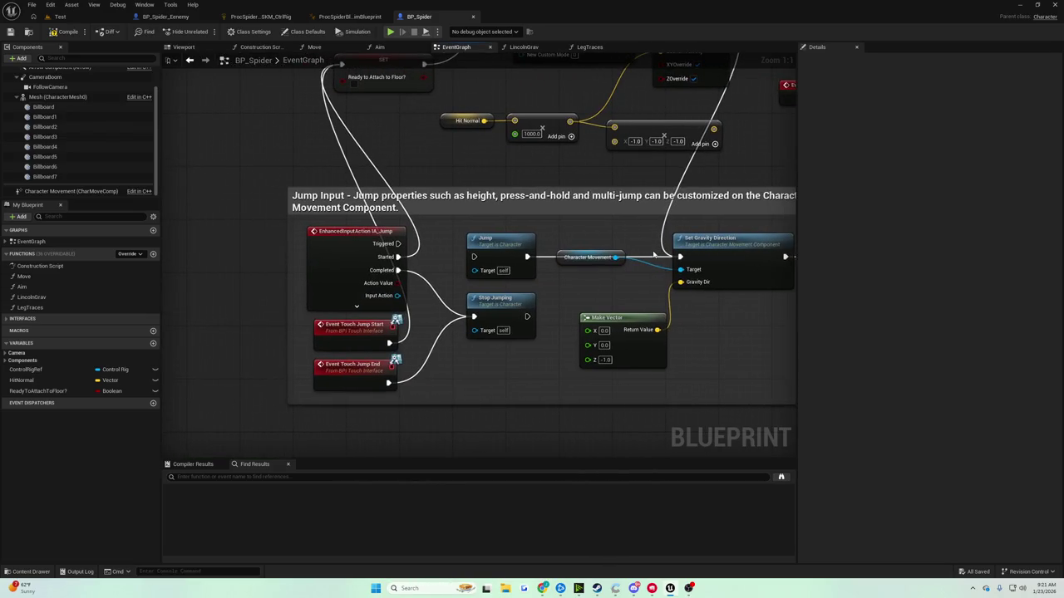
{"action": "scroll", "coordinate": [655, 256], "scroll_direction": "down", "scroll_amount": 5}
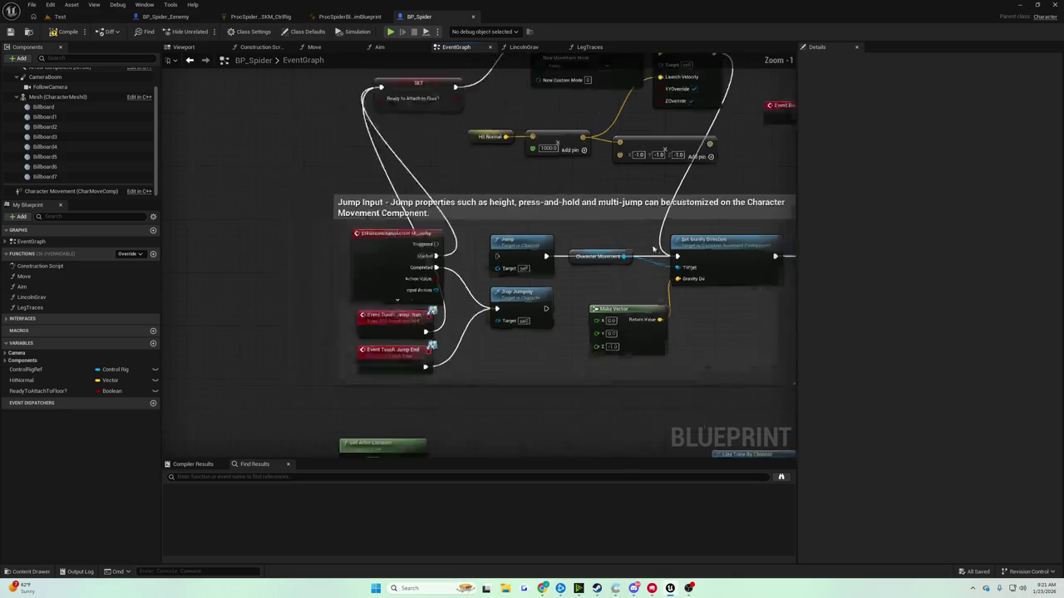
{"action": "scroll", "coordinate": [494, 330], "scroll_direction": "up", "scroll_amount": 5}
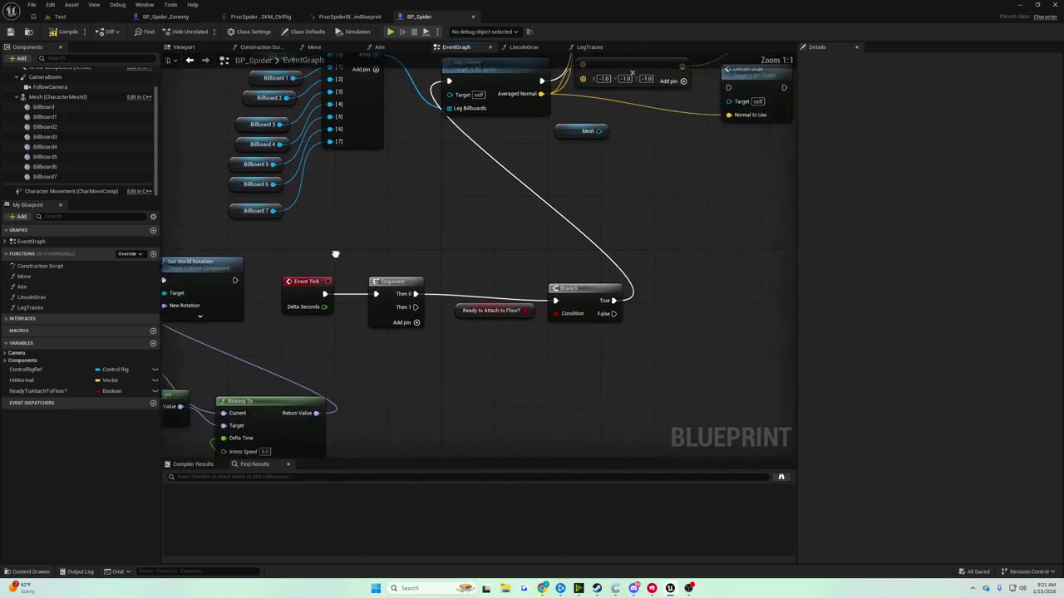
{"action": "left_click_drag", "start_coordinate": [300, 287], "coordinate": [336, 228]}
{"action": "type", "text": "print"}
{"action": "key", "text": "Return"}
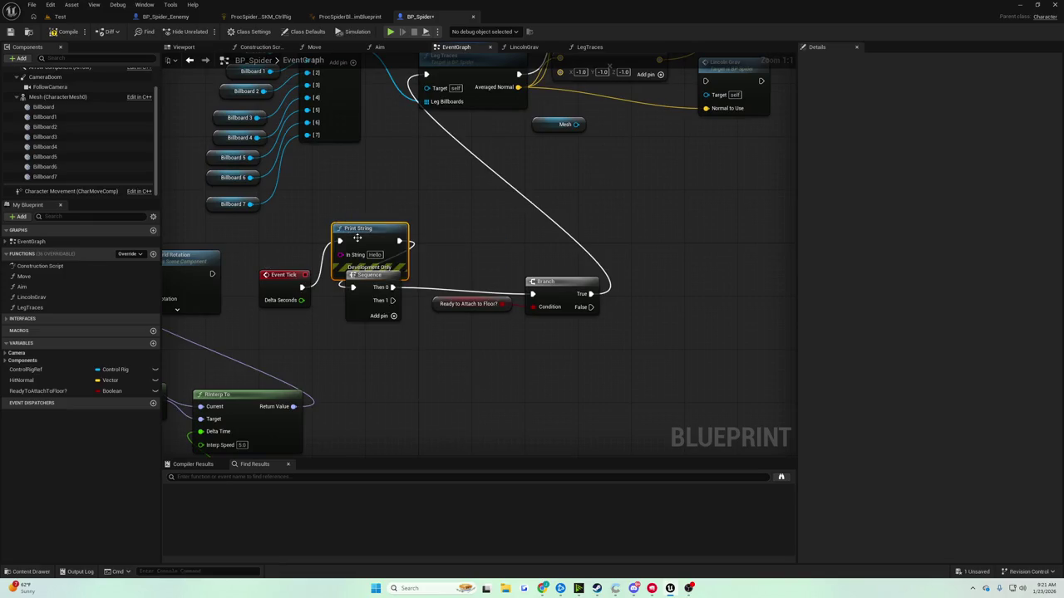
Feed a Ready to Attach to Floor? getter into Print String, then playtest the Test level
{"action": "left_click_drag", "start_coordinate": [357, 239], "coordinate": [357, 219]}
{"action": "mouse_move", "coordinate": [51, 393]}
{"action": "left_mouse_down"}
{"action": "mouse_move", "coordinate": [278, 336]}
{"action": "mouse_move", "coordinate": [261, 330]}
{"action": "mouse_move", "coordinate": [332, 282]}
{"action": "mouse_move", "coordinate": [342, 235]}
{"action": "left_mouse_up"}
{"action": "left_click", "coordinate": [315, 344]}
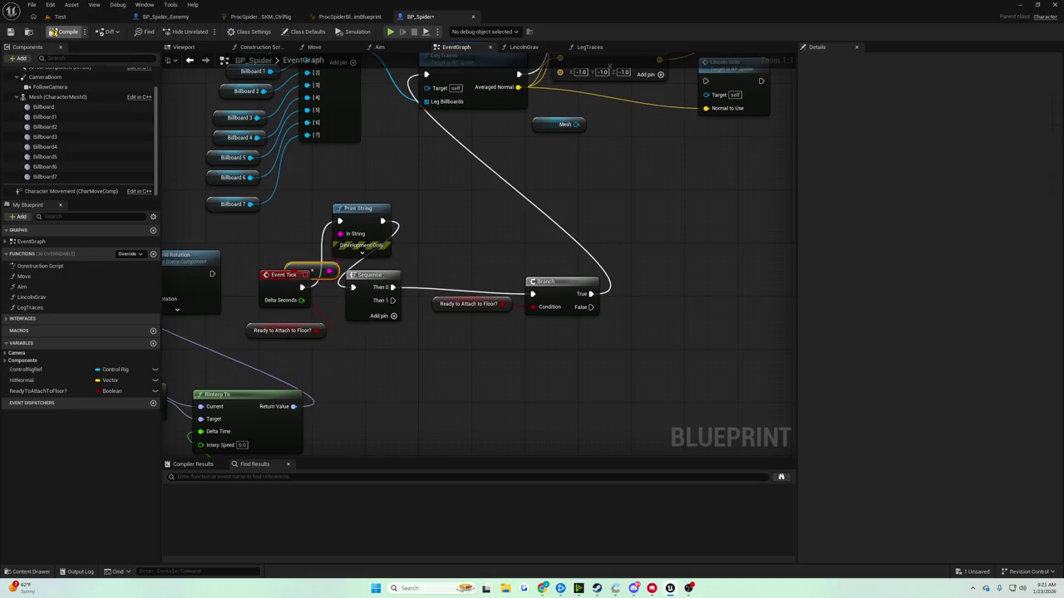
{"action": "left_click", "coordinate": [67, 18]}
{"action": "left_click", "coordinate": [205, 31]}
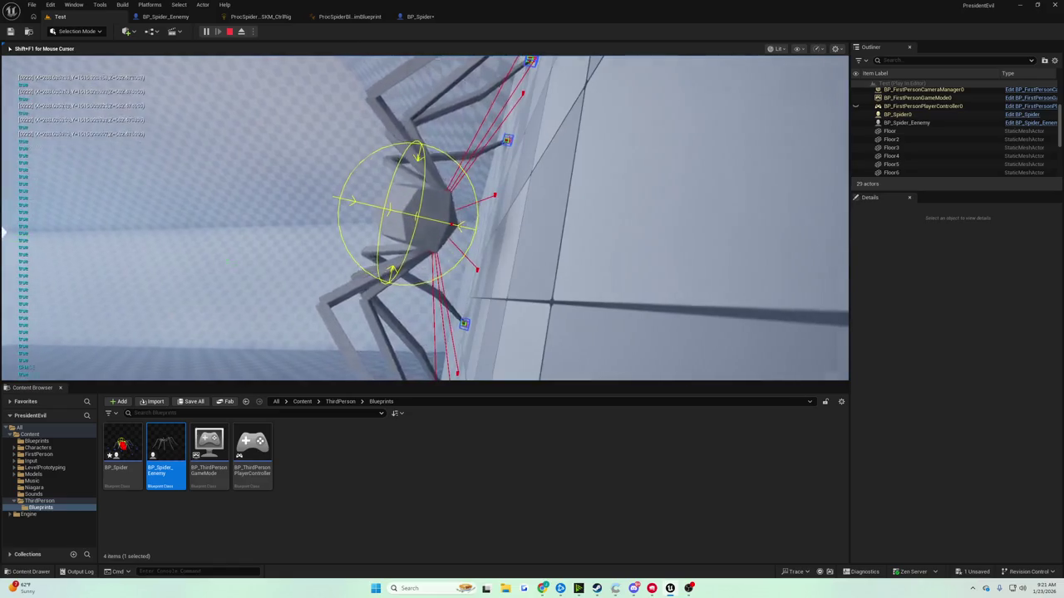
{"action": "key", "text": "Escape"}
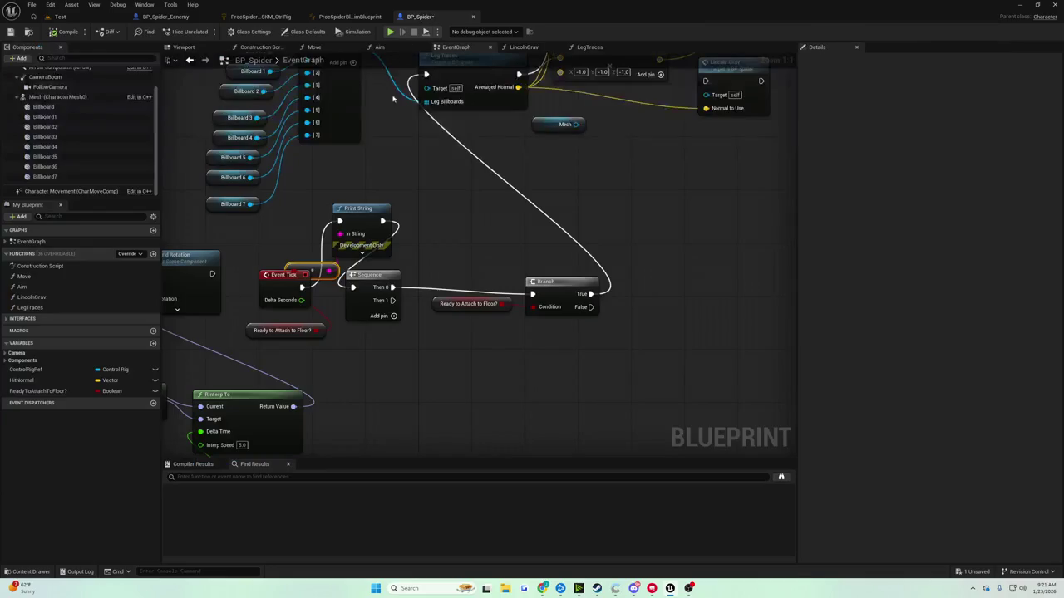
Pan and zoom across the EventGraph toward the jump input nodes
{"action": "scroll", "coordinate": [385, 182], "scroll_direction": "down", "scroll_amount": 5}
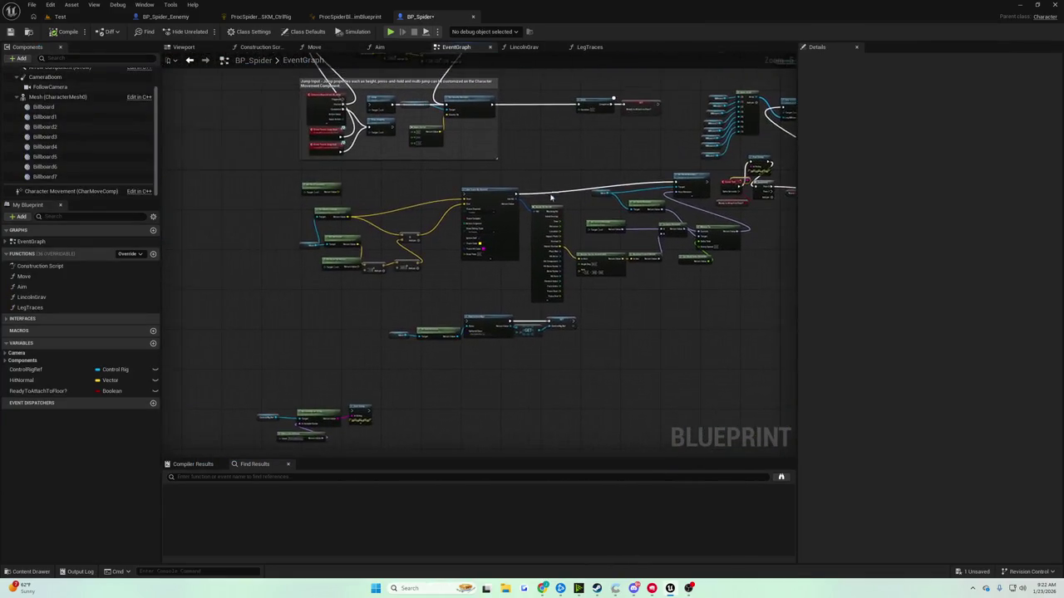
{"action": "scroll", "coordinate": [493, 205], "scroll_direction": "up", "scroll_amount": 8}
{"action": "scroll", "coordinate": [493, 206], "scroll_direction": "down", "scroll_amount": 8}
{"action": "scroll", "coordinate": [532, 199], "scroll_direction": "up", "scroll_amount": 4}
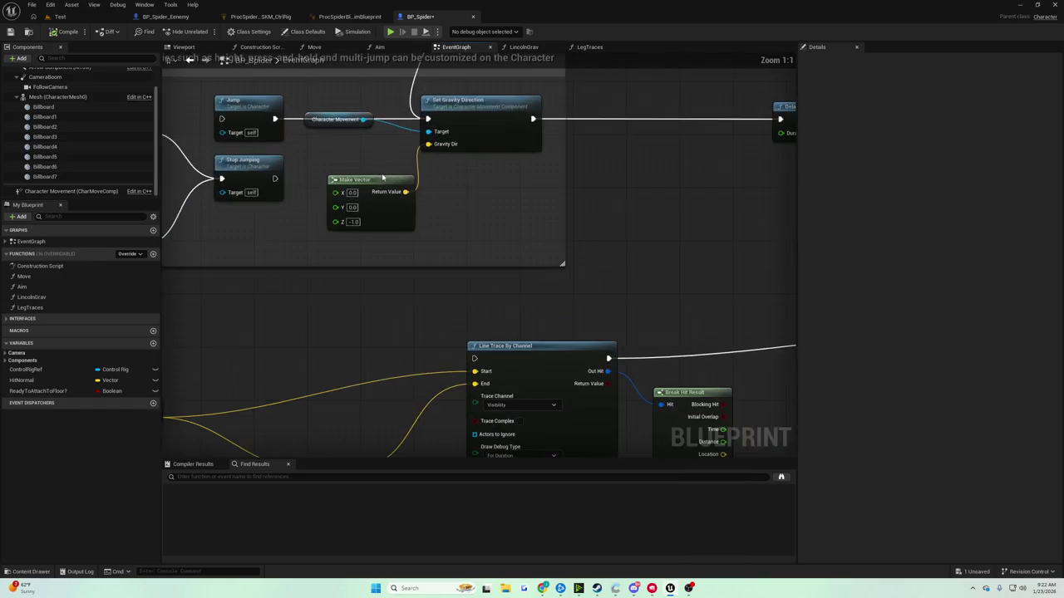
{"action": "scroll", "coordinate": [562, 200], "scroll_direction": "down", "scroll_amount": 4}
{"action": "left_click_drag", "start_coordinate": [561, 200], "coordinate": [407, 194]}
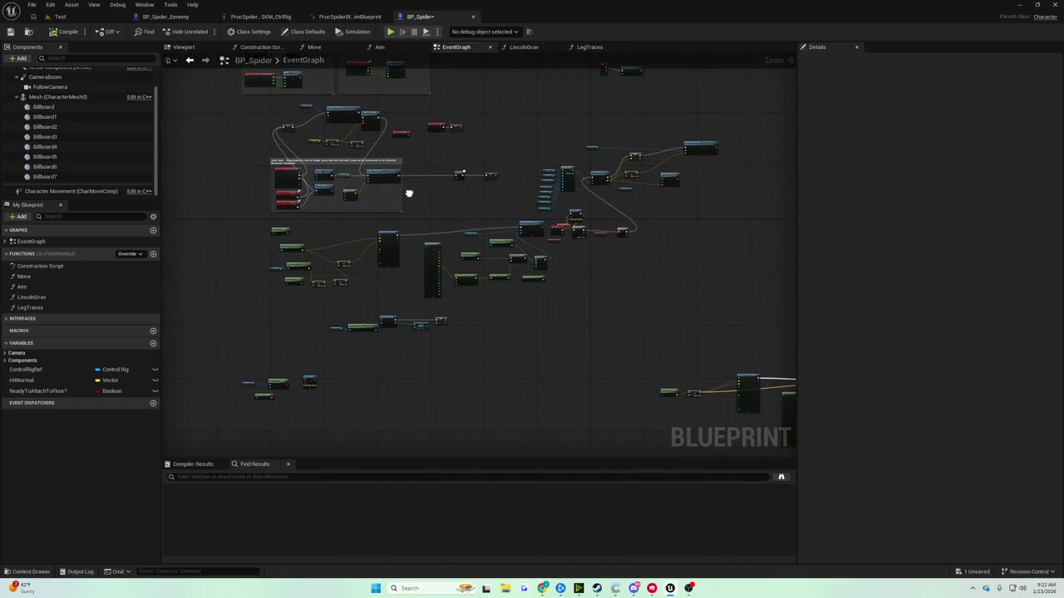
{"action": "scroll", "coordinate": [418, 191], "scroll_direction": "up", "scroll_amount": 7}
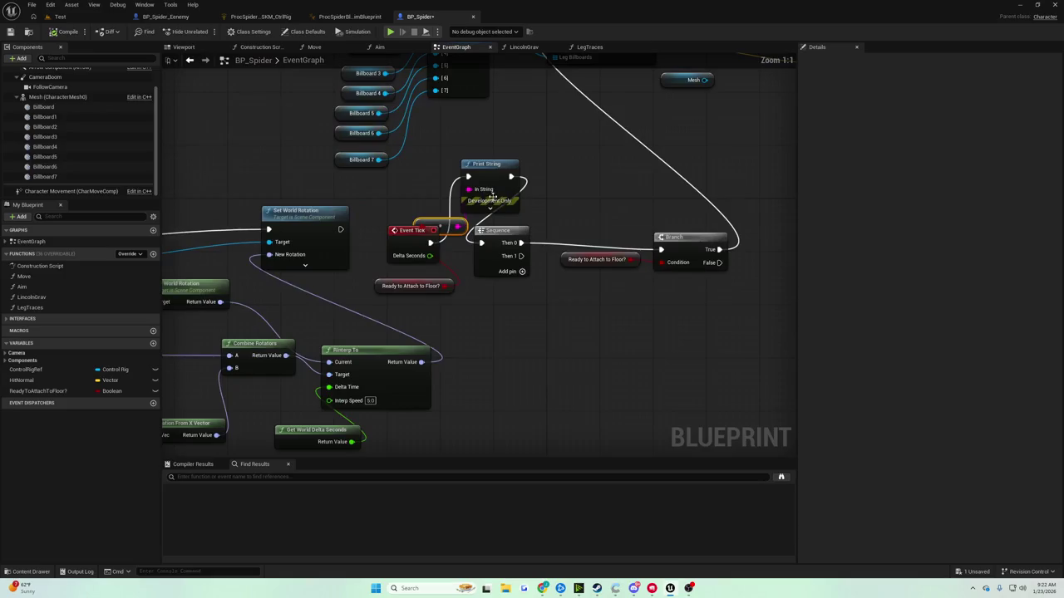
{"action": "scroll", "coordinate": [492, 197], "scroll_direction": "down", "scroll_amount": 6}
{"action": "mouse_move", "coordinate": [451, 208]}
{"action": "left_mouse_down"}
{"action": "mouse_move", "coordinate": [522, 199]}
{"action": "mouse_move", "coordinate": [486, 205]}
{"action": "mouse_move", "coordinate": [499, 142]}
{"action": "left_mouse_up"}
{"action": "scroll", "coordinate": [456, 180], "scroll_direction": "up", "scroll_amount": 4}
{"action": "scroll", "coordinate": [369, 199], "scroll_direction": "down", "scroll_amount": 4}
{"action": "mouse_move", "coordinate": [629, 325]}
{"action": "left_mouse_down"}
{"action": "mouse_move", "coordinate": [554, 302]}
{"action": "mouse_move", "coordinate": [403, 171]}
{"action": "left_mouse_up"}
{"action": "scroll", "coordinate": [403, 171], "scroll_direction": "up", "scroll_amount": 6}
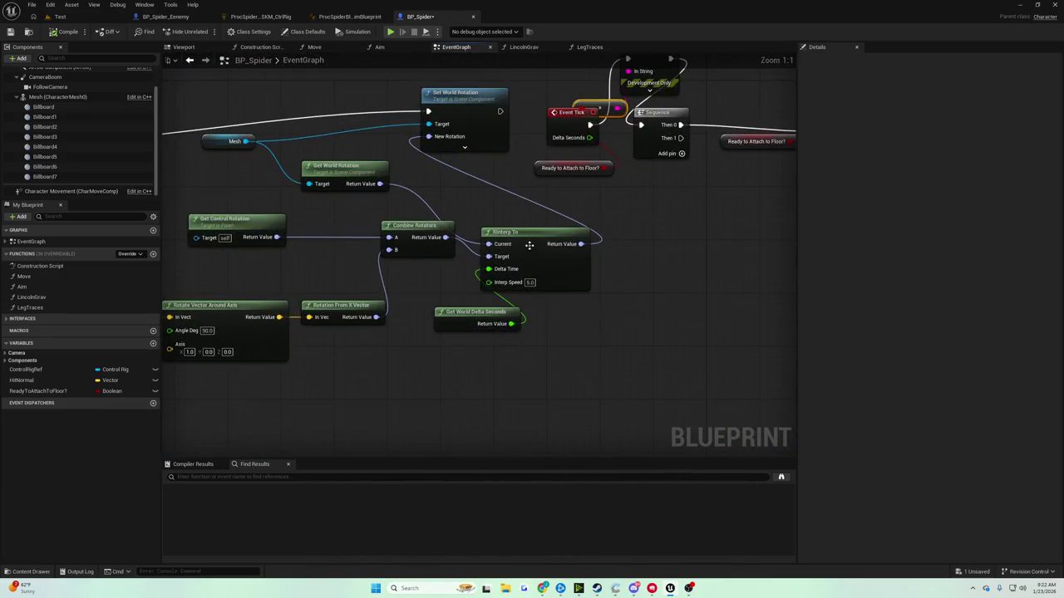
{"action": "scroll", "coordinate": [529, 245], "scroll_direction": "down", "scroll_amount": 6}
{"action": "scroll", "coordinate": [396, 151], "scroll_direction": "up", "scroll_amount": 4}
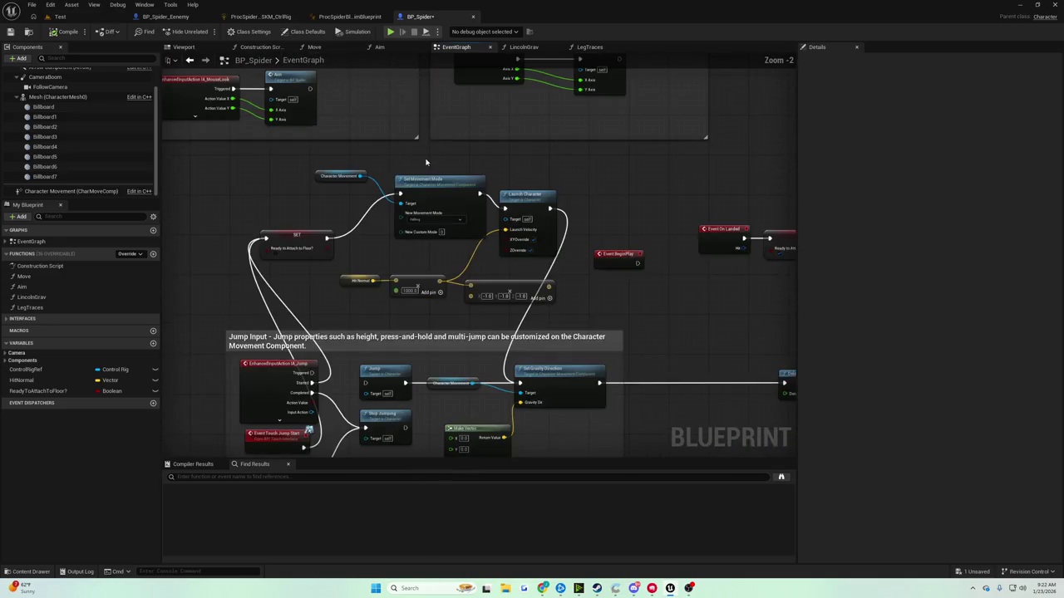
{"action": "scroll", "coordinate": [465, 245], "scroll_direction": "down", "scroll_amount": 4}
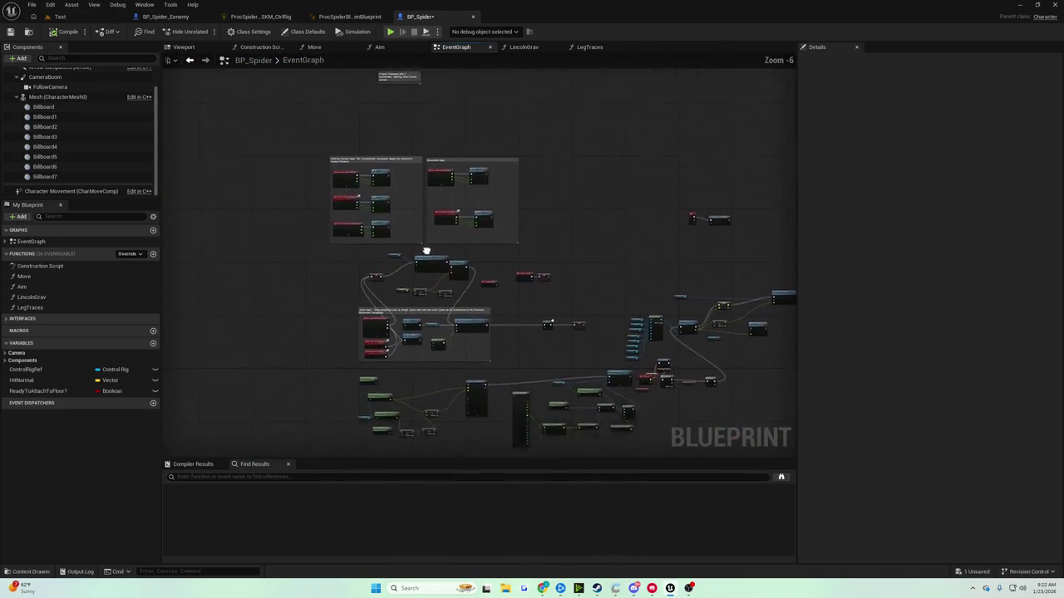
{"action": "scroll", "coordinate": [607, 249], "scroll_direction": "up", "scroll_amount": 4}
{"action": "scroll", "coordinate": [558, 232], "scroll_direction": "down", "scroll_amount": 2}
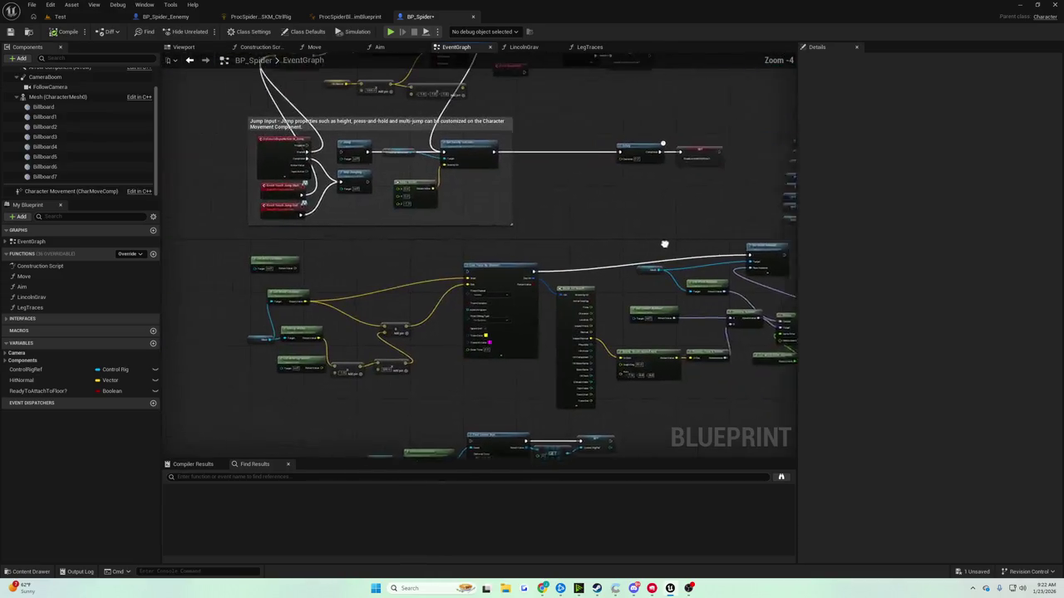
{"action": "scroll", "coordinate": [546, 194], "scroll_direction": "up", "scroll_amount": 2}
{"action": "scroll", "coordinate": [563, 238], "scroll_direction": "down", "scroll_amount": 2}
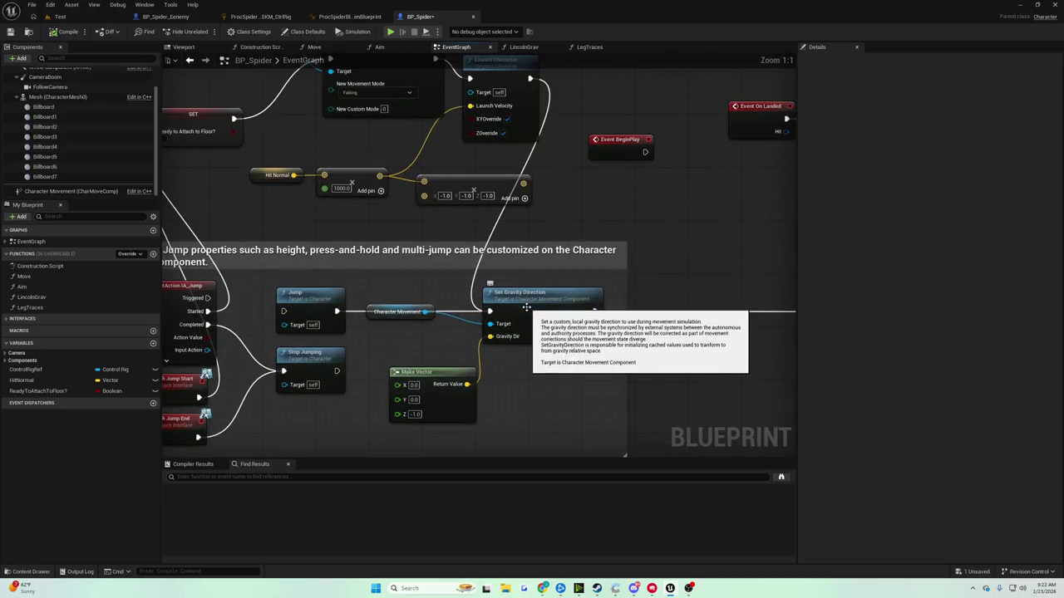
{"action": "scroll", "coordinate": [597, 352], "scroll_direction": "down", "scroll_amount": 5}
Bring the Jump Input area into view and slide the Delay node further left along its wire
{"action": "left_click_drag", "start_coordinate": [597, 352], "coordinate": [203, 347]}
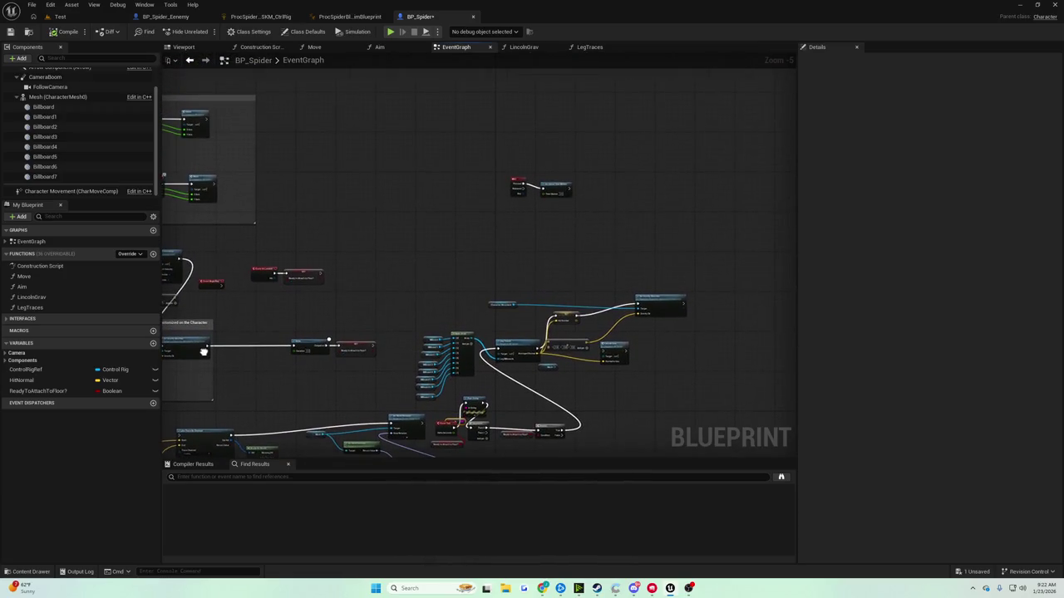
{"action": "mouse_move", "coordinate": [392, 408]}
{"action": "left_mouse_down"}
{"action": "mouse_move", "coordinate": [462, 359]}
{"action": "mouse_move", "coordinate": [513, 290]}
{"action": "mouse_move", "coordinate": [684, 244]}
{"action": "mouse_move", "coordinate": [922, 156]}
{"action": "left_mouse_up"}
{"action": "scroll", "coordinate": [513, 289], "scroll_direction": "up", "scroll_amount": 3}
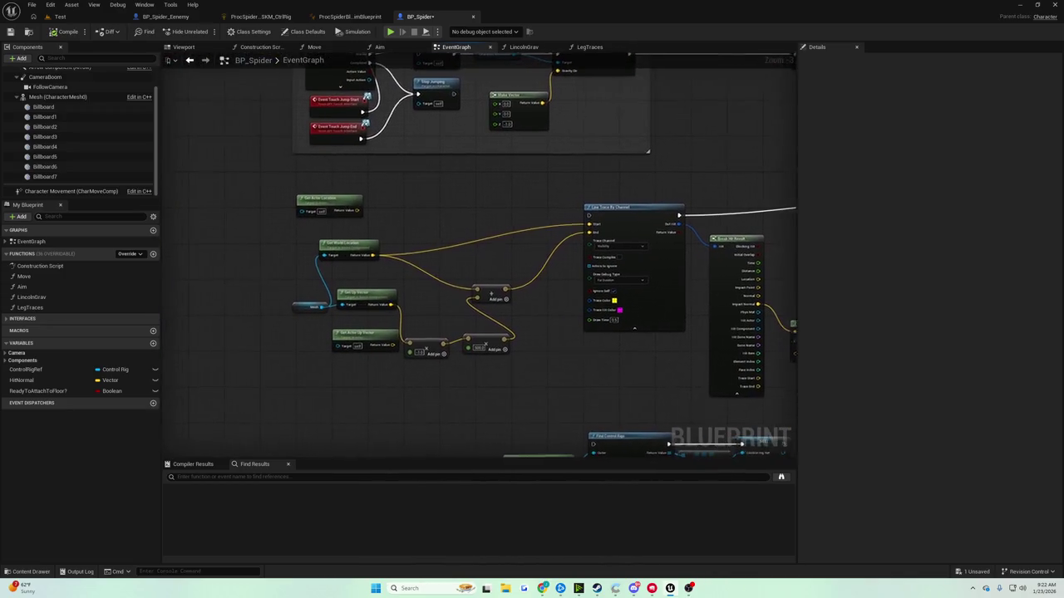
{"action": "mouse_move", "coordinate": [561, 213]}
{"action": "left_mouse_down"}
{"action": "mouse_move", "coordinate": [512, 317]}
{"action": "mouse_move", "coordinate": [504, 418]}
{"action": "left_mouse_up"}
{"action": "left_click_drag", "start_coordinate": [572, 372], "coordinate": [451, 290]}
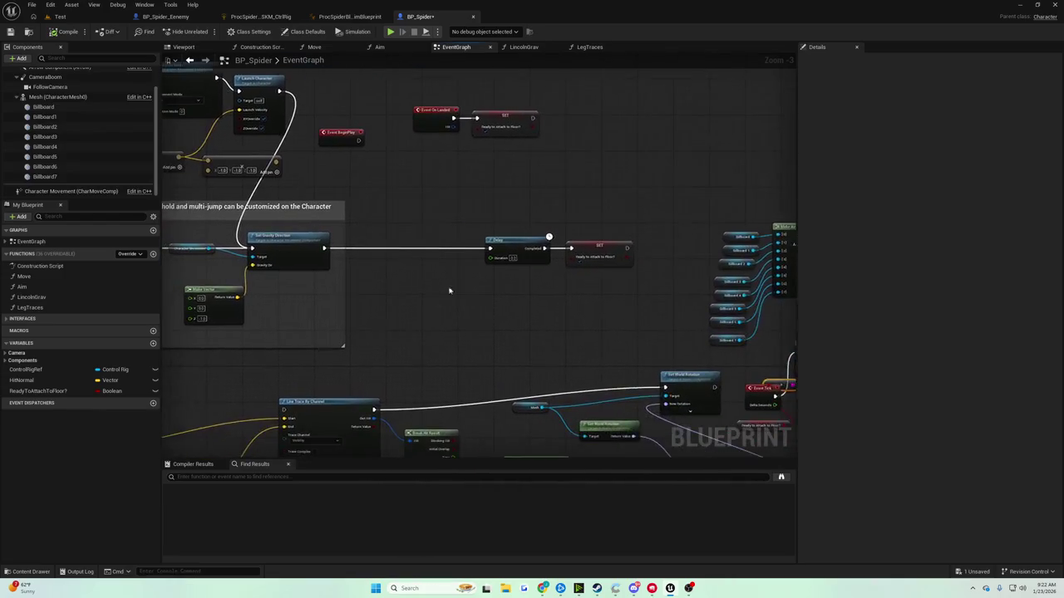
{"action": "scroll", "coordinate": [532, 256], "scroll_direction": "up", "scroll_amount": 3}
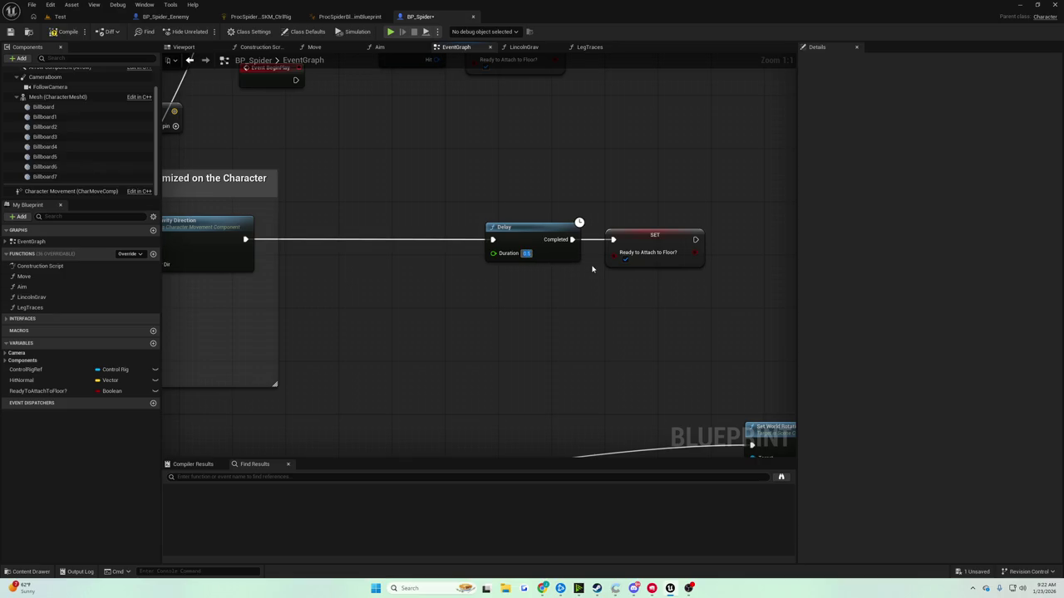
{"action": "left_click_drag", "start_coordinate": [544, 223], "coordinate": [446, 237]}
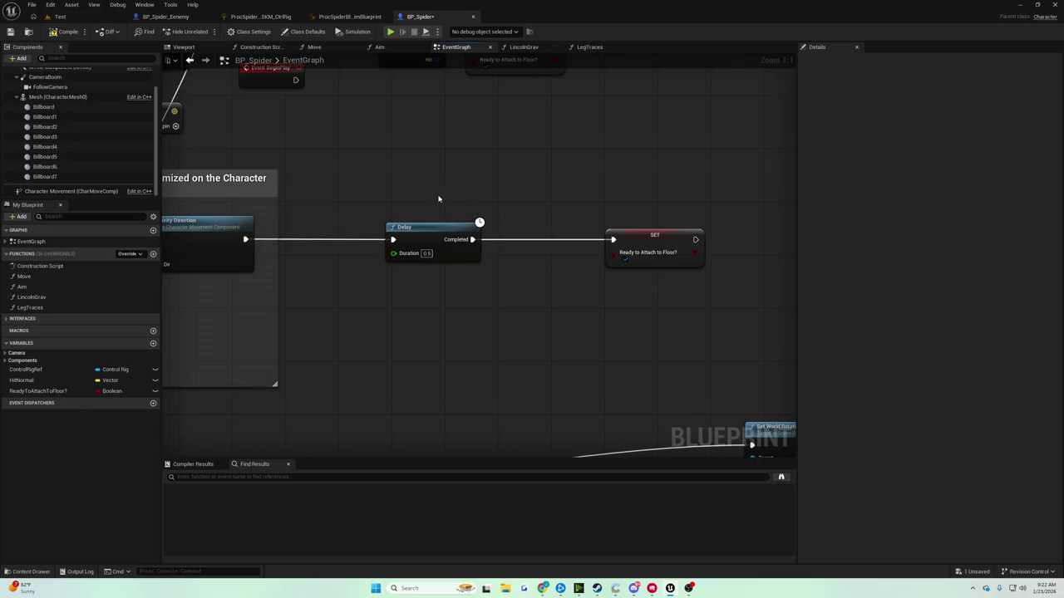
Save BP_Spider, playtest the longer Delay, then stop and return to the BP_Spider graph
{"action": "left_click", "coordinate": [10, 31]}
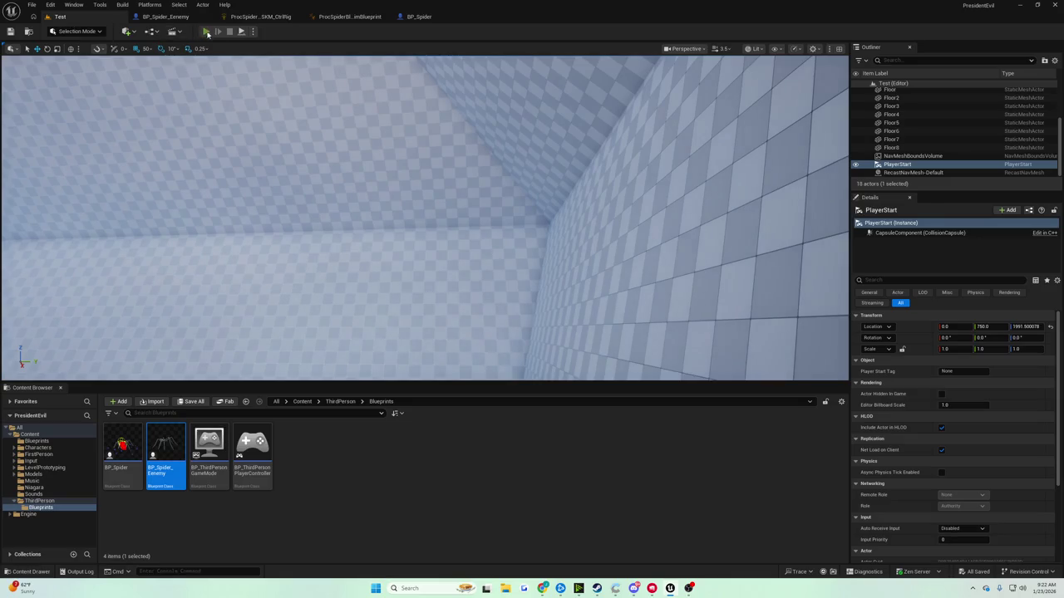
{"action": "left_click", "coordinate": [206, 31]}
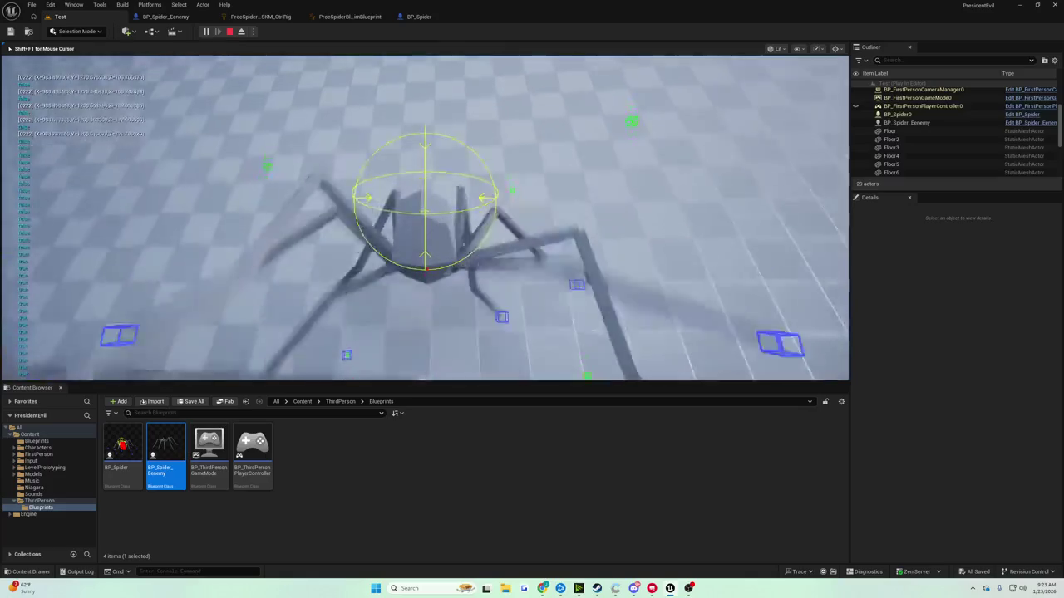
{"action": "key", "text": "Escape"}
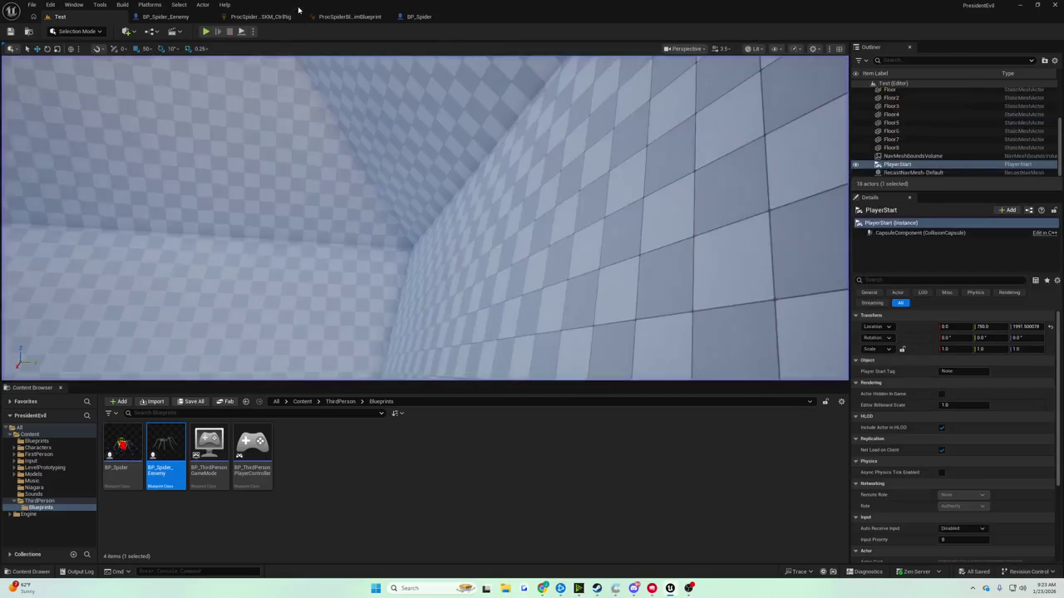
{"action": "left_click", "coordinate": [419, 16]}
Play-test the Test level with the Hit Normal × 2000 launch, then stop the session
{"action": "scroll", "coordinate": [389, 104], "scroll_direction": "down", "scroll_amount": 10}
{"action": "scroll", "coordinate": [360, 147], "scroll_direction": "up", "scroll_amount": 6}
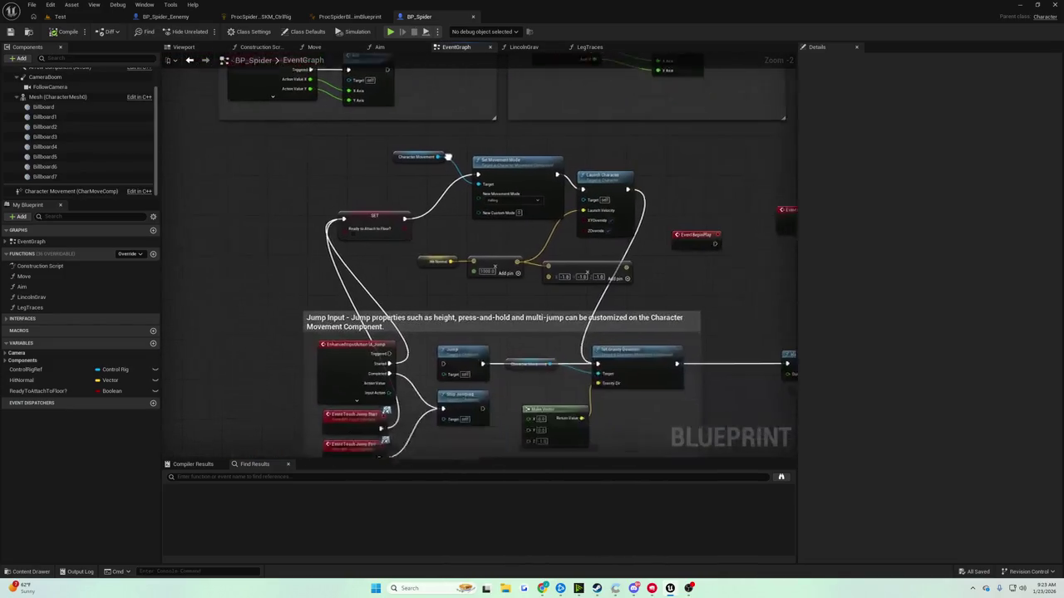
{"action": "scroll", "coordinate": [478, 185], "scroll_direction": "up", "scroll_amount": 2}
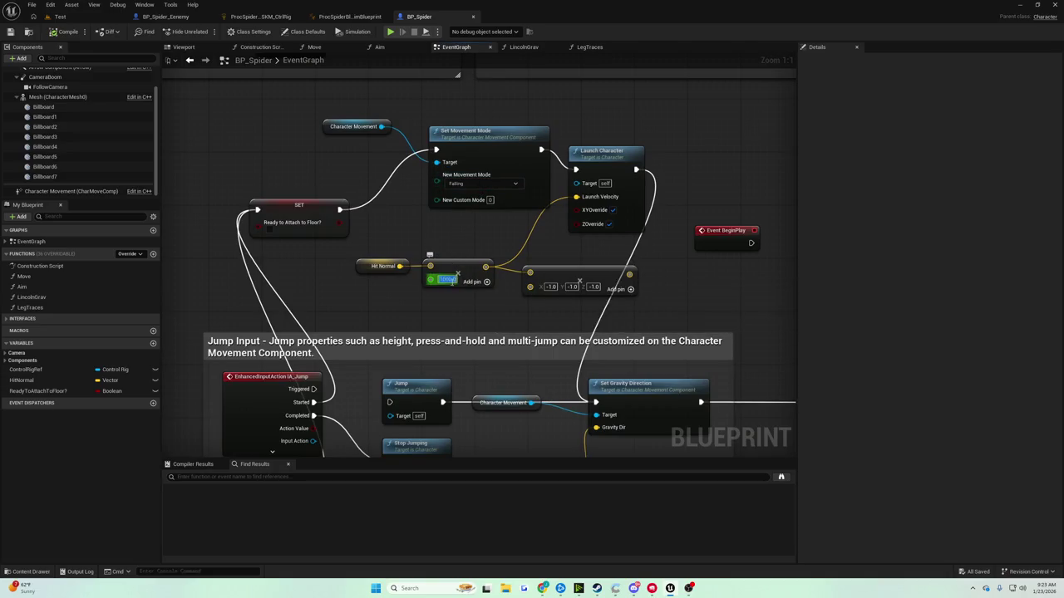
{"action": "left_click", "coordinate": [77, 17]}
{"action": "left_click", "coordinate": [206, 32]}
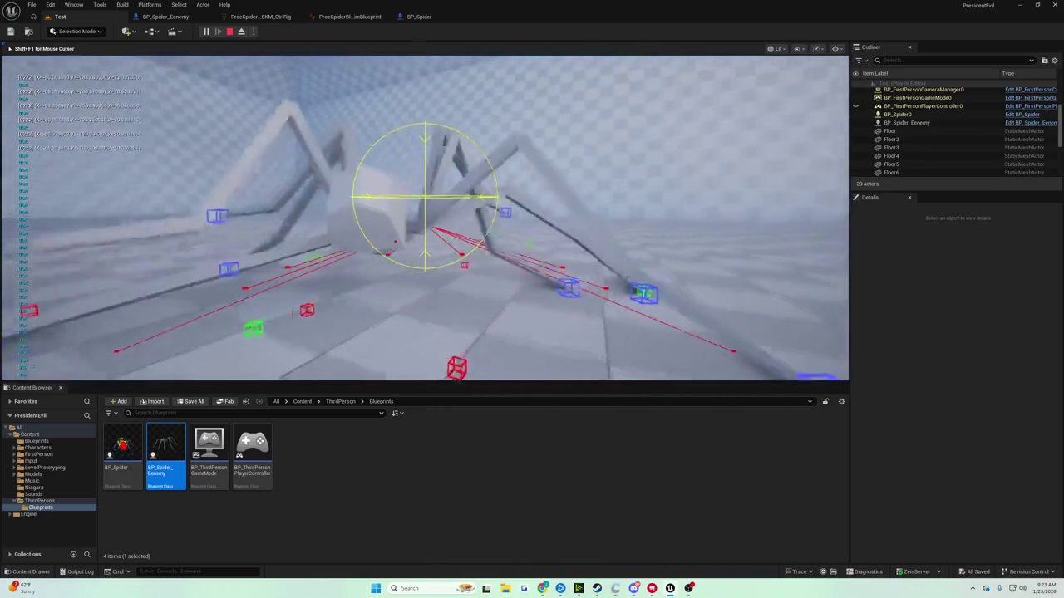
{"action": "key", "text": "Escape"}
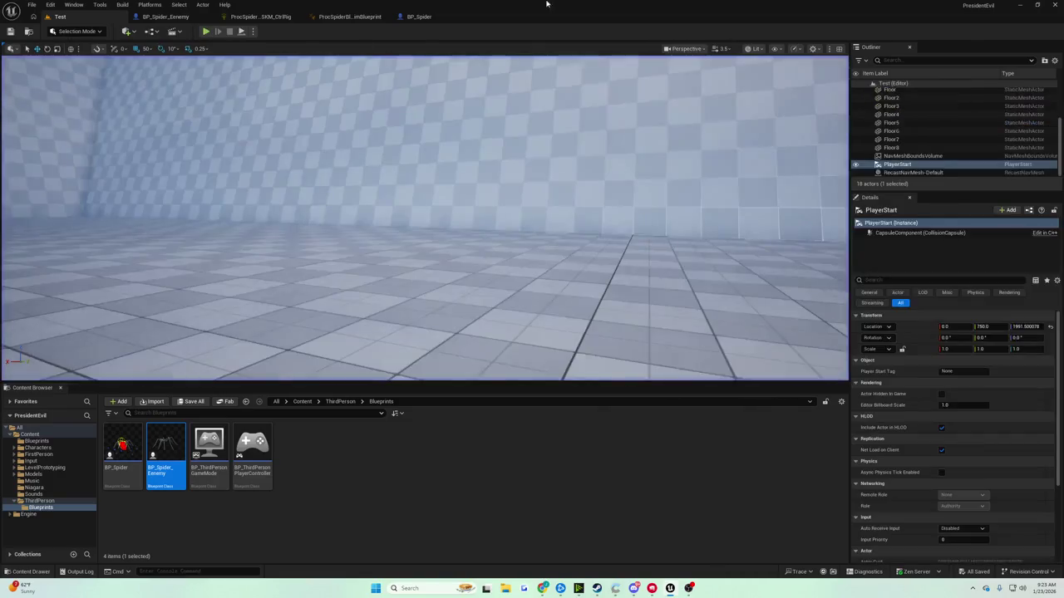
Compile BP_Spider and start another play-test with Alt+P
{"action": "left_click", "coordinate": [429, 17]}
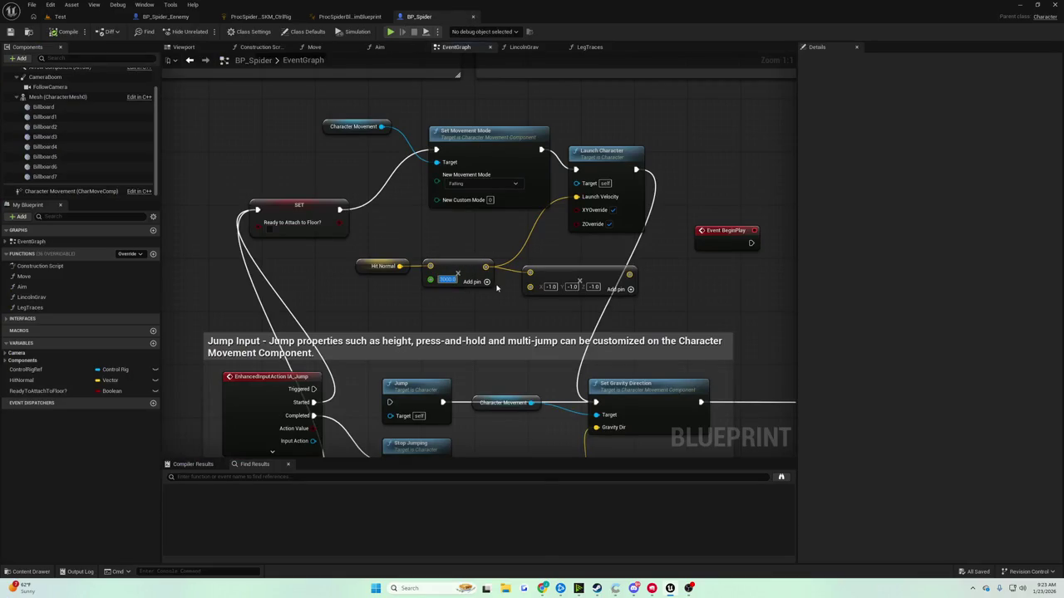
{"action": "left_click", "coordinate": [60, 16]}
{"action": "key", "text": "alt+p"}
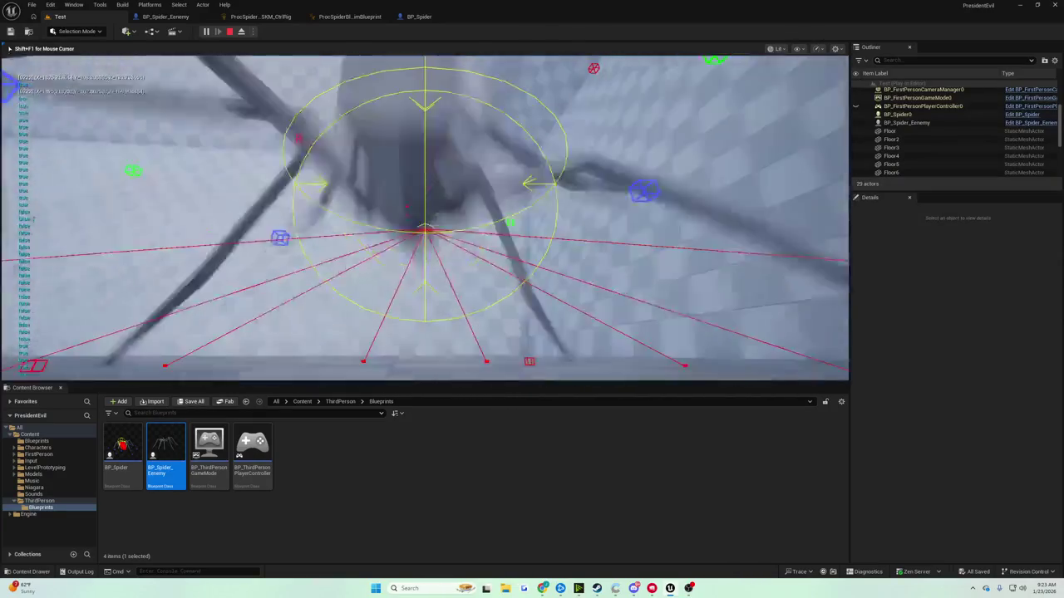
Stop the play-test and return to BP_Spider's EventGraph
{"action": "key", "text": "Escape"}
{"action": "left_click", "coordinate": [419, 16]}
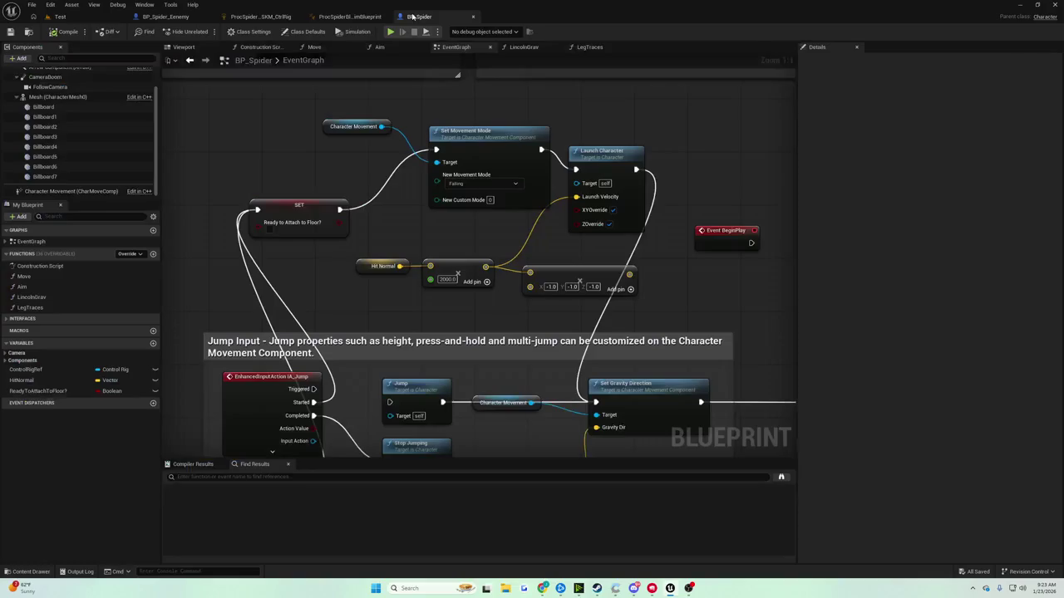
Run a play-test of the spider's wall climbing in the Test level, then stop it
{"action": "scroll", "coordinate": [430, 245], "scroll_direction": "down", "scroll_amount": 6}
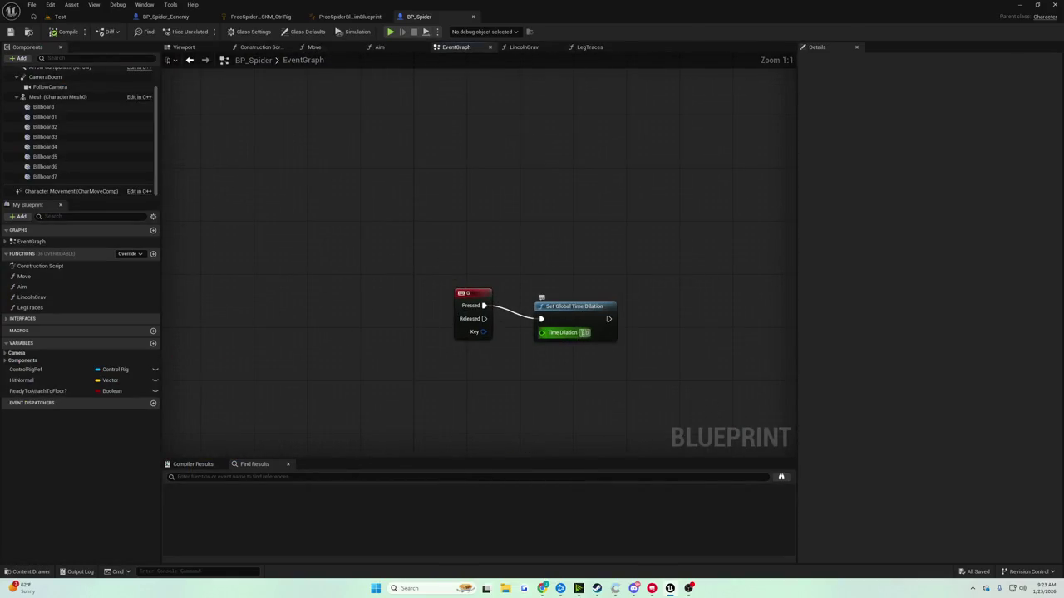
{"action": "left_click", "coordinate": [72, 17]}
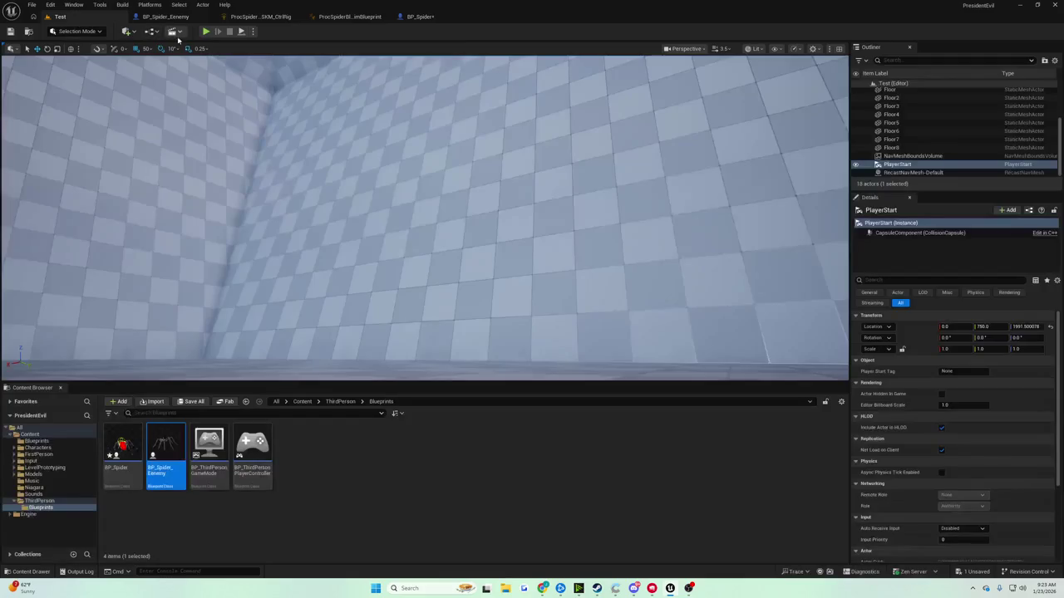
{"action": "left_click", "coordinate": [214, 33]}
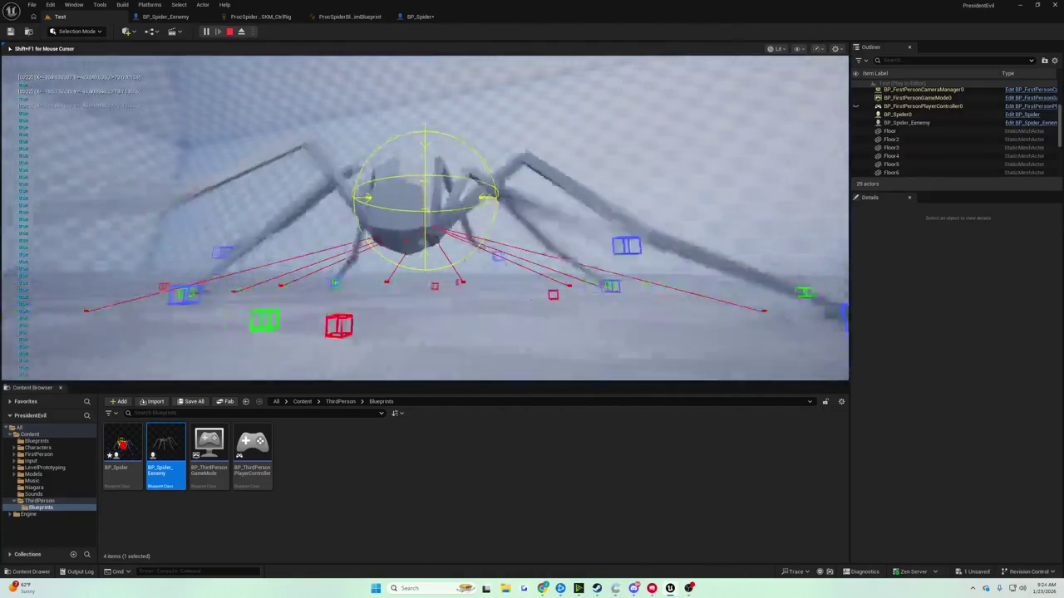
{"action": "key", "text": "Escape"}
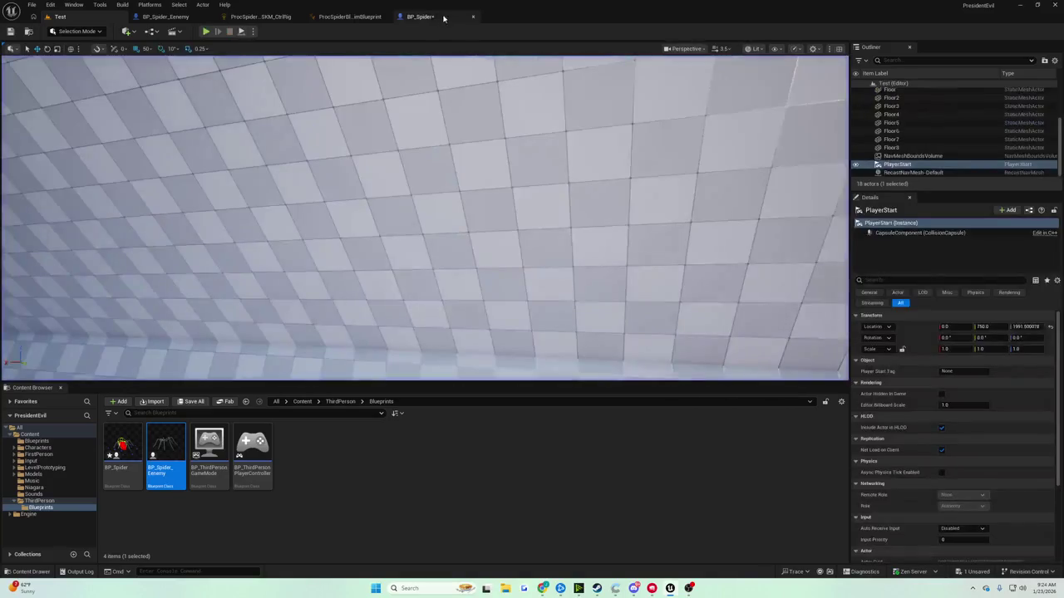
{"action": "left_click", "coordinate": [444, 18]}
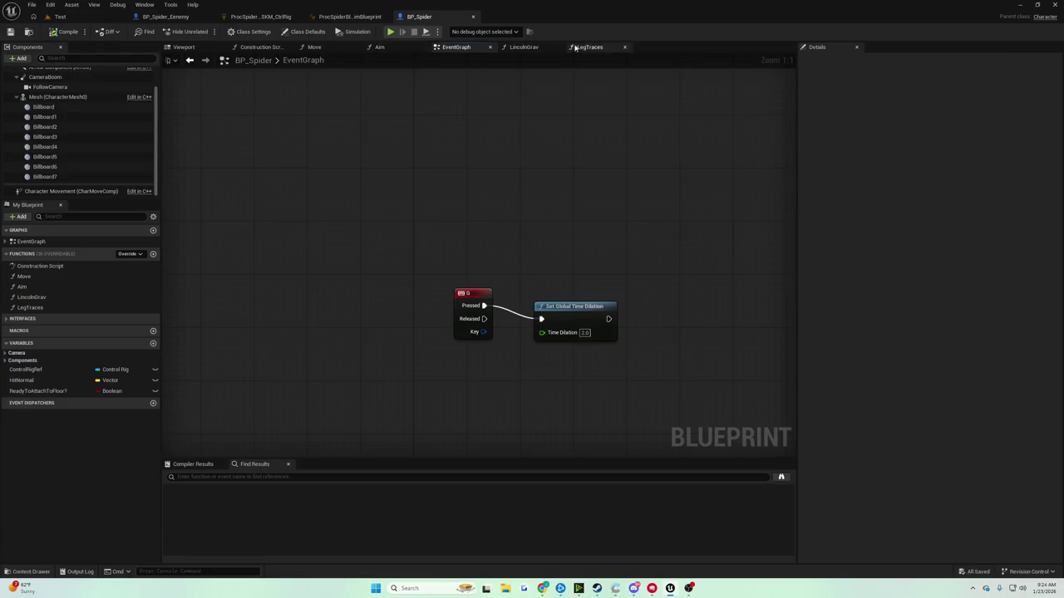
{"action": "scroll", "coordinate": [440, 136], "scroll_direction": "down", "scroll_amount": 2}
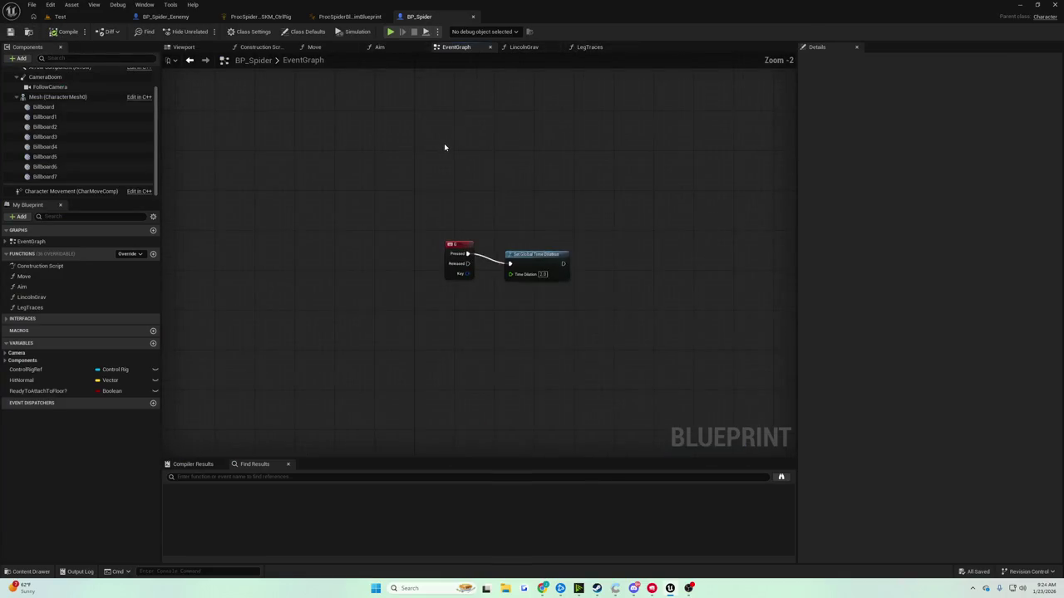
{"action": "left_click", "coordinate": [183, 18]}
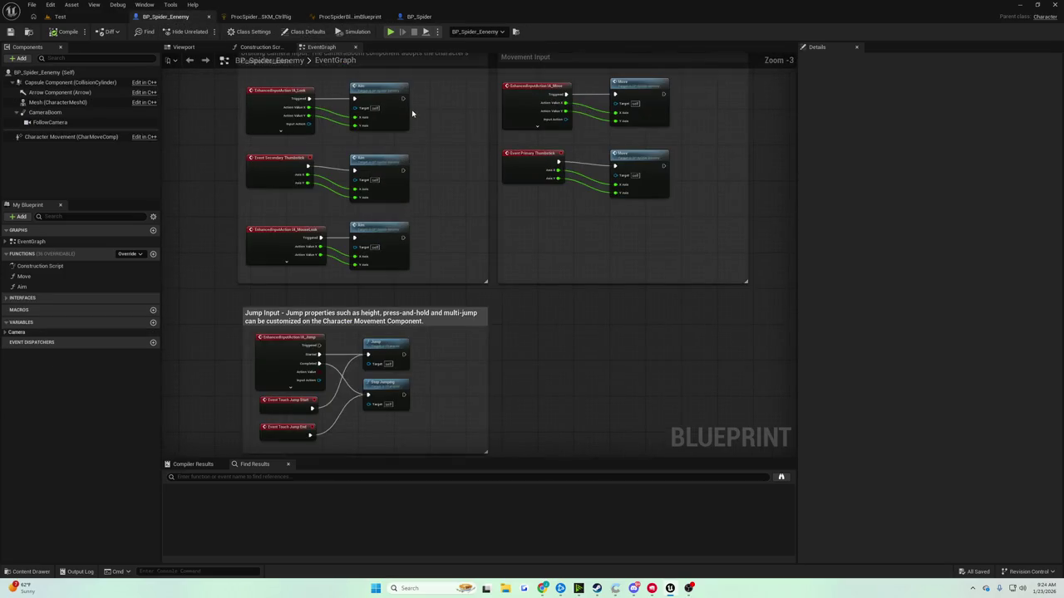
{"action": "left_click", "coordinate": [417, 18]}
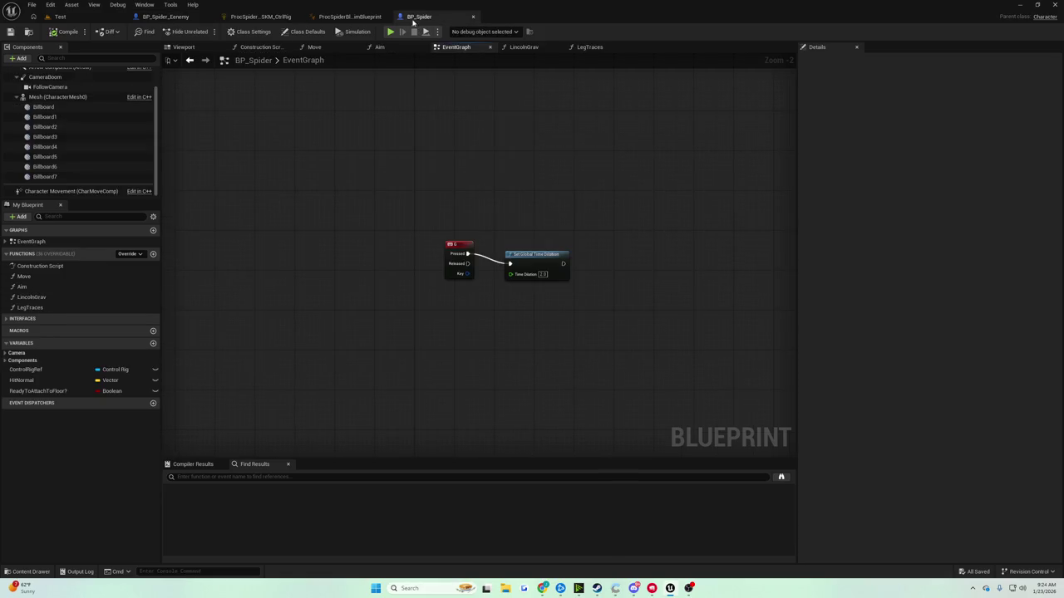
{"action": "left_click_drag", "start_coordinate": [458, 244], "coordinate": [457, 255]}
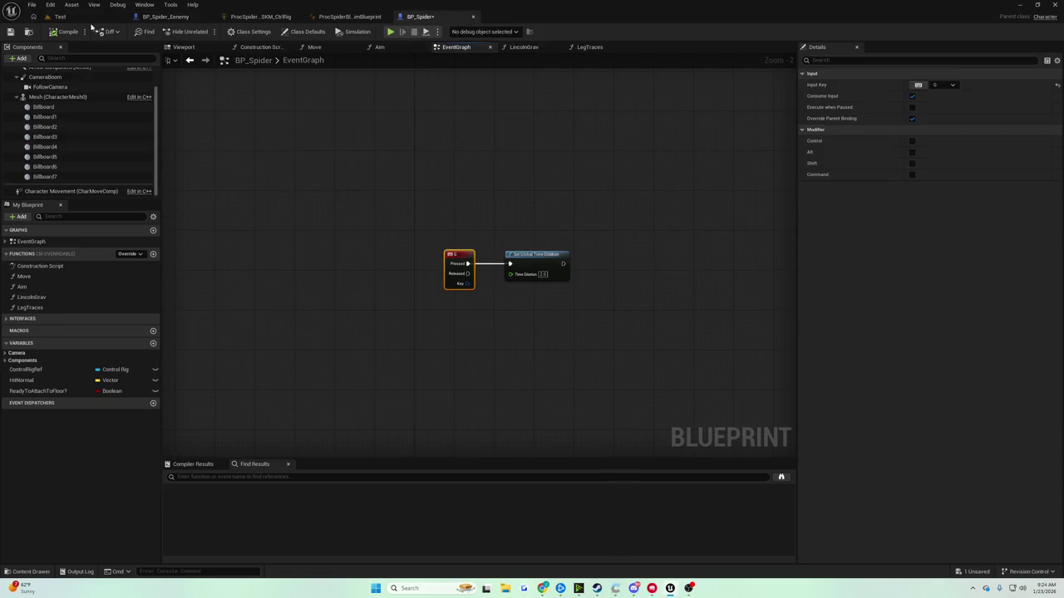
{"action": "left_click", "coordinate": [314, 19]}
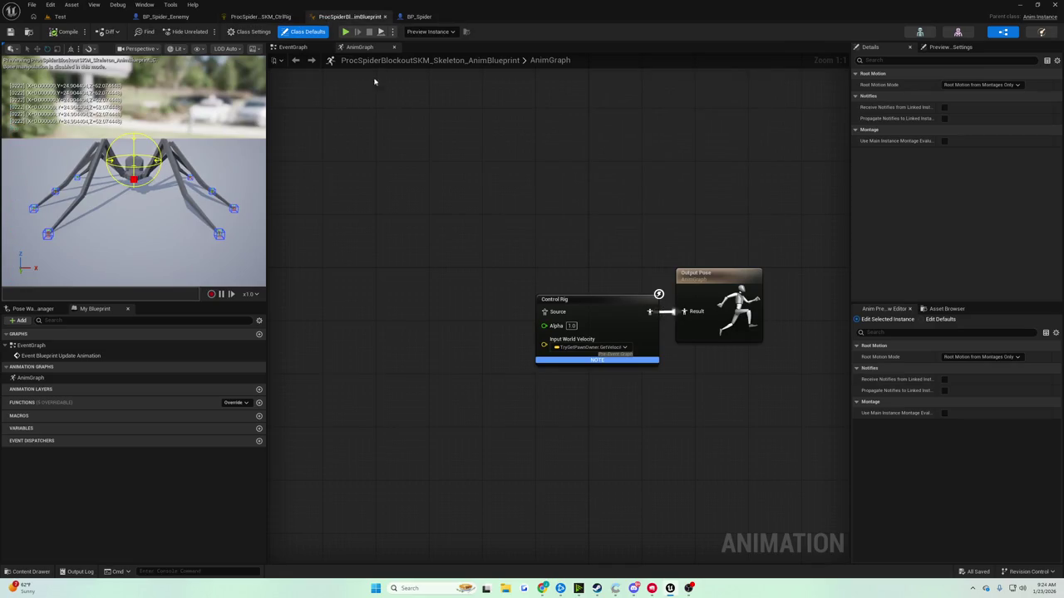
{"action": "left_click", "coordinate": [420, 17]}
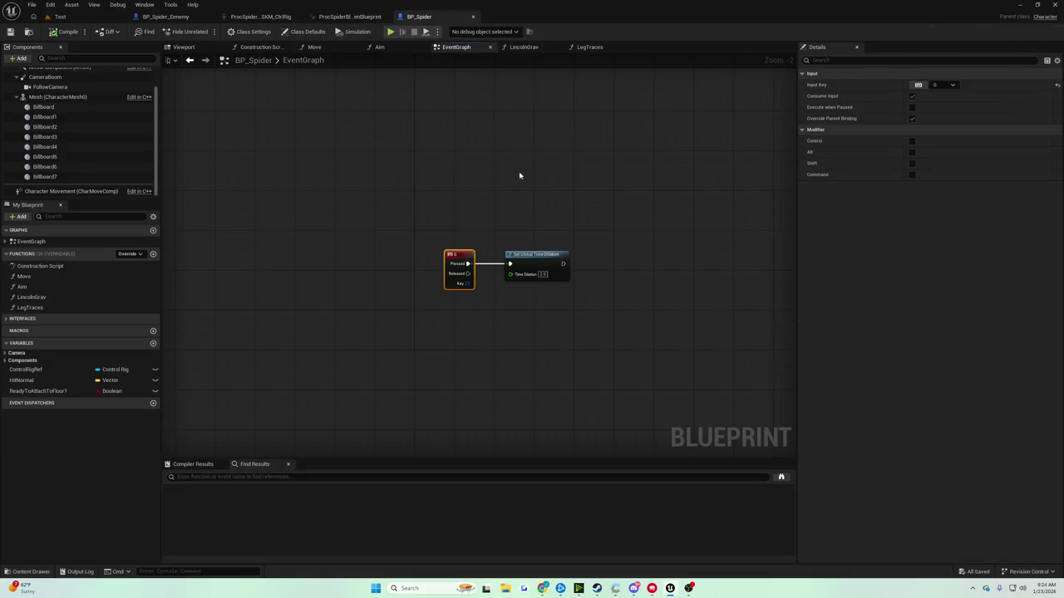
{"action": "scroll", "coordinate": [444, 166], "scroll_direction": "down", "scroll_amount": 5}
{"action": "scroll", "coordinate": [527, 190], "scroll_direction": "up", "scroll_amount": 4}
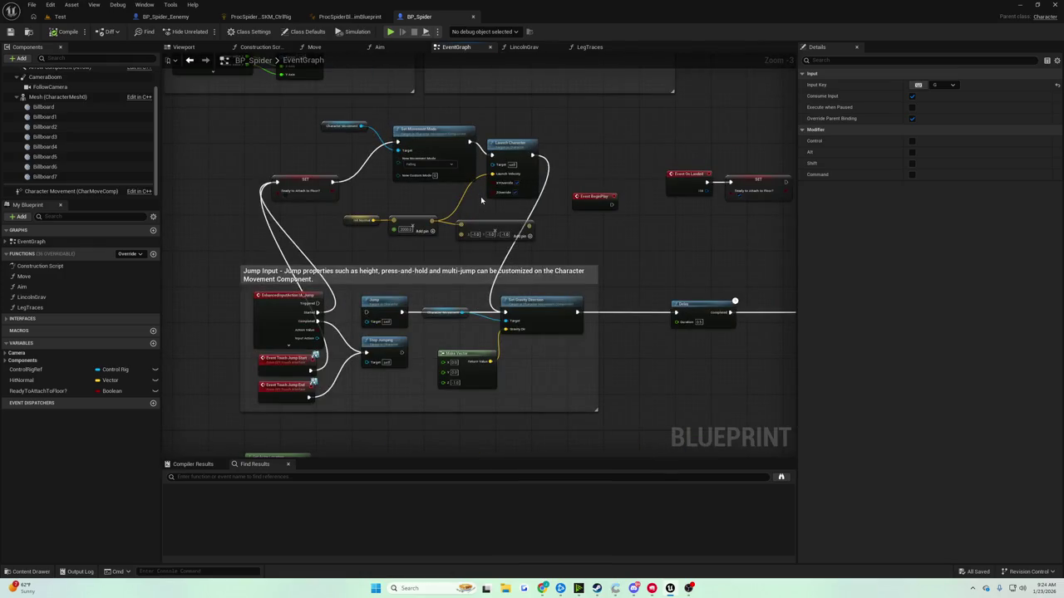
{"action": "left_click", "coordinate": [62, 16]}
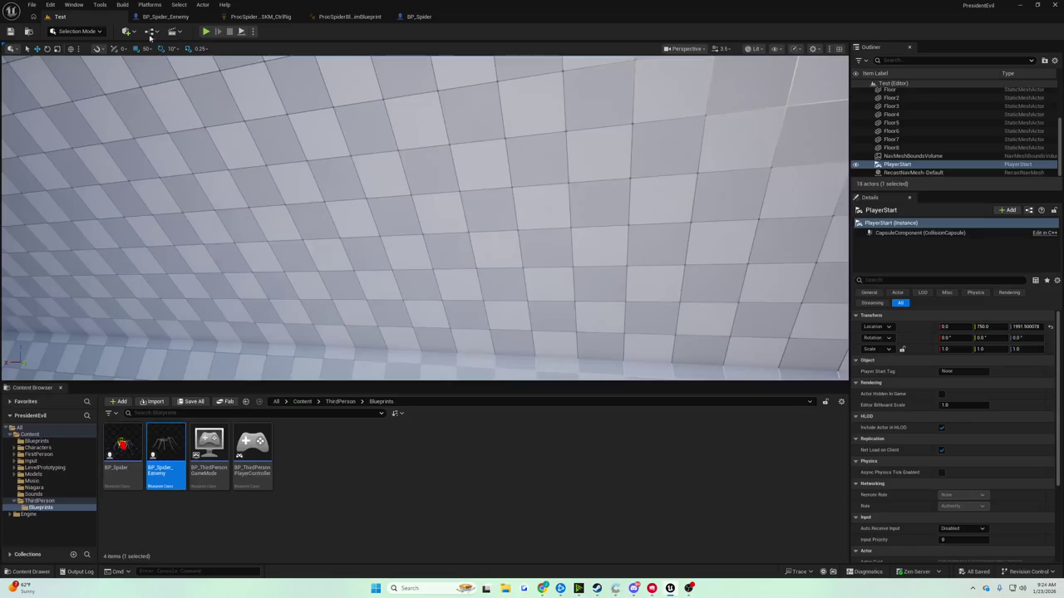
Play-test the spider, stop with Esc, and bring BP_Spider's EventGraph back up
{"action": "left_click", "coordinate": [206, 32]}
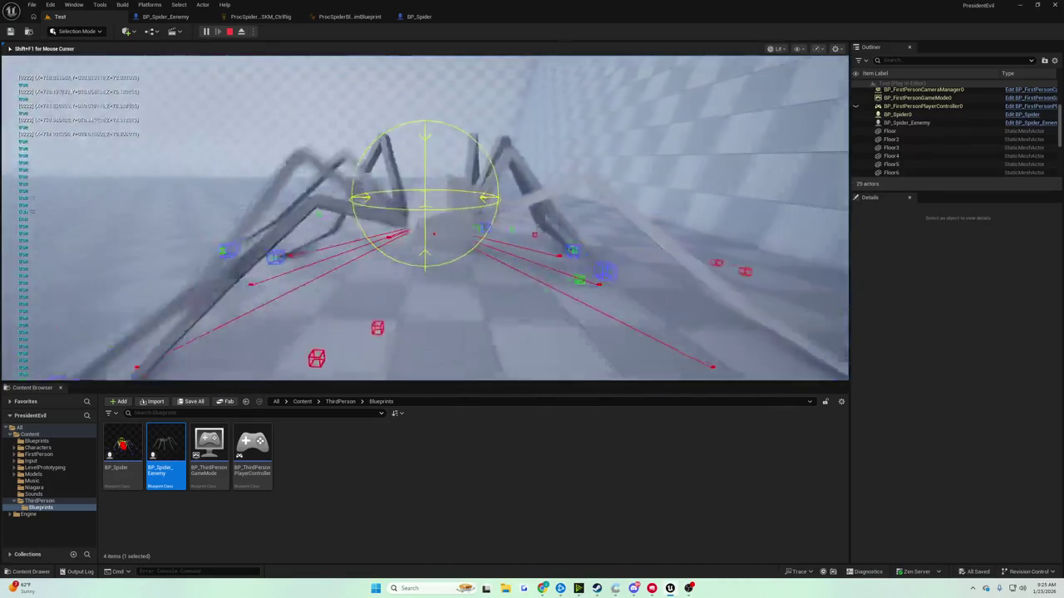
{"action": "key", "text": "Escape"}
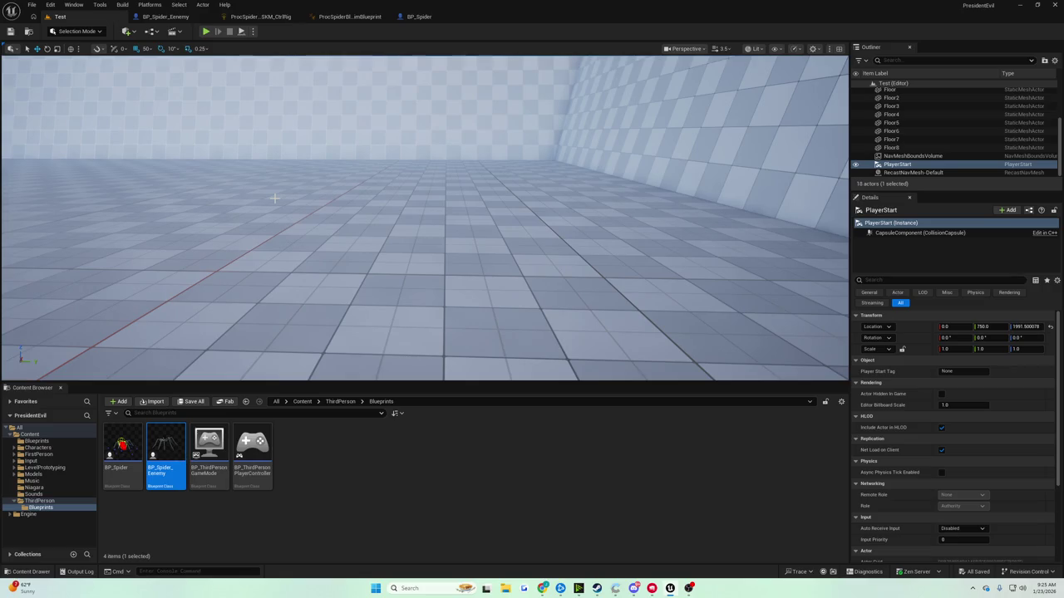
{"action": "left_click", "coordinate": [426, 15]}
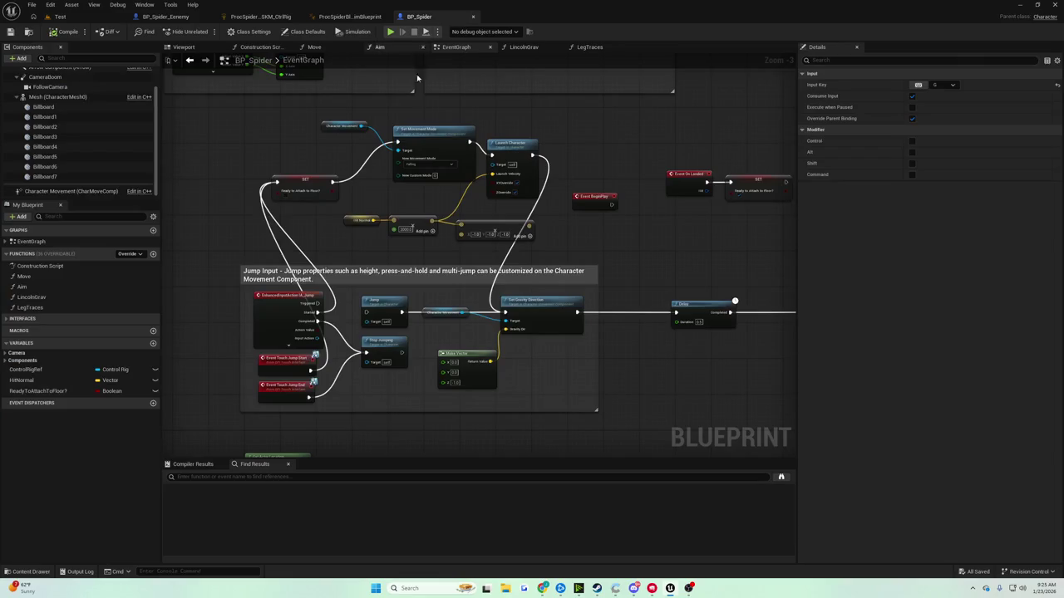
Inspect the Combine Rotators and RInterp To nodes, then go back to the Test level
{"action": "scroll", "coordinate": [439, 152], "scroll_direction": "down", "scroll_amount": 6}
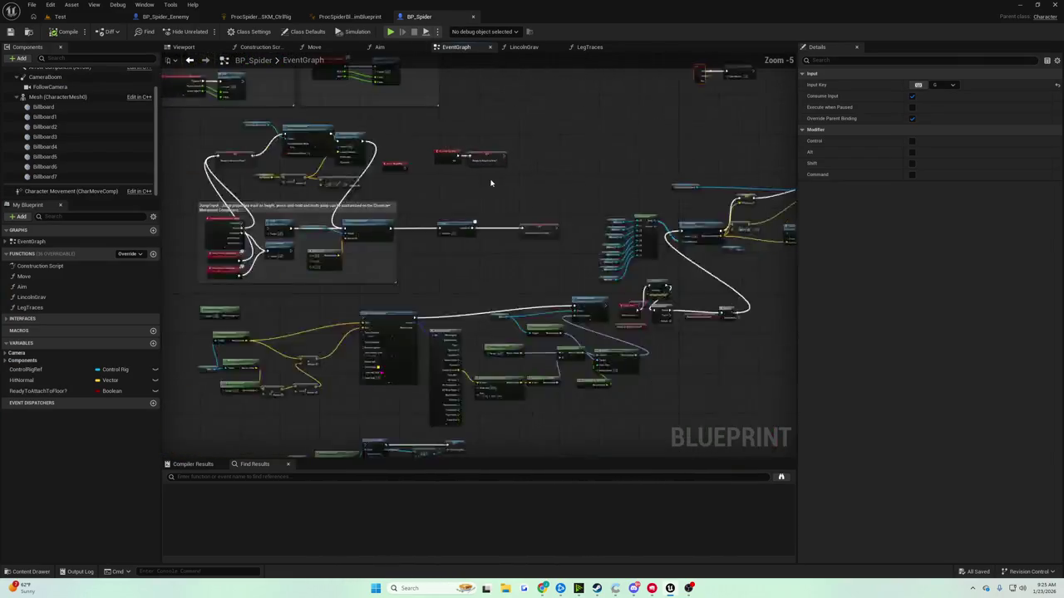
{"action": "scroll", "coordinate": [497, 213], "scroll_direction": "up", "scroll_amount": 3}
{"action": "scroll", "coordinate": [497, 213], "scroll_direction": "up", "scroll_amount": 4}
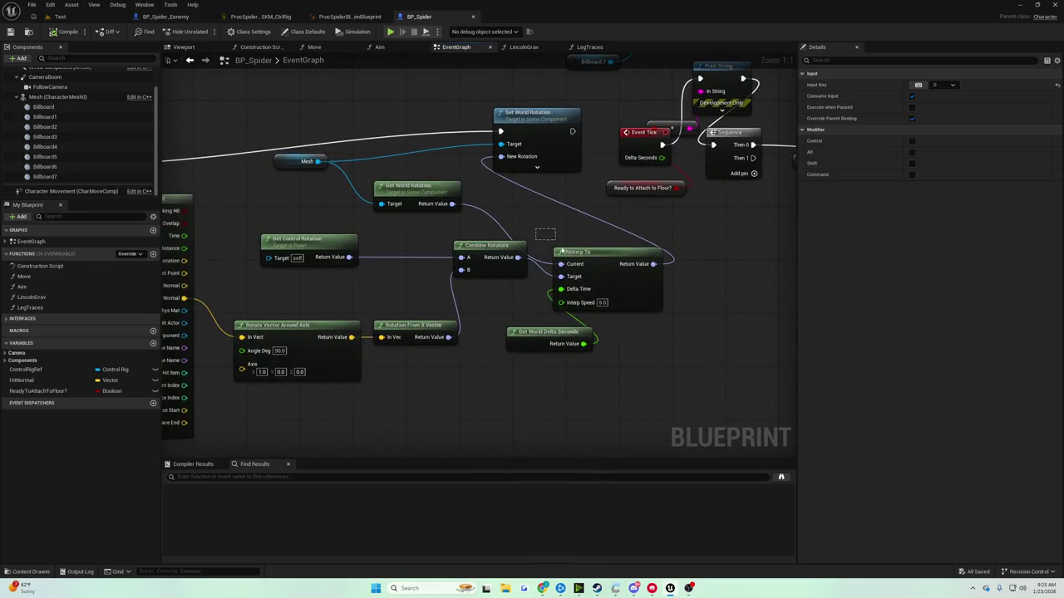
{"action": "left_click_drag", "start_coordinate": [615, 284], "coordinate": [613, 287]}
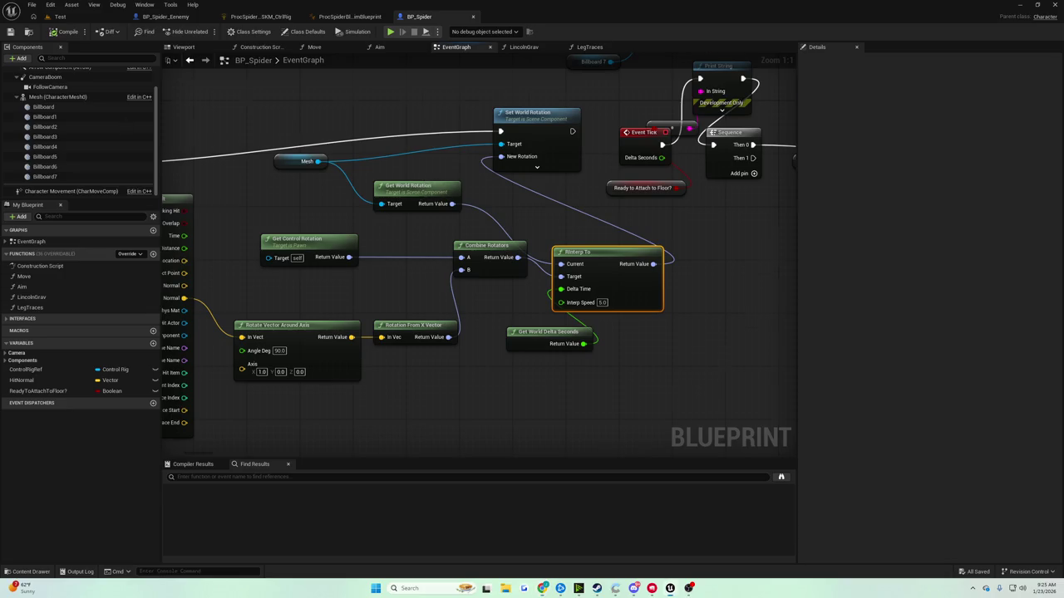
{"action": "scroll", "coordinate": [428, 184], "scroll_direction": "down", "scroll_amount": 5}
{"action": "left_click_drag", "start_coordinate": [468, 205], "coordinate": [558, 221]}
{"action": "left_click", "coordinate": [86, 16]}
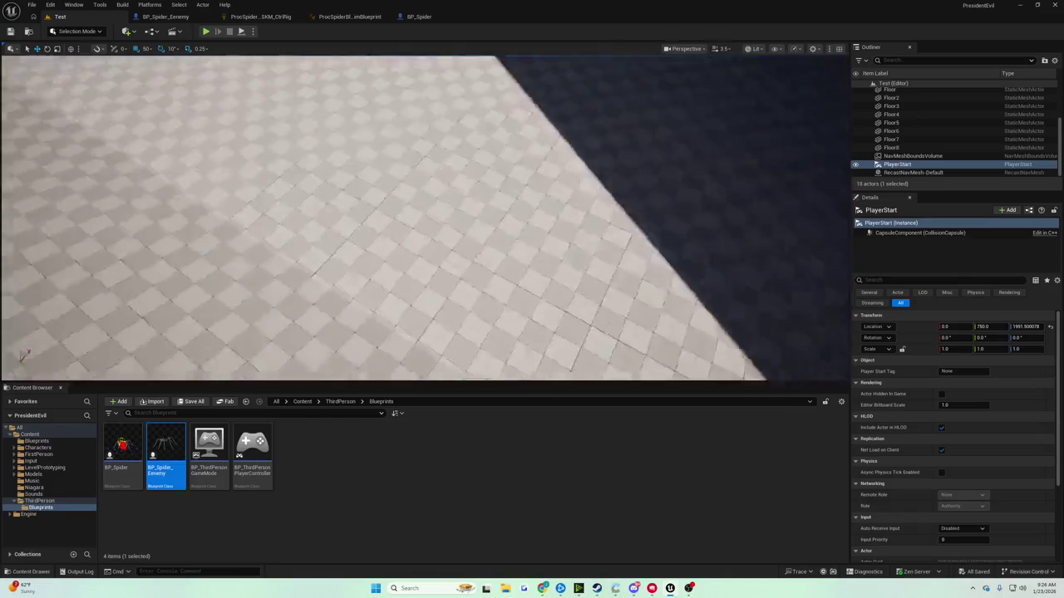
Fly over the level, run a quick Alt+P play-test, and return to BP_Spider's graph
{"action": "left_click_drag", "start_coordinate": [424, 216], "coordinate": [424, 216]}
{"action": "key", "text": "alt+p"}
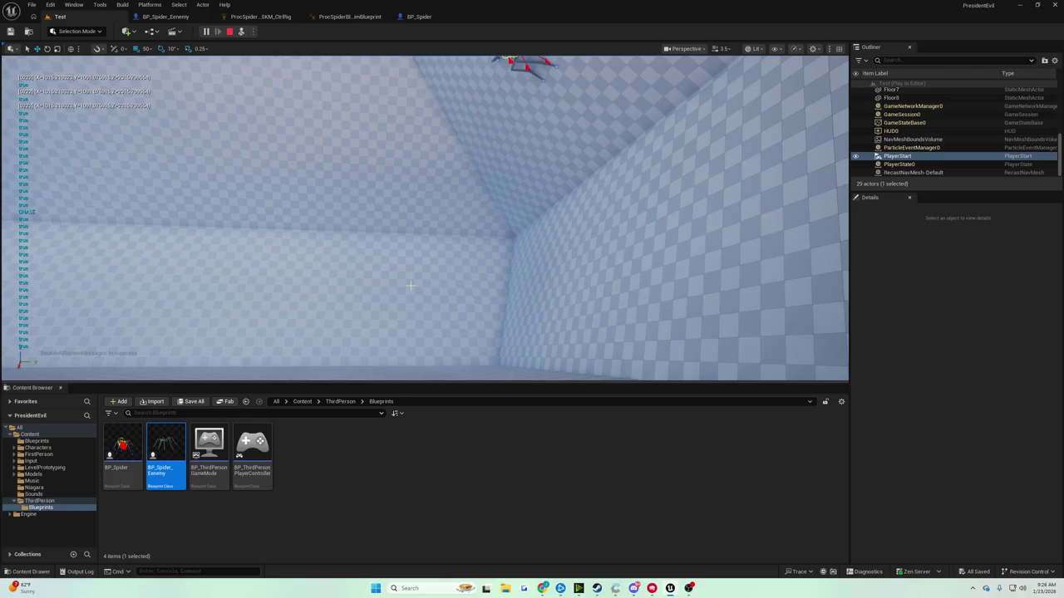
{"action": "key", "text": "F8"}
{"action": "left_click", "coordinate": [419, 17]}
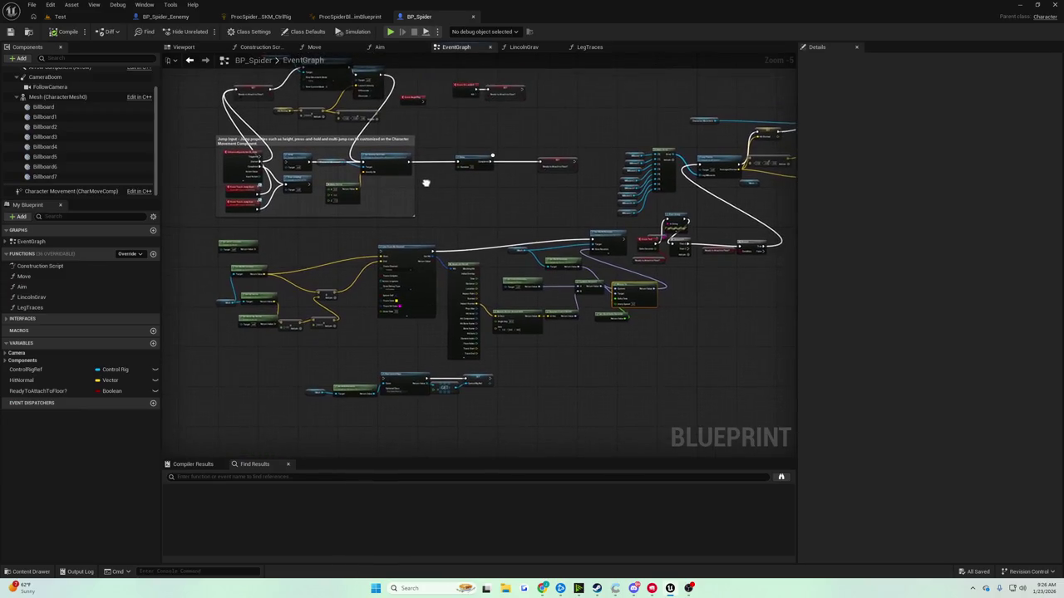
Move the Sequence, Ready to Attach to Floor? and Branch nodes right of Event Tick
{"action": "scroll", "coordinate": [425, 190], "scroll_direction": "up", "scroll_amount": 6}
{"action": "scroll", "coordinate": [370, 297], "scroll_direction": "down", "scroll_amount": 7}
{"action": "scroll", "coordinate": [427, 214], "scroll_direction": "up", "scroll_amount": 5}
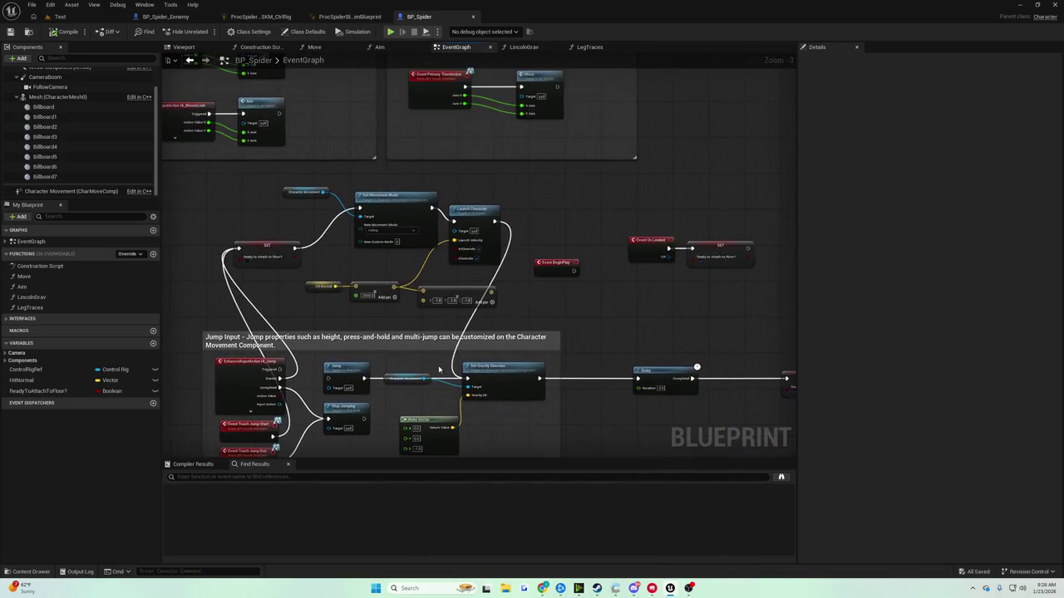
{"action": "scroll", "coordinate": [428, 365], "scroll_direction": "down", "scroll_amount": 2}
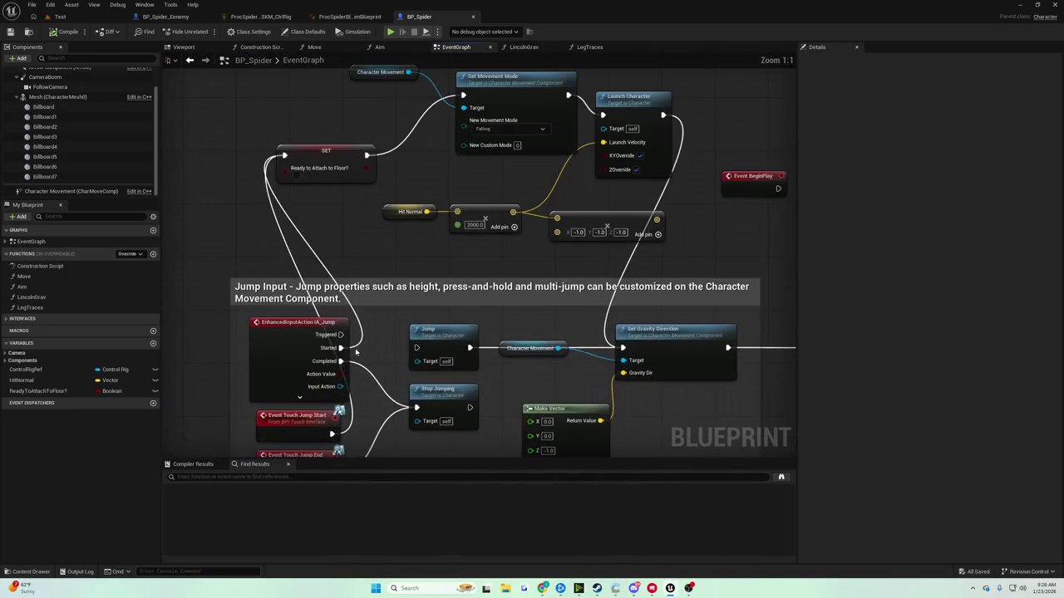
{"action": "scroll", "coordinate": [289, 238], "scroll_direction": "up", "scroll_amount": 3}
{"action": "scroll", "coordinate": [415, 242], "scroll_direction": "down", "scroll_amount": 3}
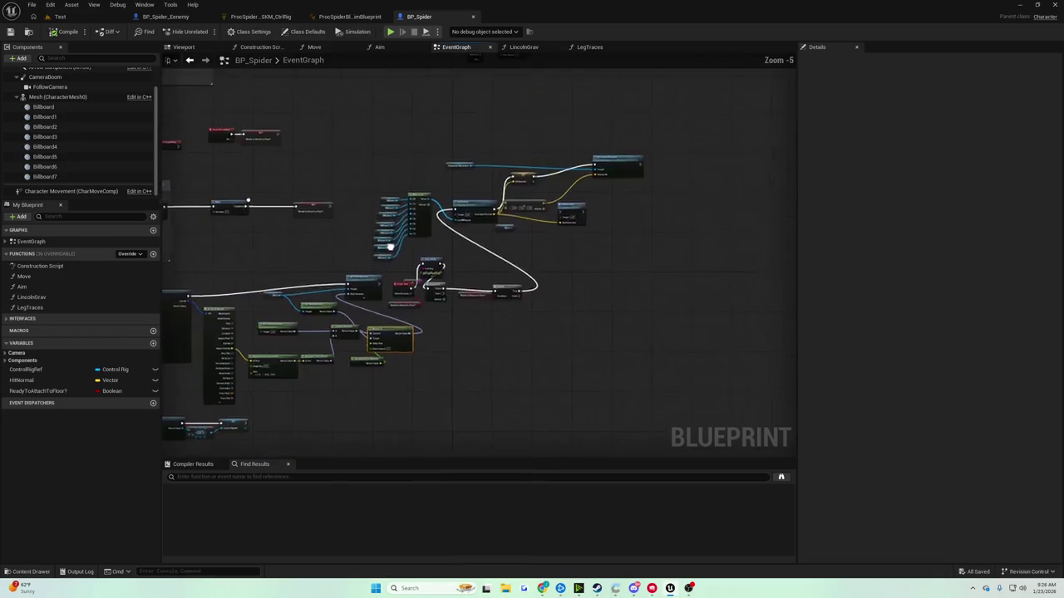
{"action": "scroll", "coordinate": [414, 242], "scroll_direction": "up", "scroll_amount": 3}
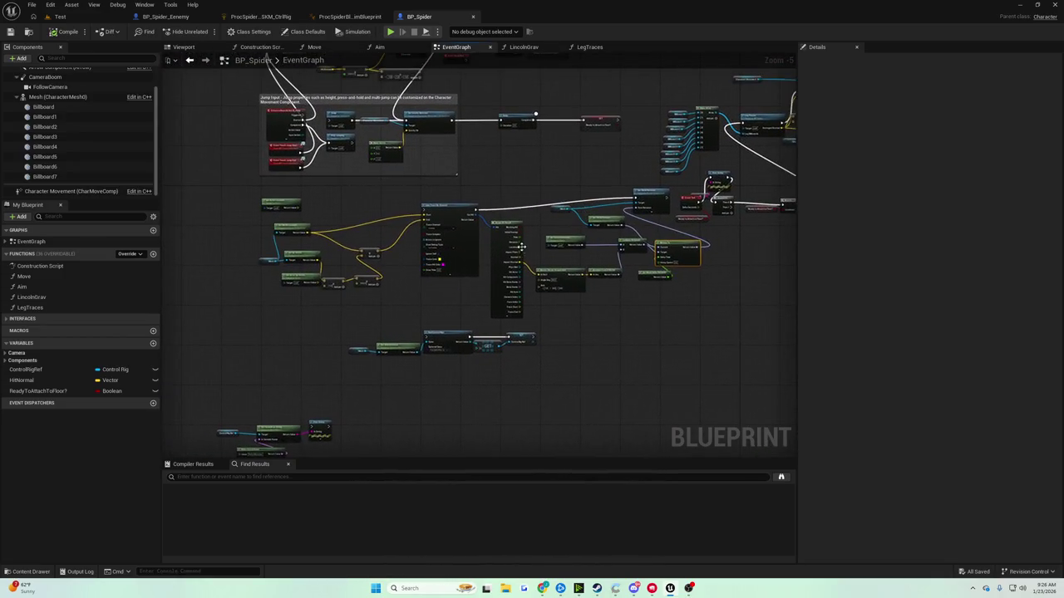
{"action": "scroll", "coordinate": [272, 318], "scroll_direction": "down", "scroll_amount": 3}
{"action": "scroll", "coordinate": [272, 319], "scroll_direction": "up", "scroll_amount": 5}
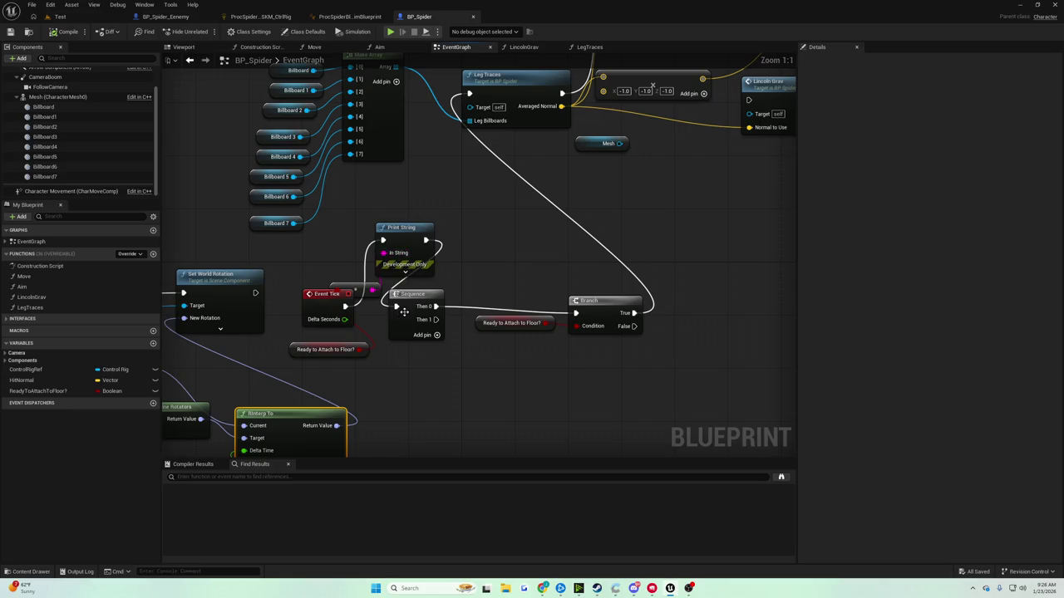
{"action": "left_click_drag", "start_coordinate": [444, 293], "coordinate": [467, 293]}
{"action": "left_click", "coordinate": [592, 301]}
{"action": "mouse_move", "coordinate": [529, 309]}
{"action": "left_mouse_down"}
{"action": "mouse_move", "coordinate": [462, 262]}
{"action": "mouse_move", "coordinate": [567, 334]}
{"action": "mouse_move", "coordinate": [607, 334]}
{"action": "left_mouse_up"}
Add a Mesh reference node below Event Tick and pull a wire for its actions
{"action": "left_click_drag", "start_coordinate": [498, 348], "coordinate": [459, 264]}
{"action": "scroll", "coordinate": [65, 108], "scroll_direction": "up", "scroll_amount": 2}
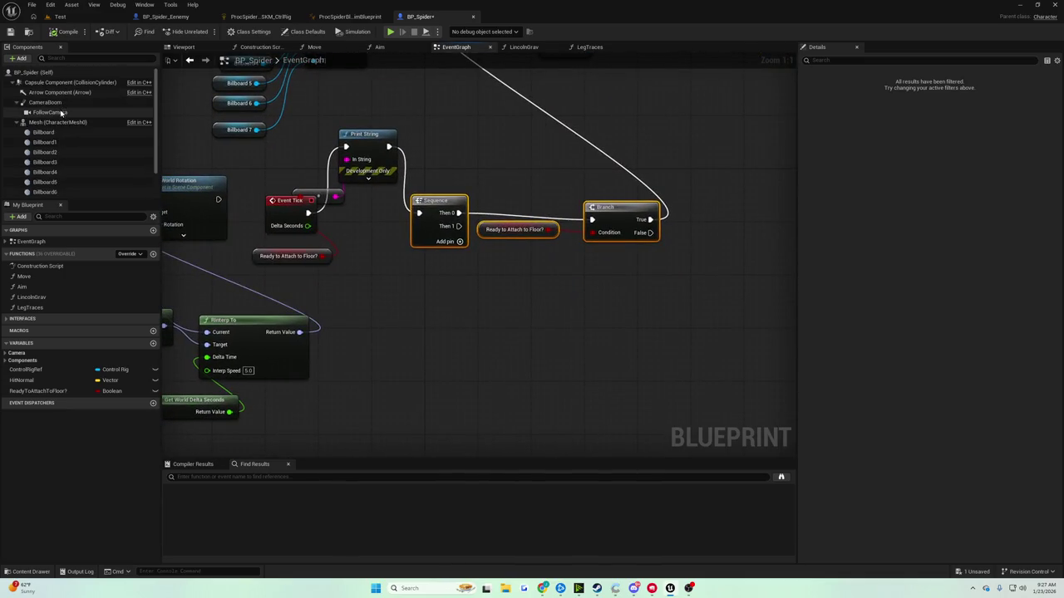
{"action": "mouse_move", "coordinate": [65, 123]}
{"action": "left_mouse_down"}
{"action": "mouse_move", "coordinate": [378, 290]}
{"action": "mouse_move", "coordinate": [391, 311]}
{"action": "mouse_move", "coordinate": [453, 309]}
{"action": "left_mouse_up"}
Add a Set World Rotation node targeting Mesh and place it up and right
{"action": "type", "text": "set world"}
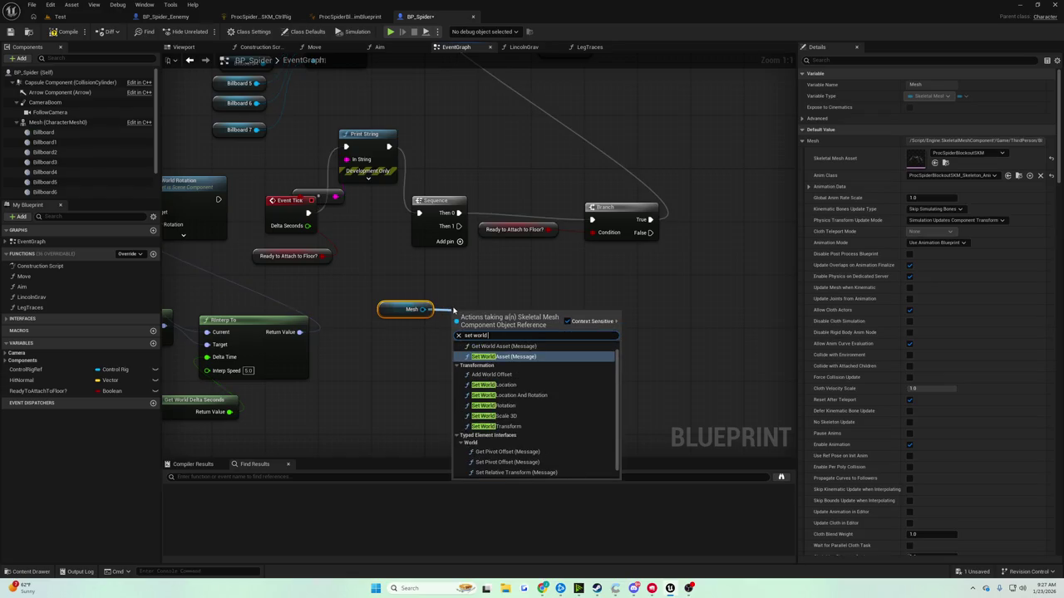
{"action": "type", "text": " rotat"}
{"action": "left_click", "coordinate": [507, 363]}
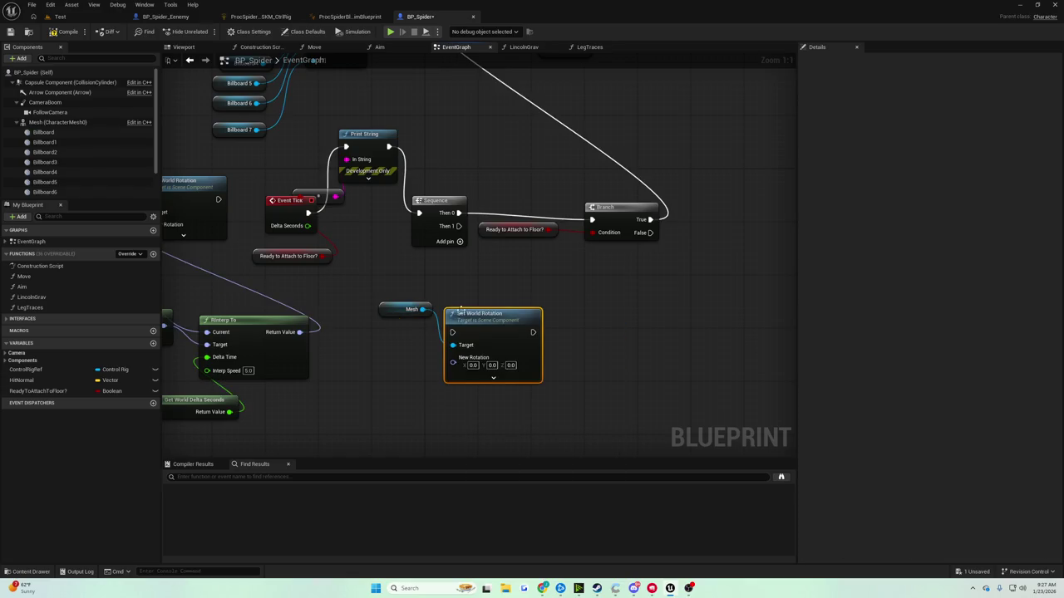
{"action": "left_click_drag", "start_coordinate": [545, 331], "coordinate": [578, 312]}
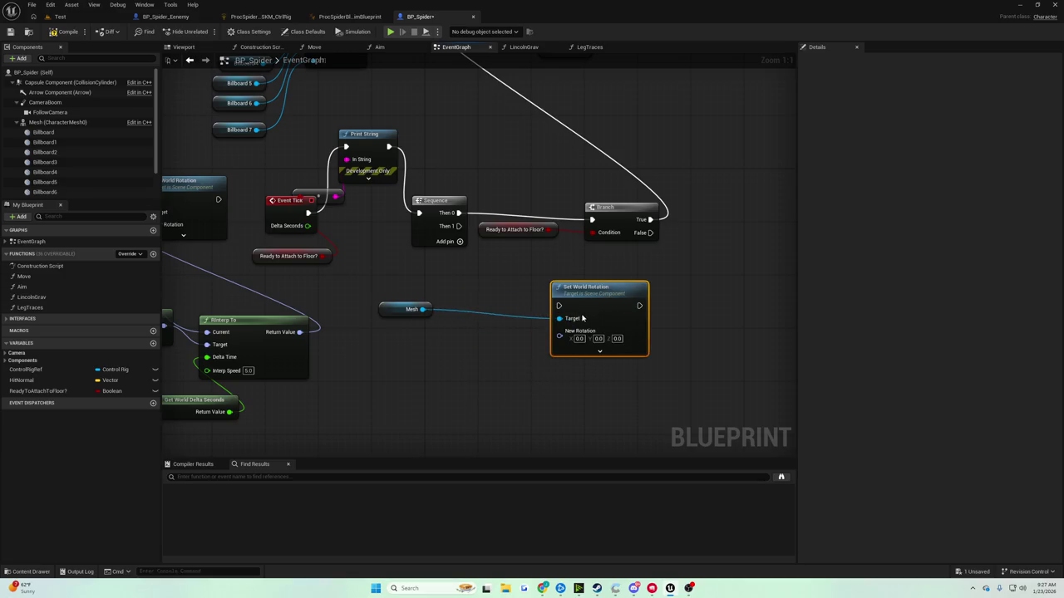
Add Mesh's Get World Rotation and feed it into a new RInterp To node
{"action": "right_click", "coordinate": [377, 339]}
{"action": "type", "text": "get"}
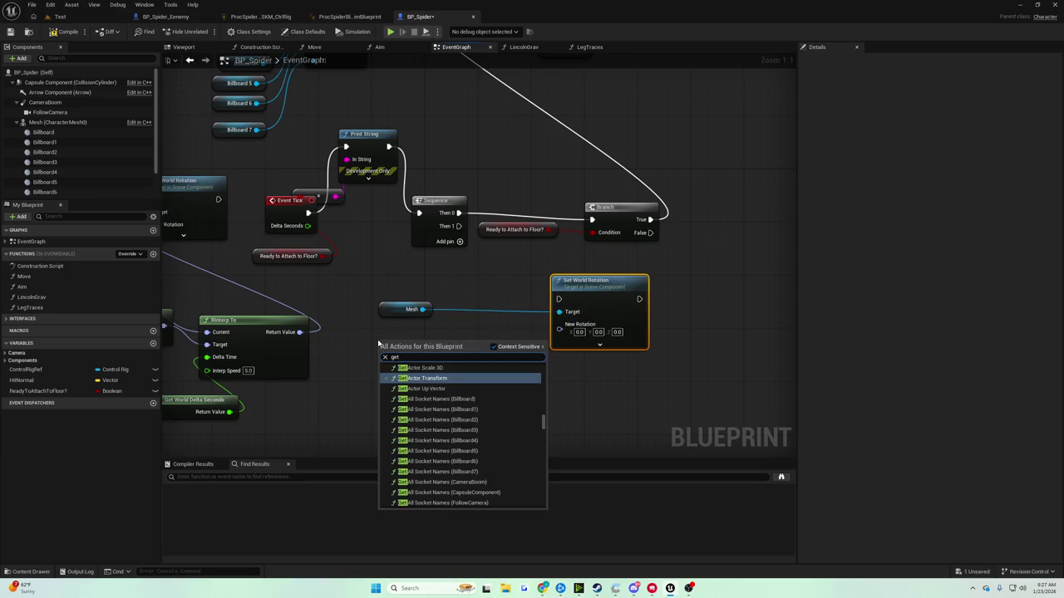
{"action": "type", "text": " world rotat"}
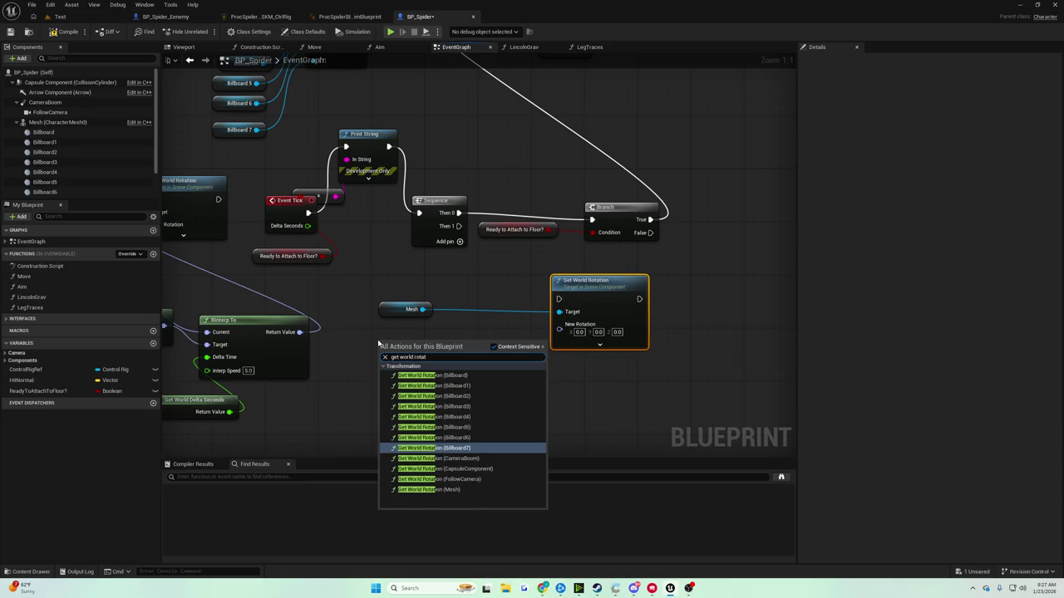
{"action": "key", "text": "Escape"}
{"action": "mouse_move", "coordinate": [407, 309]}
{"action": "left_mouse_down"}
{"action": "mouse_move", "coordinate": [428, 347]}
{"action": "mouse_move", "coordinate": [422, 385]}
{"action": "mouse_move", "coordinate": [493, 391]}
{"action": "left_mouse_up"}
{"action": "type", "text": "get world rota"}
{"action": "left_click", "coordinate": [482, 381]}
{"action": "type", "text": "rinterp"}
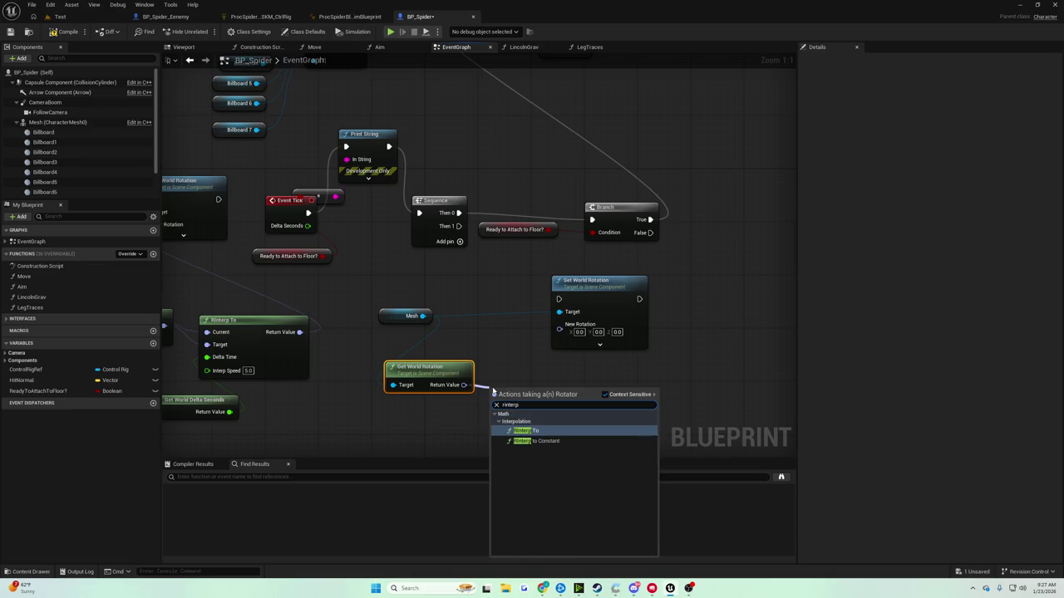
{"action": "left_click", "coordinate": [525, 431]}
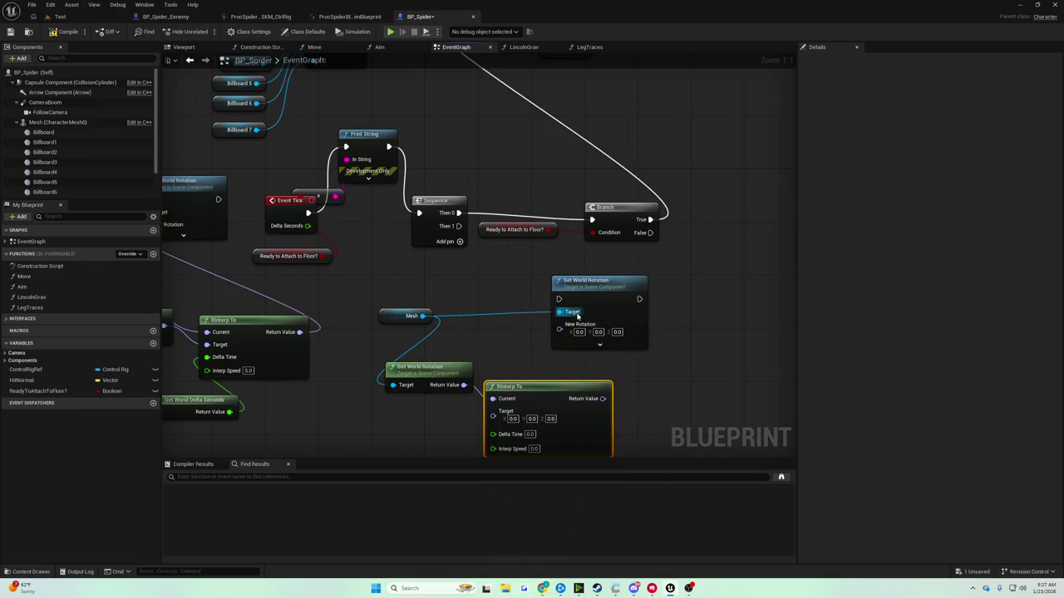
Wire Sequence's Then 1 output into Set World Rotation's exec input
{"action": "left_click_drag", "start_coordinate": [591, 282], "coordinate": [655, 293]}
{"action": "mouse_move", "coordinate": [487, 356]}
{"action": "left_mouse_down"}
{"action": "mouse_move", "coordinate": [515, 283]}
{"action": "mouse_move", "coordinate": [499, 338]}
{"action": "mouse_move", "coordinate": [389, 342]}
{"action": "left_mouse_up"}
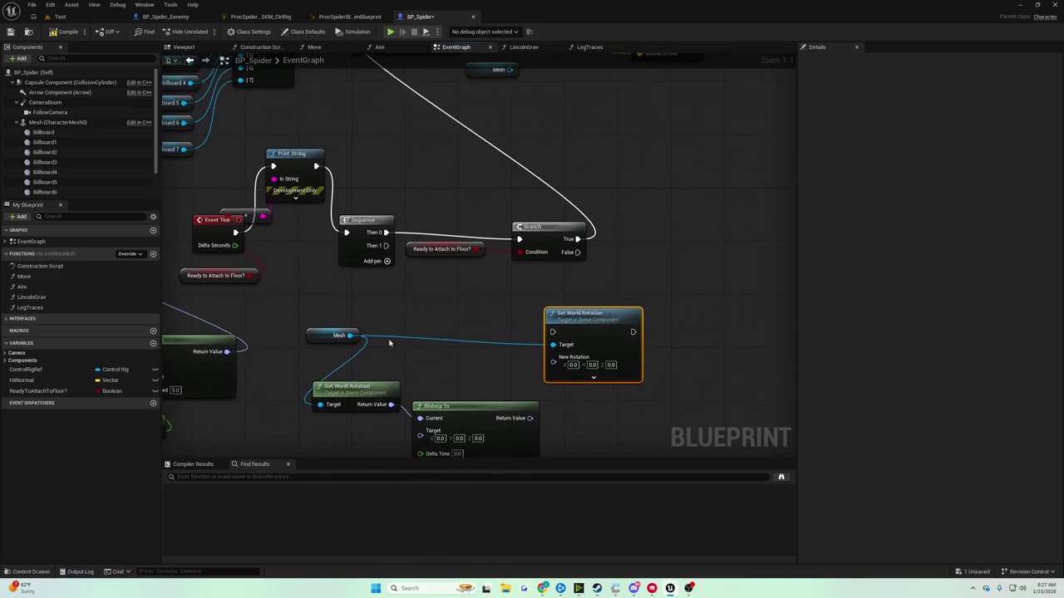
{"action": "left_click_drag", "start_coordinate": [386, 245], "coordinate": [552, 331]}
{"action": "left_click_drag", "start_coordinate": [481, 423], "coordinate": [468, 309]}
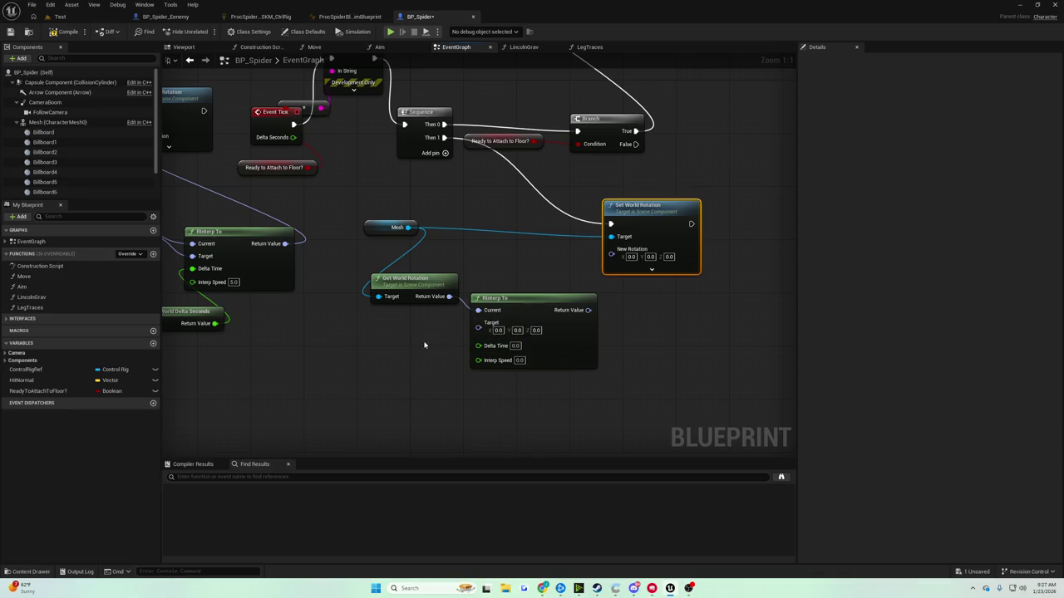
Feed Get World Delta Seconds into RInterp To's Delta Time and set Interp Speed to 5
{"action": "right_click", "coordinate": [377, 341]}
{"action": "type", "text": "get delta"}
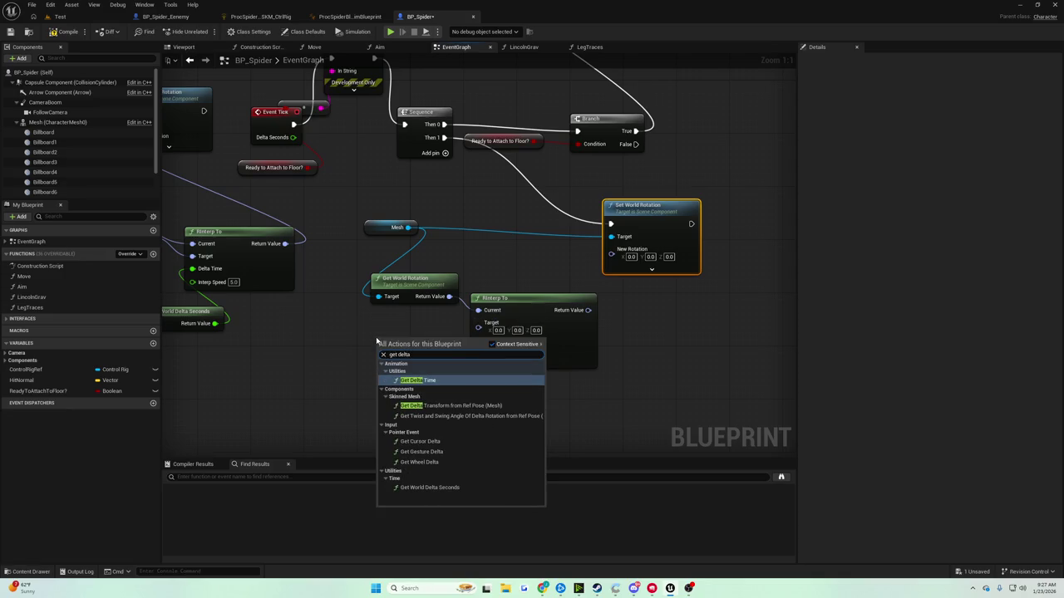
{"action": "type", "text": " seconds"}
{"action": "key", "text": "Return"}
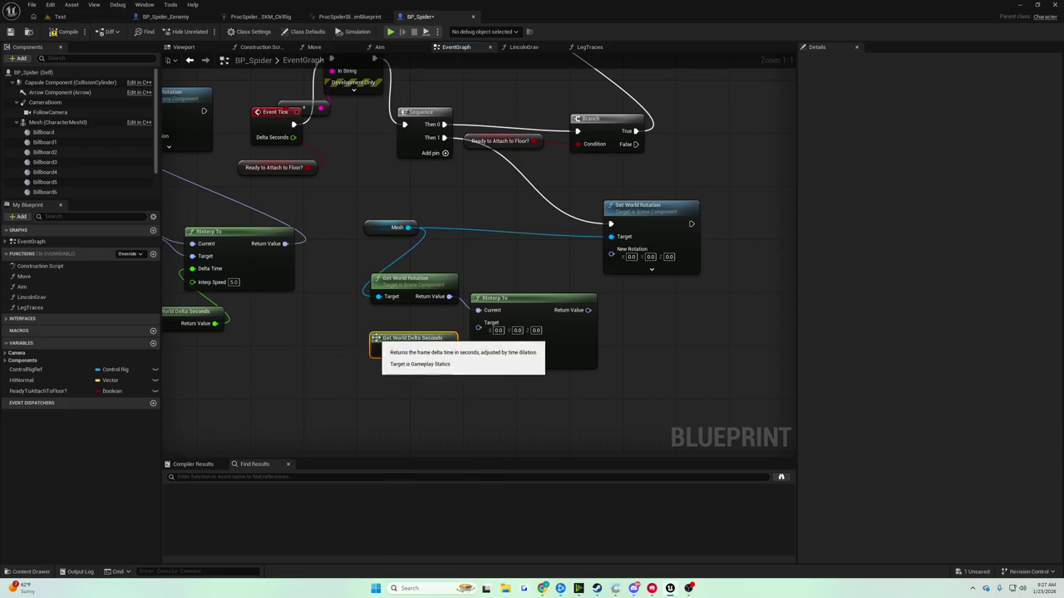
{"action": "left_click_drag", "start_coordinate": [447, 350], "coordinate": [478, 345]}
{"action": "left_click", "coordinate": [519, 358]}
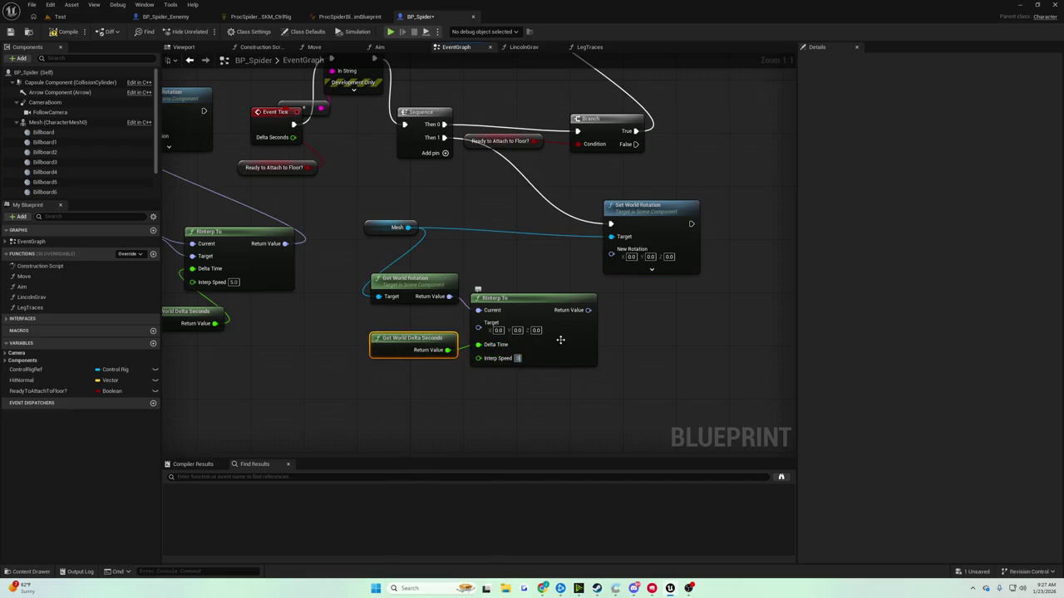
{"action": "type", "text": "5"}
{"action": "left_click_drag", "start_coordinate": [414, 341], "coordinate": [407, 388]}
{"action": "left_click", "coordinate": [453, 368]}
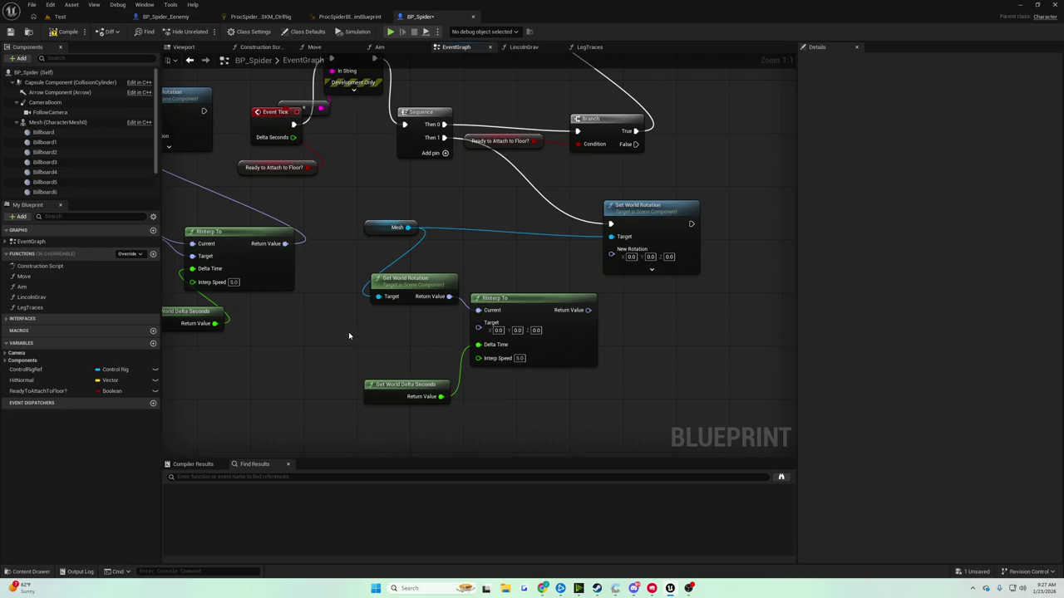
{"action": "left_click_drag", "start_coordinate": [350, 336], "coordinate": [402, 361]}
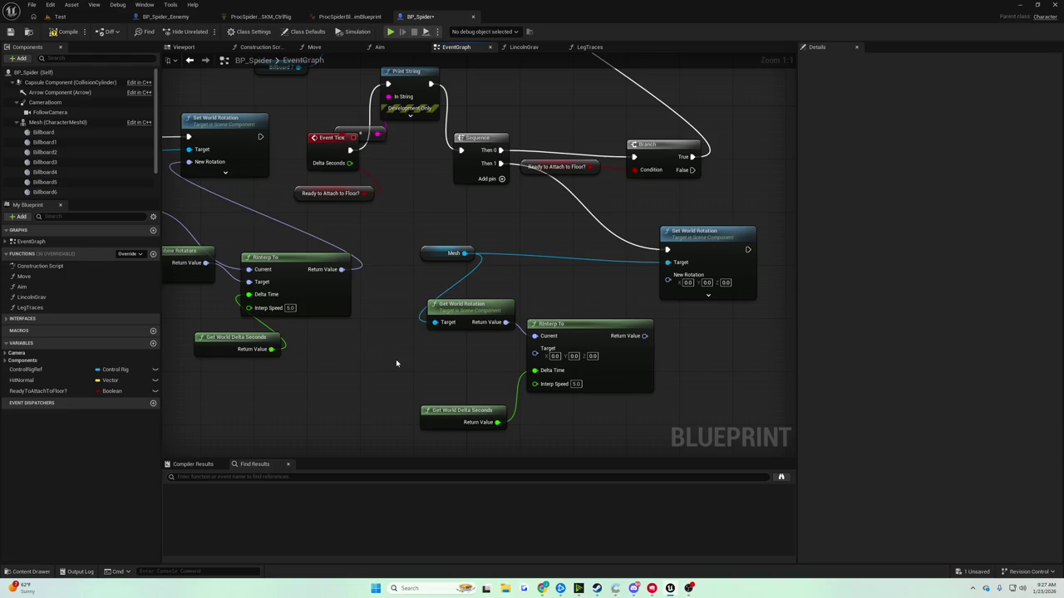
Add a Get Actor Location node and a Get Velocity node beside RInterp To
{"action": "right_click", "coordinate": [393, 359]}
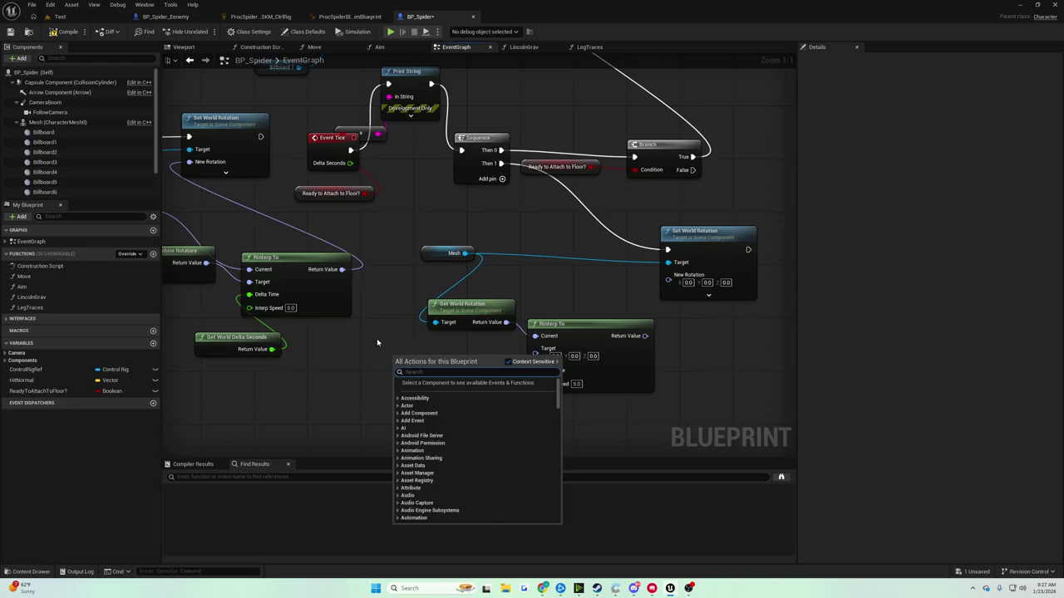
{"action": "type", "text": "get"}
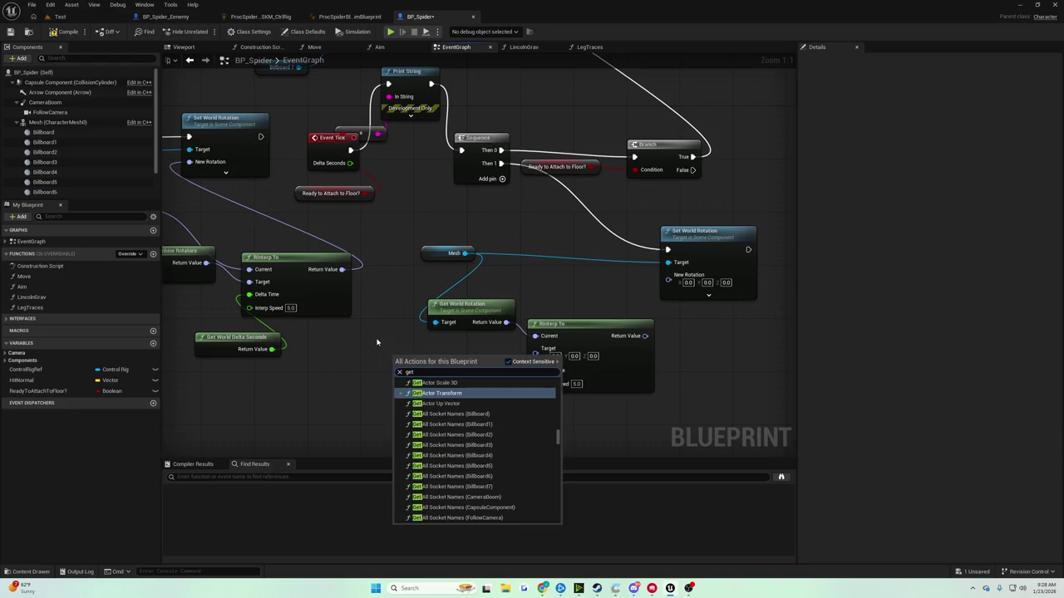
{"action": "type", "text": " actor location"}
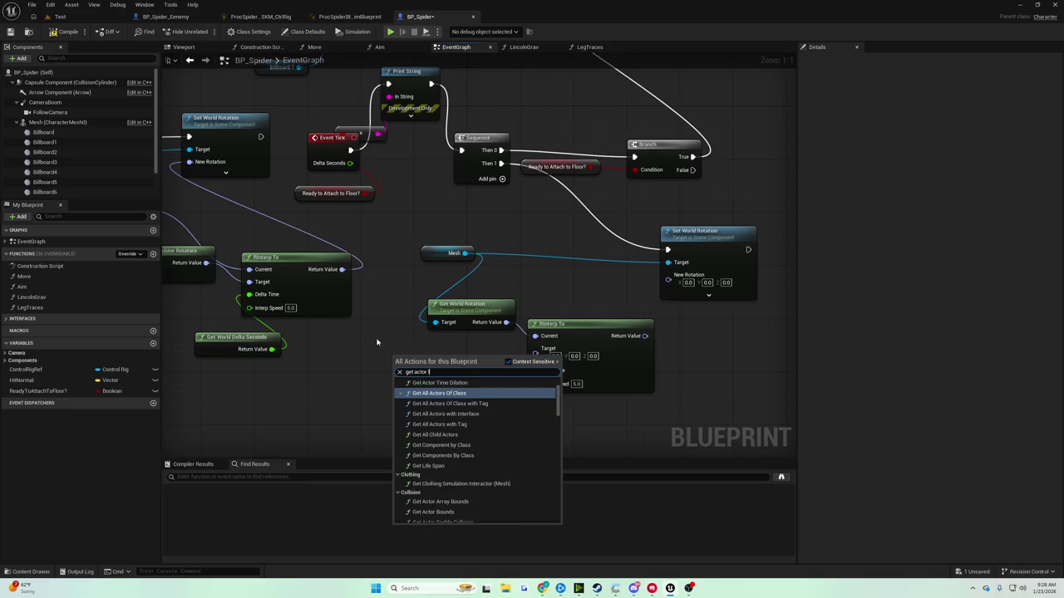
{"action": "key", "text": "Return"}
{"action": "left_click_drag", "start_coordinate": [427, 318], "coordinate": [454, 377]}
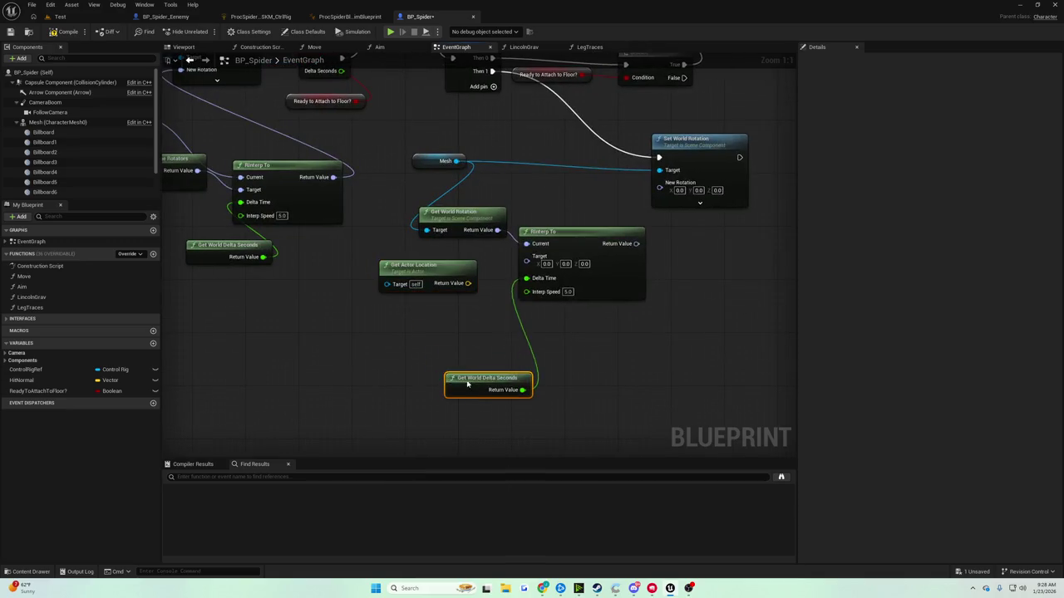
{"action": "mouse_move", "coordinate": [416, 265]}
{"action": "left_mouse_down"}
{"action": "mouse_move", "coordinate": [329, 278]}
{"action": "mouse_move", "coordinate": [405, 314]}
{"action": "mouse_move", "coordinate": [390, 316]}
{"action": "left_mouse_up"}
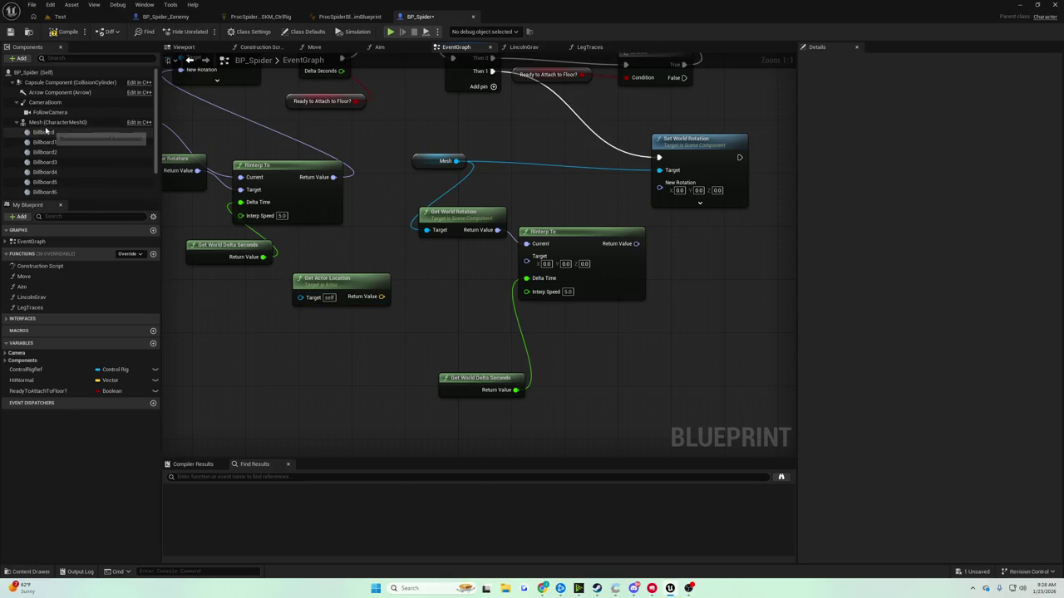
{"action": "scroll", "coordinate": [97, 173], "scroll_direction": "down", "scroll_amount": 1}
{"action": "right_click", "coordinate": [330, 352]}
{"action": "type", "text": "get velocity"}
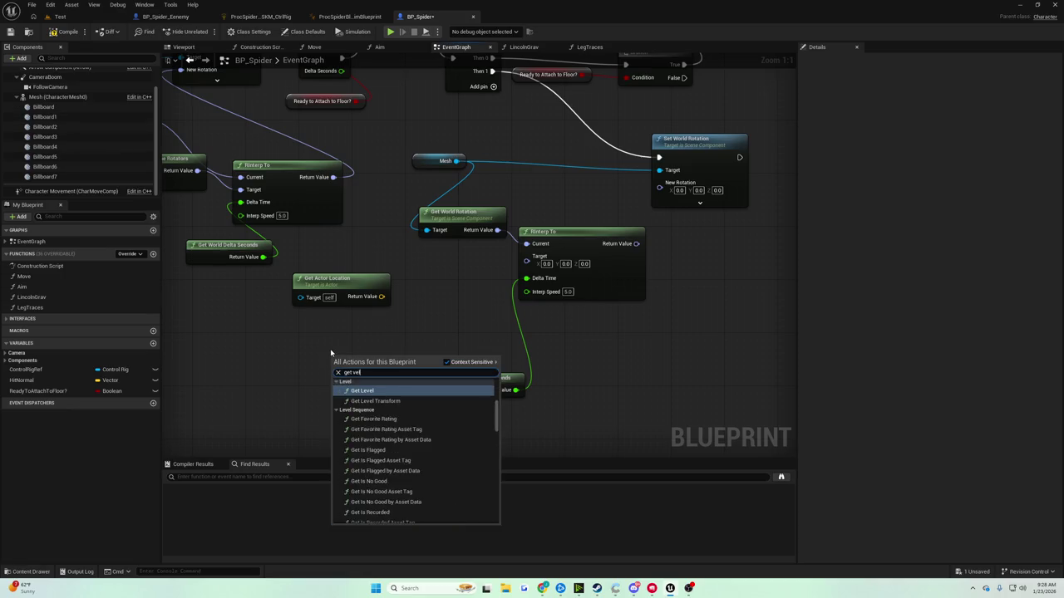
{"action": "left_click", "coordinate": [370, 462]}
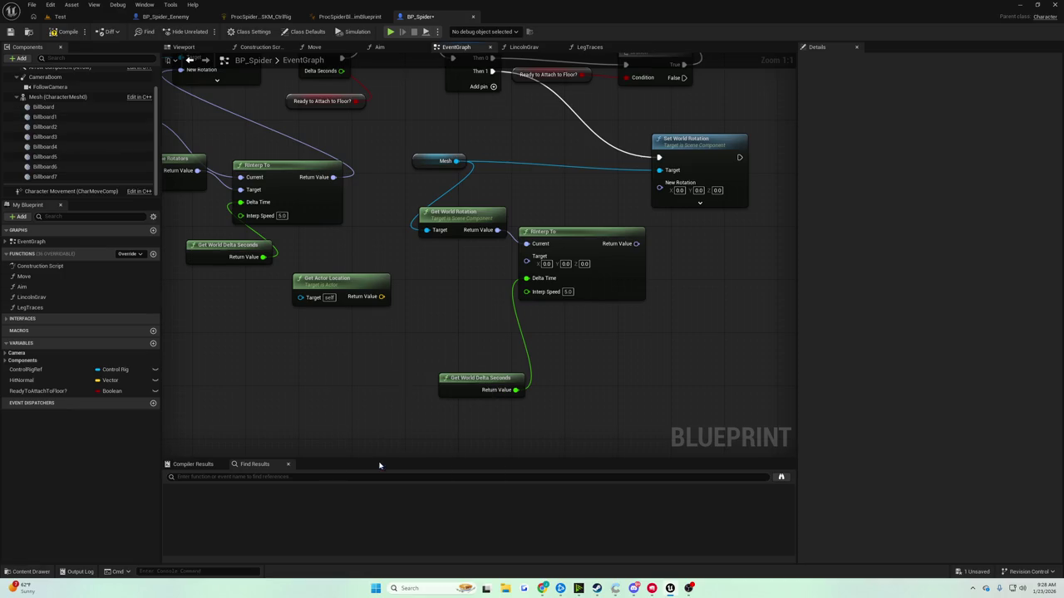
{"action": "mouse_move", "coordinate": [350, 359]}
{"action": "left_mouse_down"}
{"action": "mouse_move", "coordinate": [297, 325]}
{"action": "mouse_move", "coordinate": [310, 325]}
{"action": "left_mouse_up"}
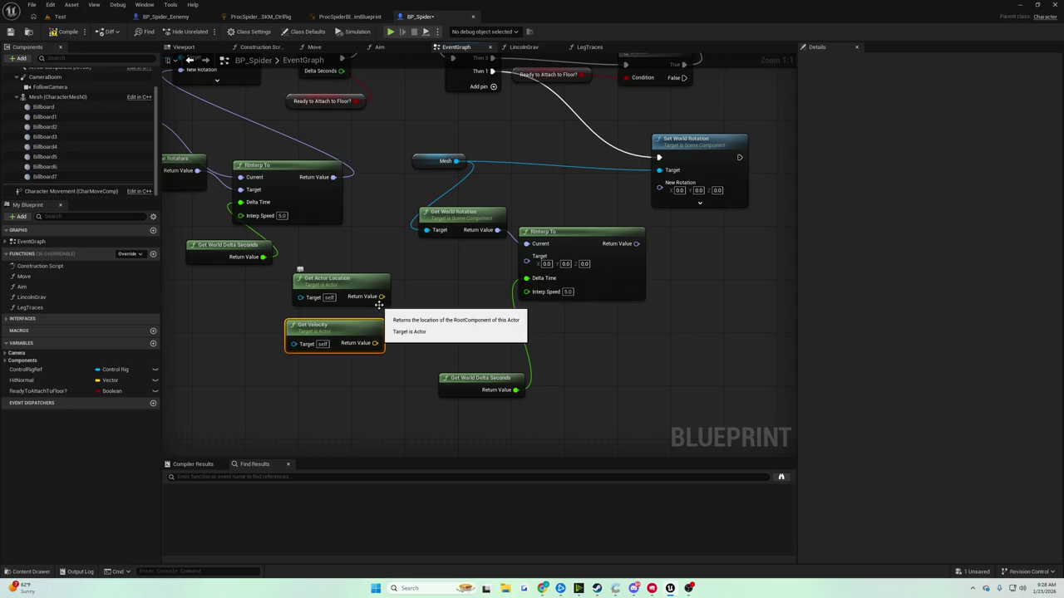
Drop Get Actor Location, route velocity via Rotation From X Vector to Target, output to New Rotation, and play
{"action": "left_click", "coordinate": [379, 303]}
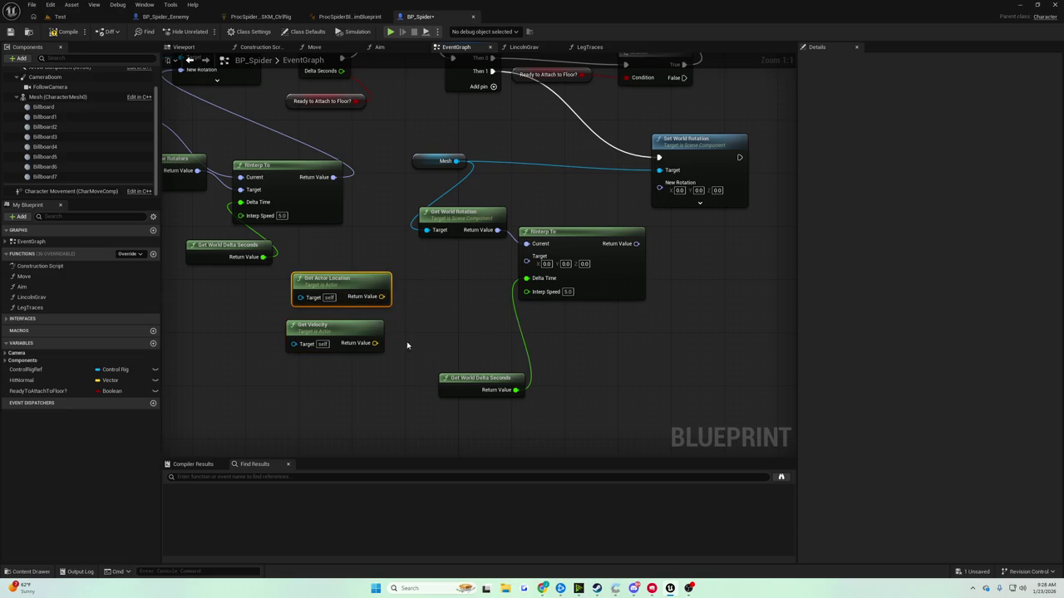
{"action": "key", "text": "Delete"}
{"action": "mouse_move", "coordinate": [375, 344]}
{"action": "left_mouse_down"}
{"action": "mouse_move", "coordinate": [452, 334]}
{"action": "mouse_move", "coordinate": [439, 332]}
{"action": "mouse_move", "coordinate": [525, 256]}
{"action": "left_mouse_up"}
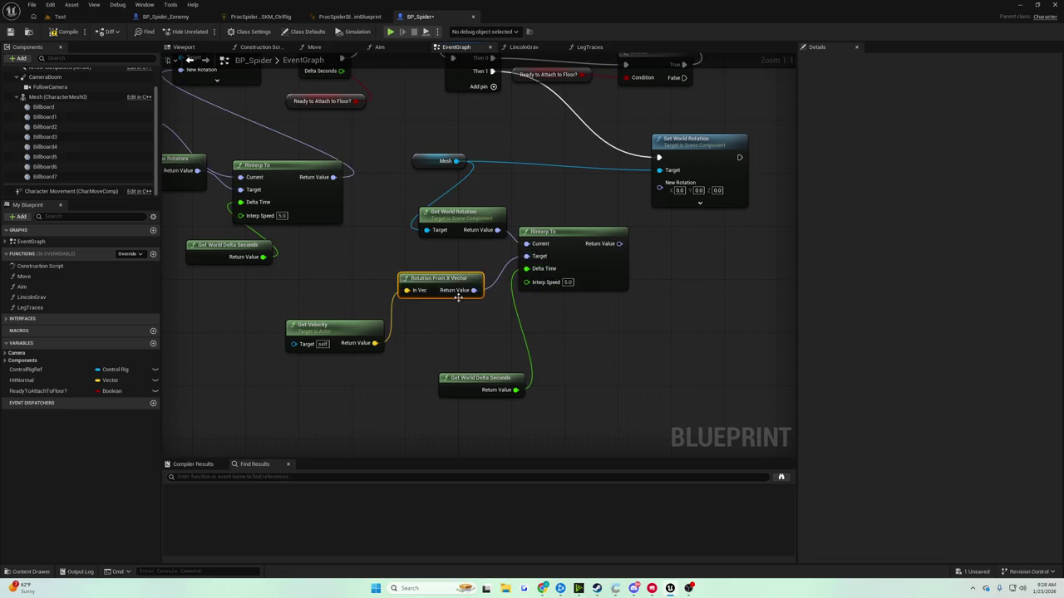
{"action": "left_click_drag", "start_coordinate": [619, 243], "coordinate": [659, 183]}
{"action": "key", "text": "alt+p"}
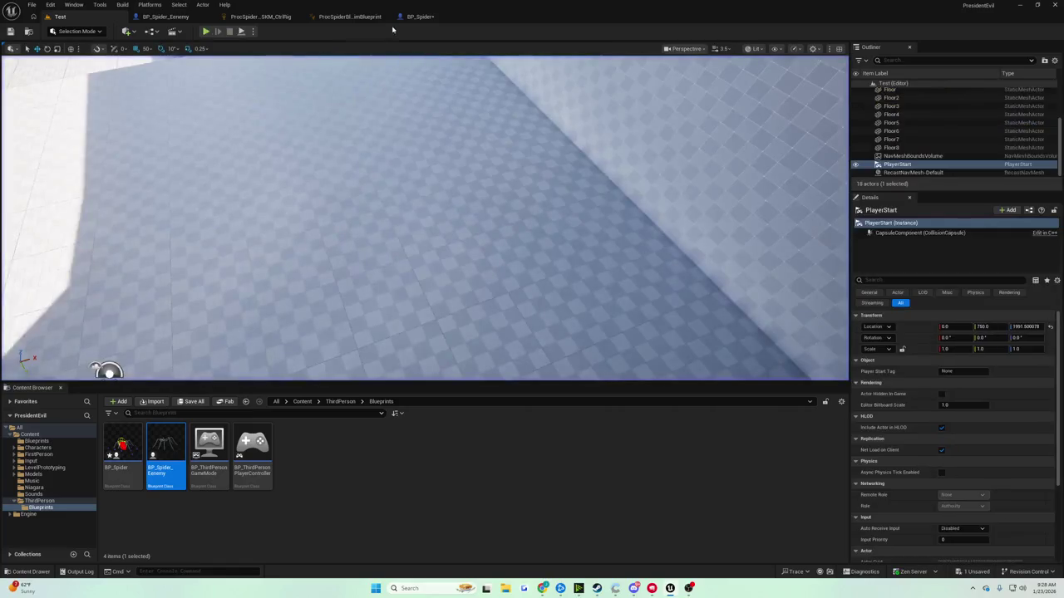
Return to BP_Spider, abandon a 'get local' node search from Mesh, and show the spider Viewport
{"action": "left_click", "coordinate": [415, 16]}
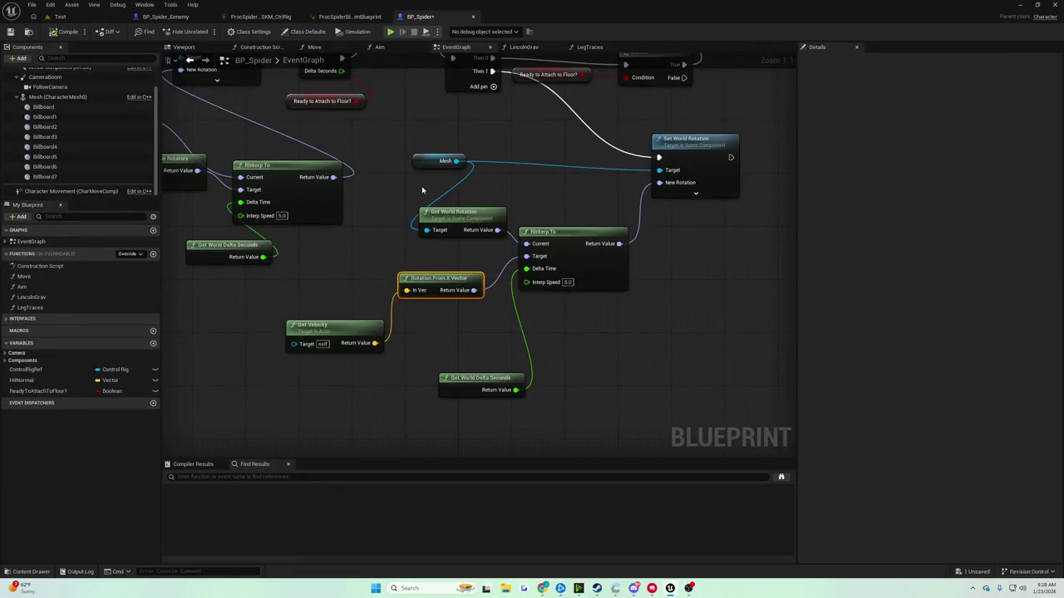
{"action": "mouse_move", "coordinate": [397, 189]}
{"action": "left_mouse_down"}
{"action": "mouse_move", "coordinate": [404, 202]}
{"action": "mouse_move", "coordinate": [390, 209]}
{"action": "left_mouse_up"}
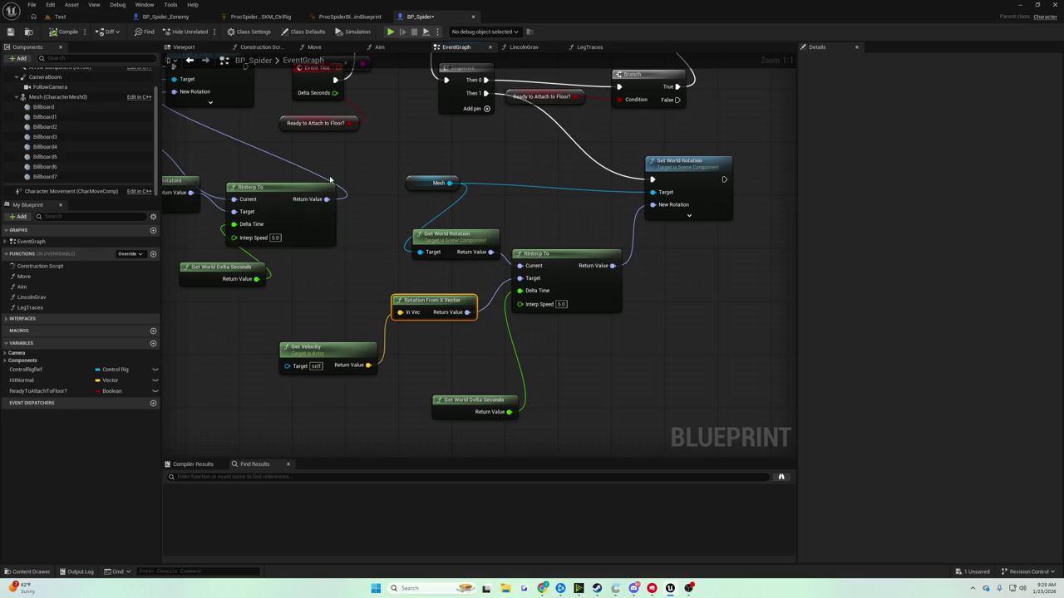
{"action": "left_click_drag", "start_coordinate": [449, 182], "coordinate": [495, 173]}
{"action": "type", "text": "get local r"}
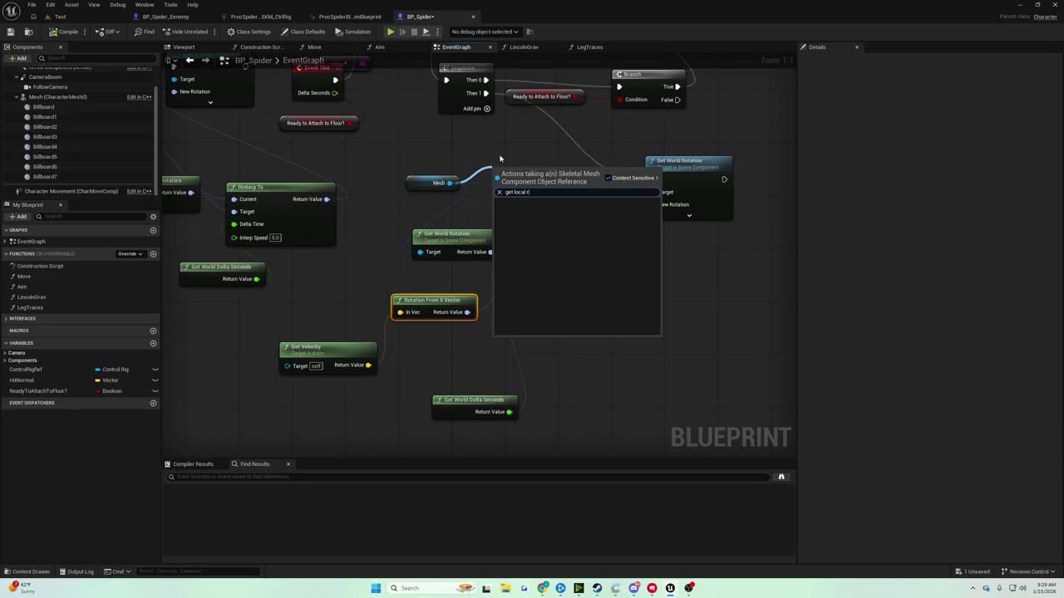
{"action": "key", "text": "BackSpace"}
{"action": "key", "text": "BackSpace"}
{"action": "key", "text": "BackSpace"}
{"action": "left_click", "coordinate": [480, 157]}
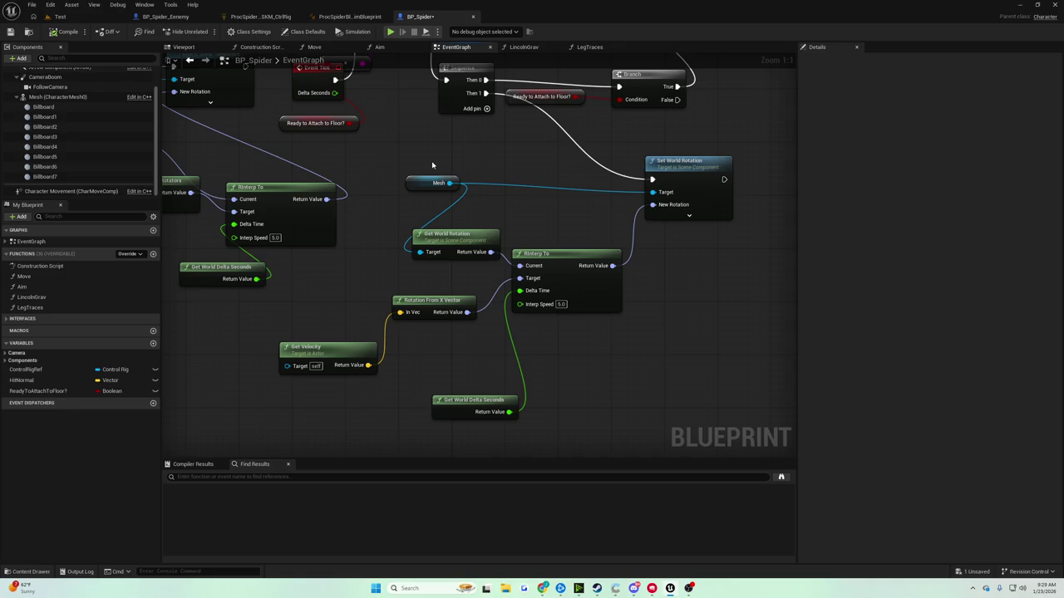
{"action": "left_click", "coordinate": [186, 47]}
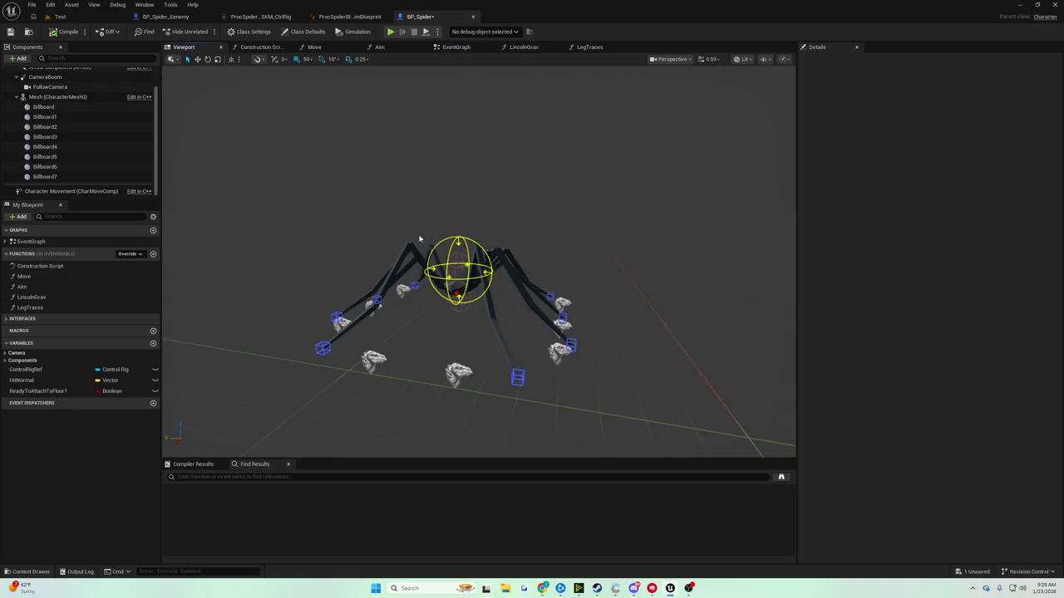
Select the spider mesh and rotate its yaw from 270 toward 200 degrees
{"action": "left_click", "coordinate": [447, 288]}
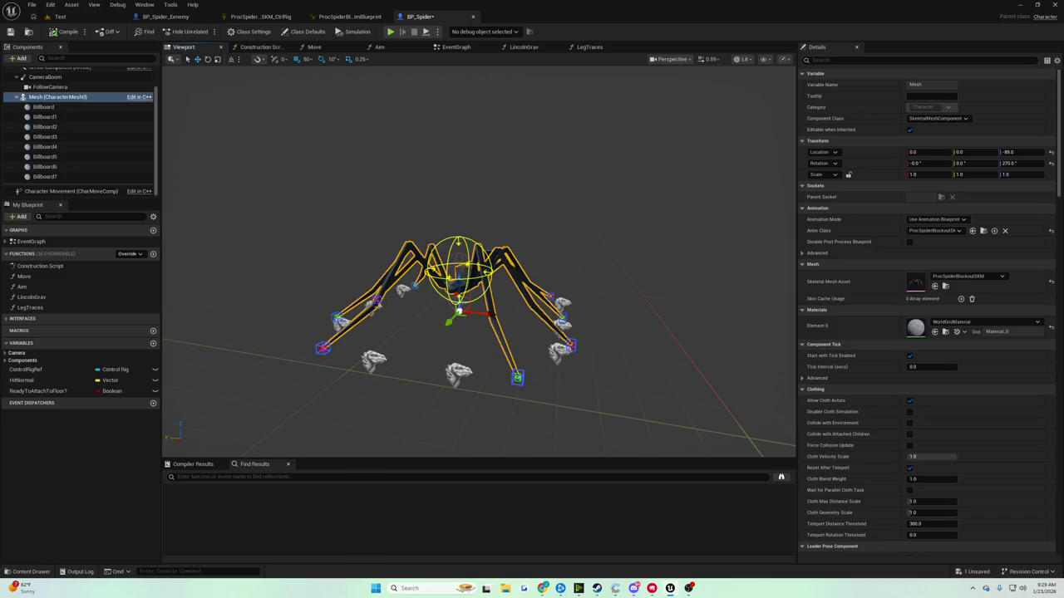
{"action": "scroll", "coordinate": [478, 258], "scroll_direction": "up", "scroll_amount": 5}
{"action": "scroll", "coordinate": [479, 257], "scroll_direction": "down", "scroll_amount": 5}
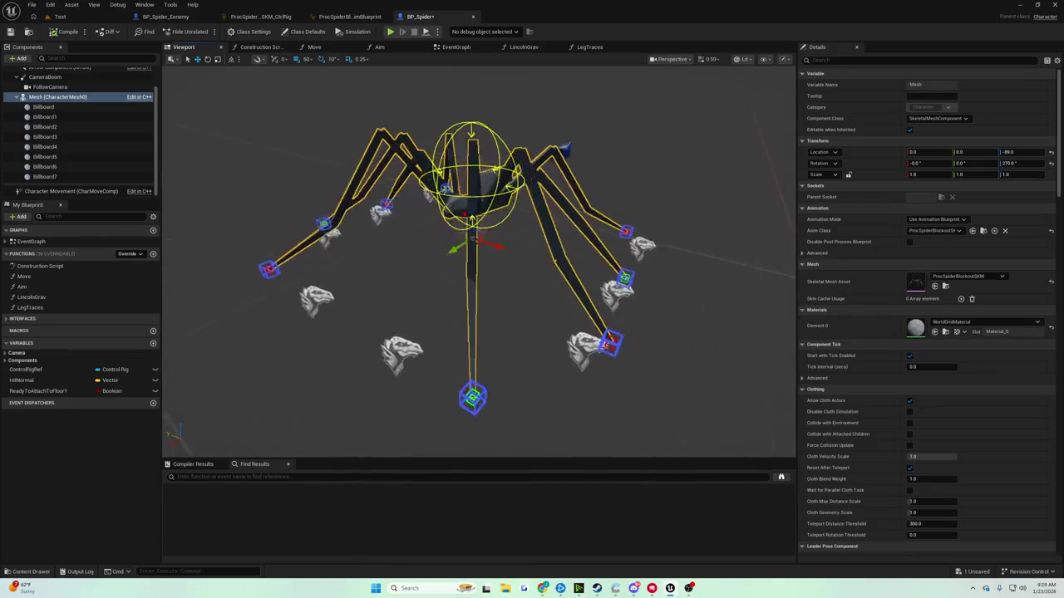
{"action": "scroll", "coordinate": [519, 283], "scroll_direction": "up", "scroll_amount": 3}
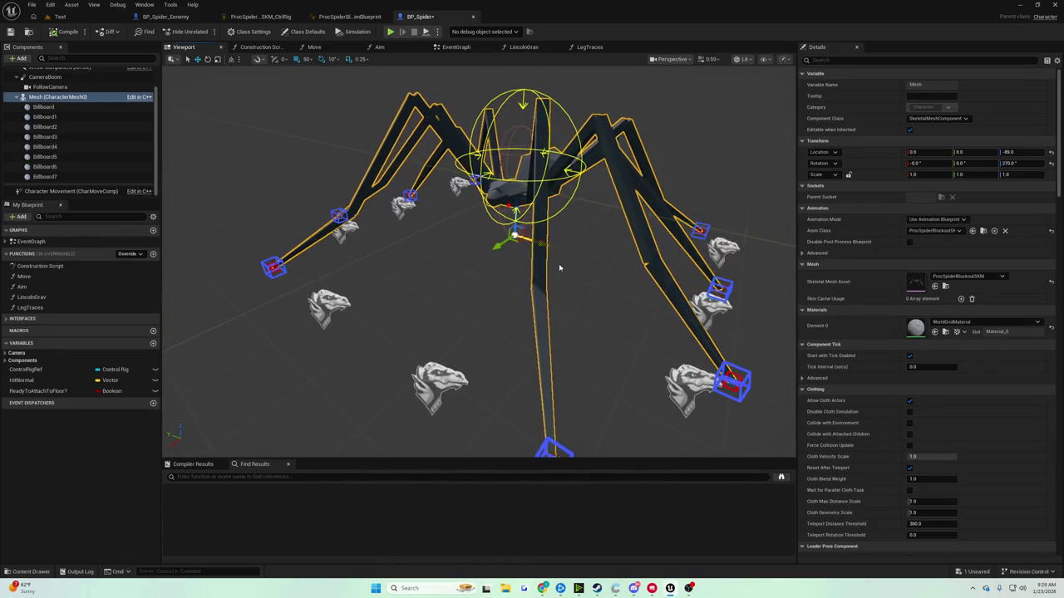
{"action": "key", "text": "e"}
{"action": "mouse_move", "coordinate": [544, 254]}
{"action": "left_mouse_down"}
{"action": "mouse_move", "coordinate": [557, 240]}
{"action": "mouse_move", "coordinate": [512, 257]}
{"action": "left_mouse_up"}
Undo the rotation to restore the 270° yaw, save BP_Spider, and reselect the mesh
{"action": "key", "text": "w"}
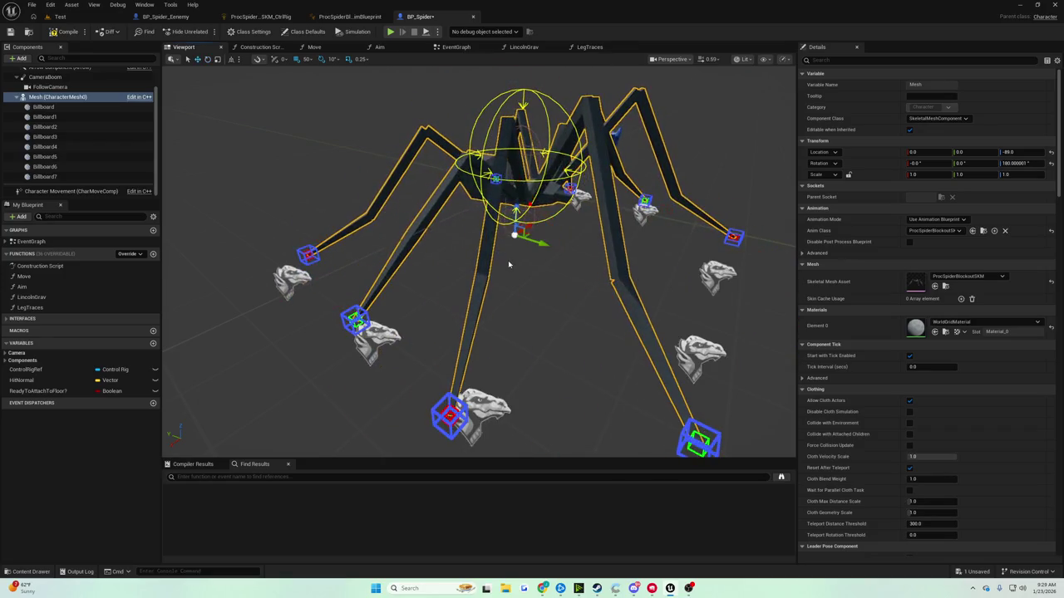
{"action": "key", "text": "ctrl+z"}
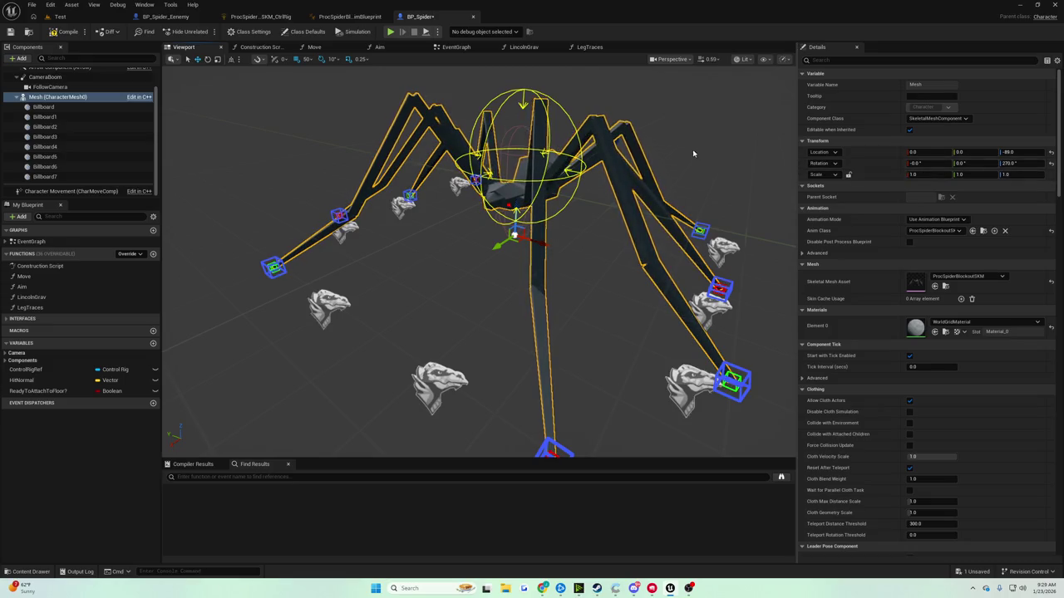
{"action": "scroll", "coordinate": [717, 159], "scroll_direction": "down", "scroll_amount": 5}
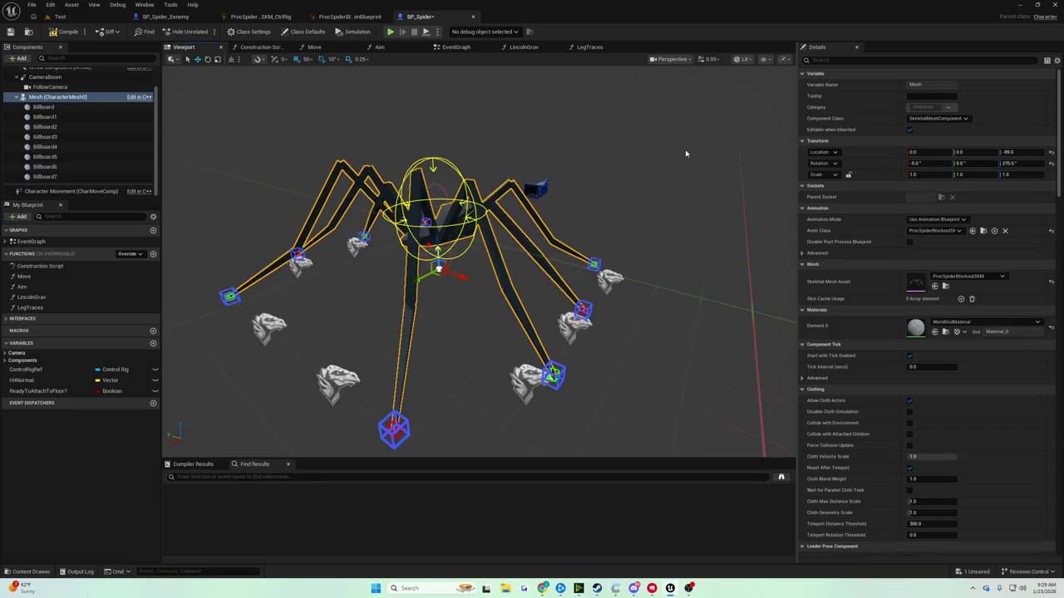
{"action": "left_click", "coordinate": [663, 149]}
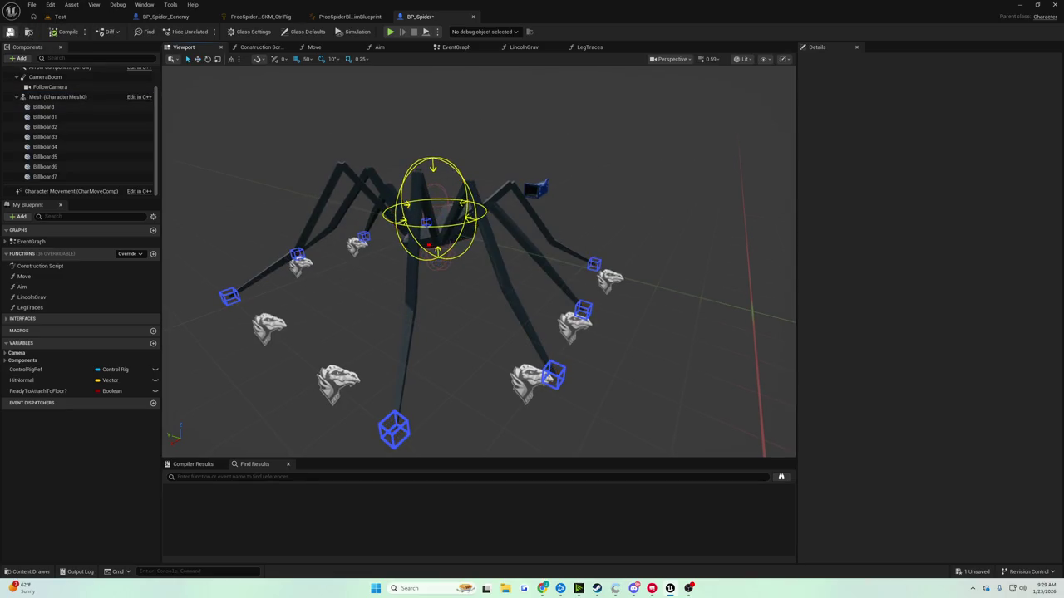
{"action": "left_click", "coordinate": [17, 33]}
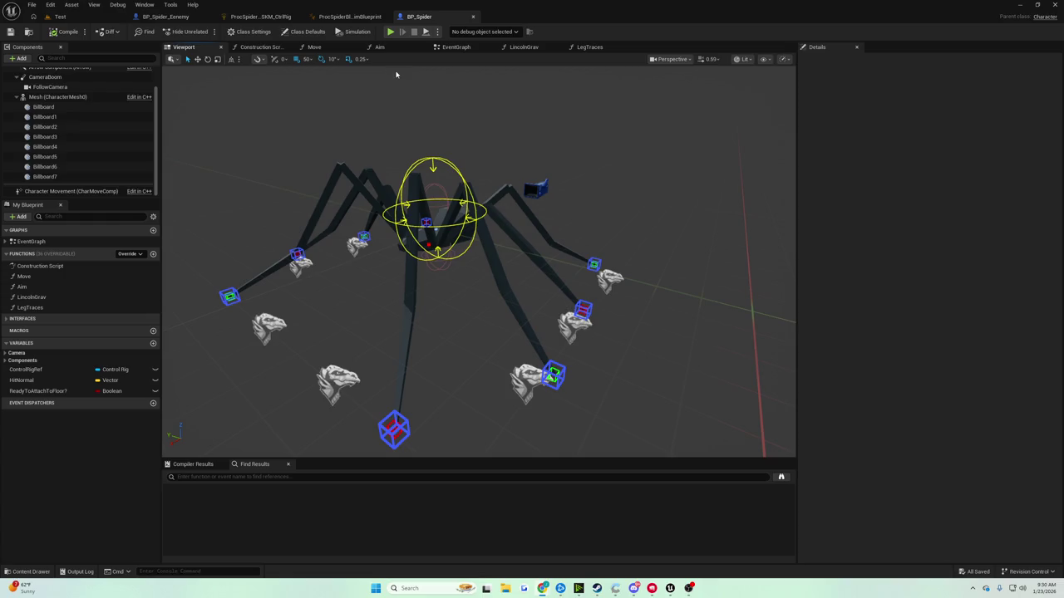
{"action": "left_click", "coordinate": [456, 205]}
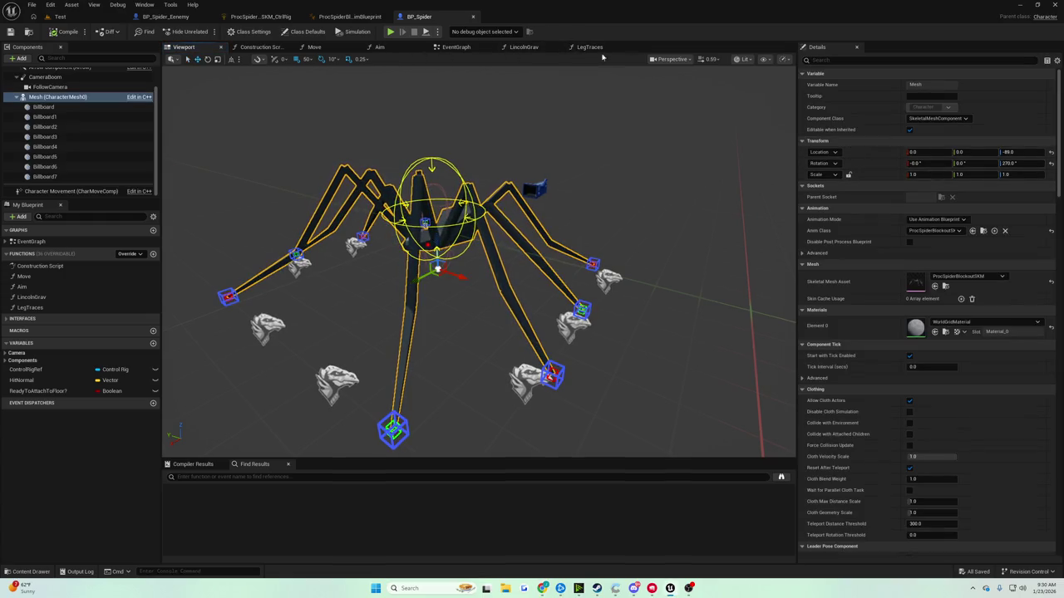
In the Event Graph, find the Get World Rotation and RInterp To nodes, removing a stray Add node
{"action": "left_click", "coordinate": [448, 49]}
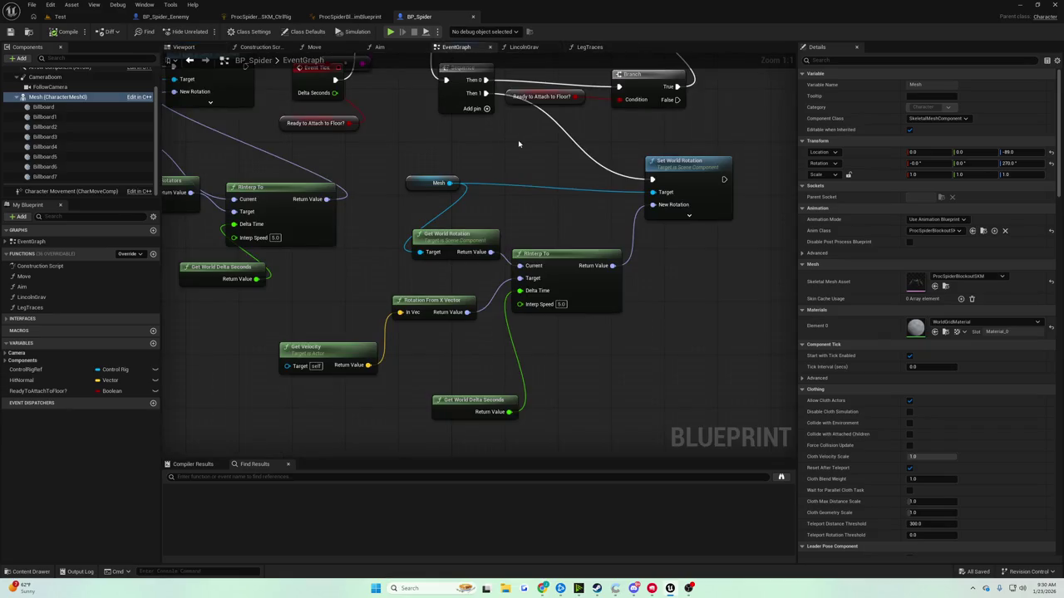
{"action": "left_click_drag", "start_coordinate": [517, 144], "coordinate": [476, 175]}
{"action": "mouse_move", "coordinate": [494, 236]}
{"action": "left_mouse_down"}
{"action": "mouse_move", "coordinate": [609, 284]}
{"action": "mouse_move", "coordinate": [601, 264]}
{"action": "left_mouse_up"}
{"action": "left_click", "coordinate": [665, 340]}
{"action": "left_click", "coordinate": [542, 313]}
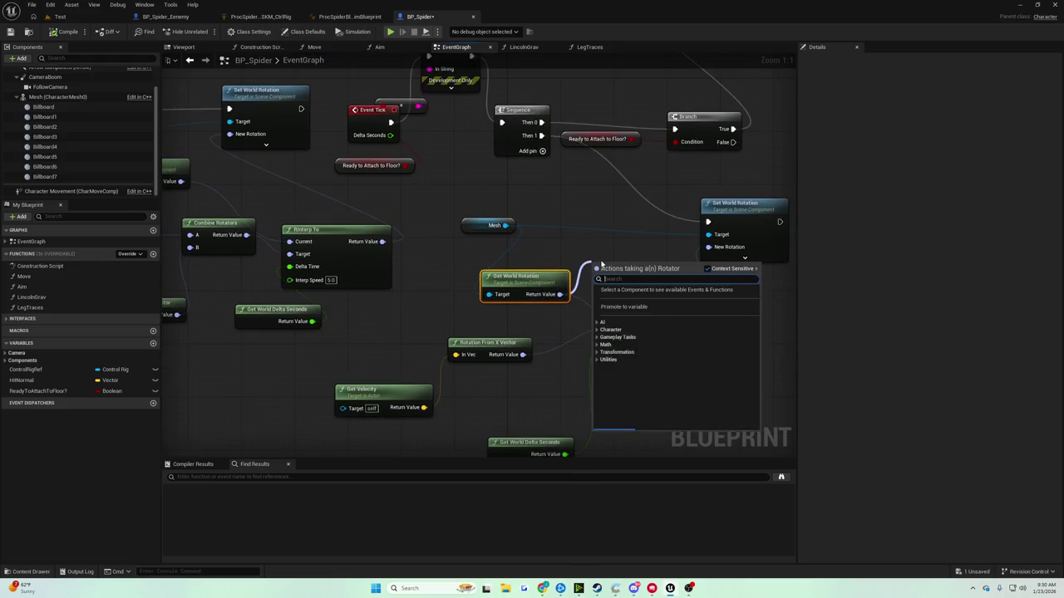
{"action": "type", "text": "+"}
{"action": "key", "text": "Return"}
{"action": "key", "text": "ctrl+z"}
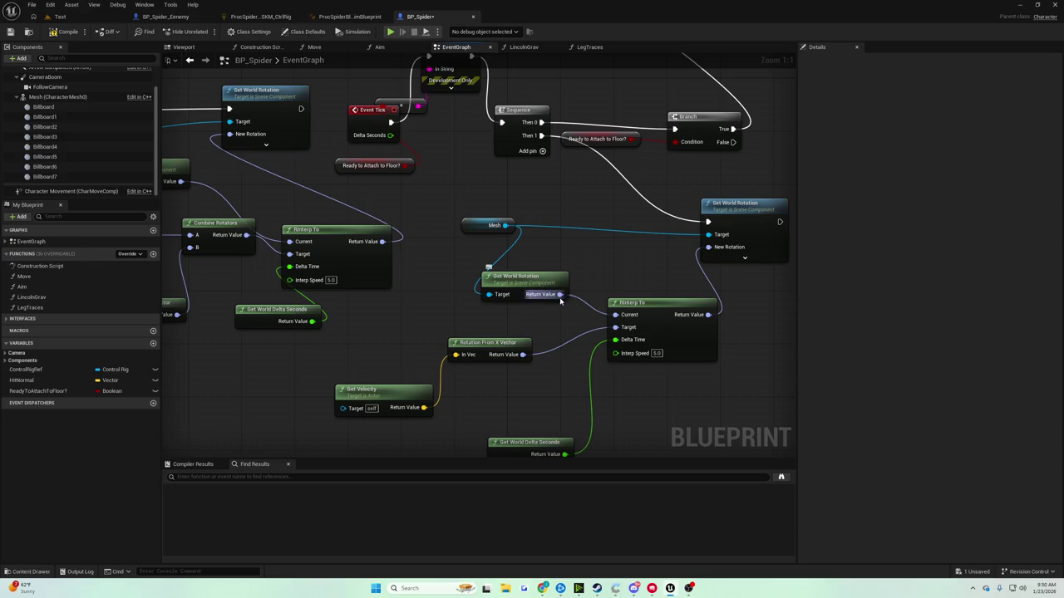
Add a Combine Rotators node with B yaw 270 from the world rotation, wired into RInterp To's Current
{"action": "left_click_drag", "start_coordinate": [560, 294], "coordinate": [607, 284]}
{"action": "type", "text": "combine"}
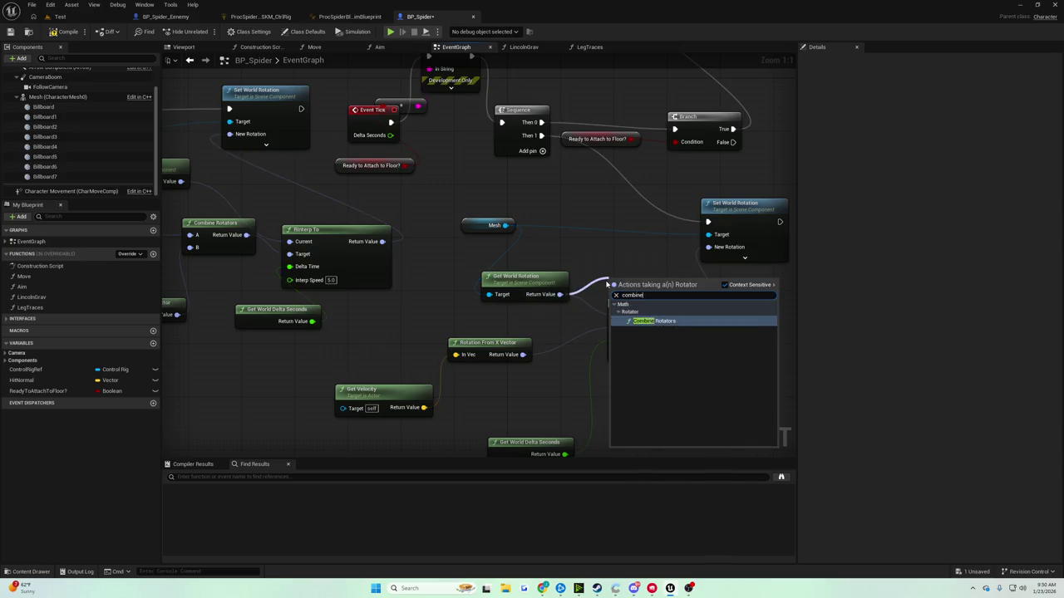
{"action": "key", "text": "Return"}
{"action": "left_click_drag", "start_coordinate": [614, 249], "coordinate": [595, 230]}
{"action": "left_click", "coordinate": [634, 268]}
{"action": "type", "text": "270"}
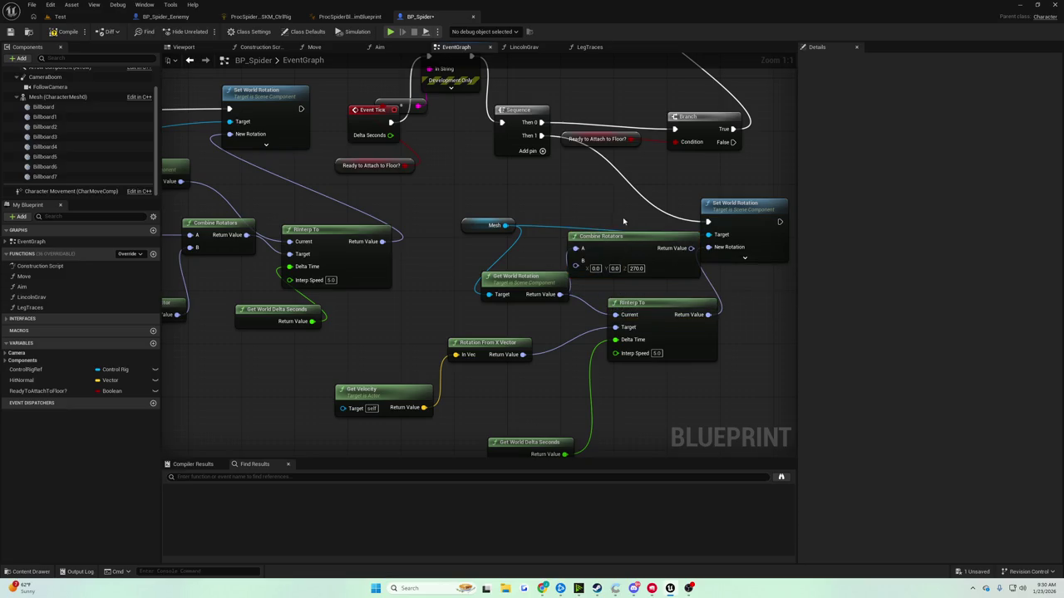
{"action": "left_click_drag", "start_coordinate": [615, 242], "coordinate": [608, 256]}
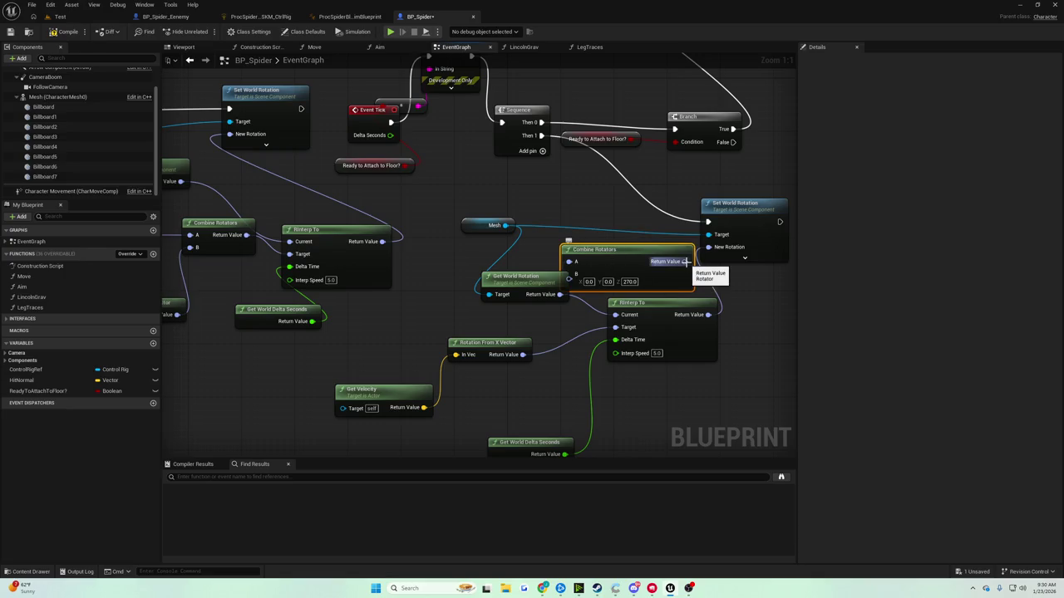
{"action": "left_click_drag", "start_coordinate": [685, 261], "coordinate": [615, 314]}
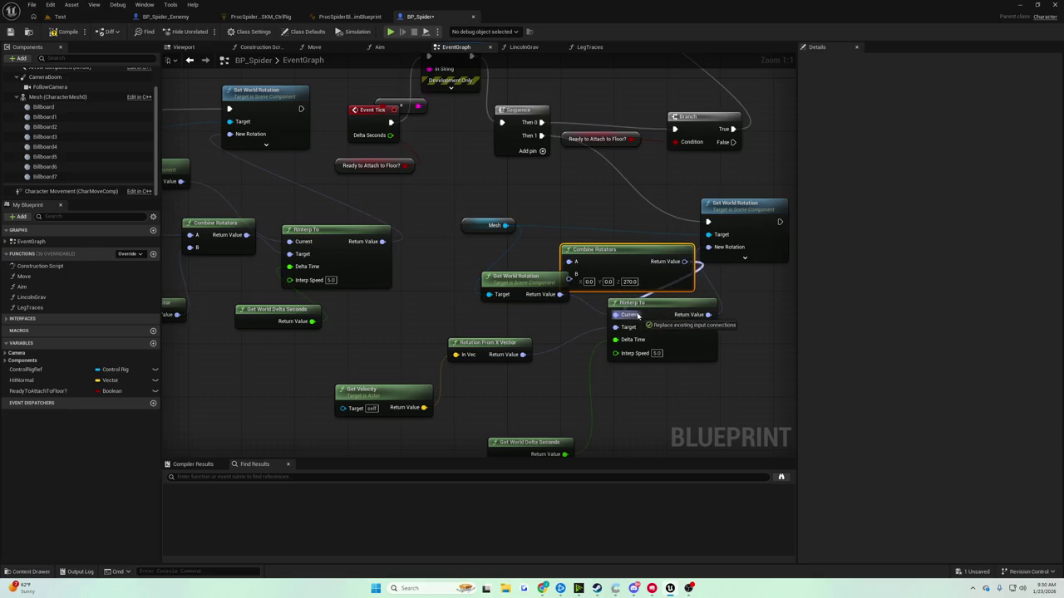
Compile BP_Spider and start a play session in the Test level
{"action": "left_click", "coordinate": [67, 32]}
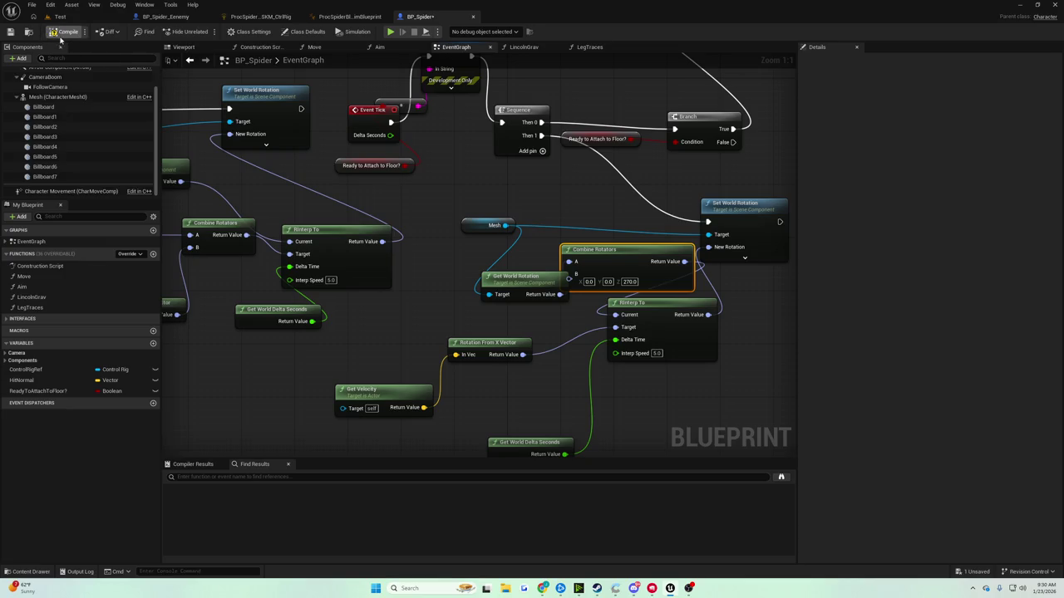
{"action": "left_click", "coordinate": [60, 16]}
{"action": "left_click", "coordinate": [206, 31]}
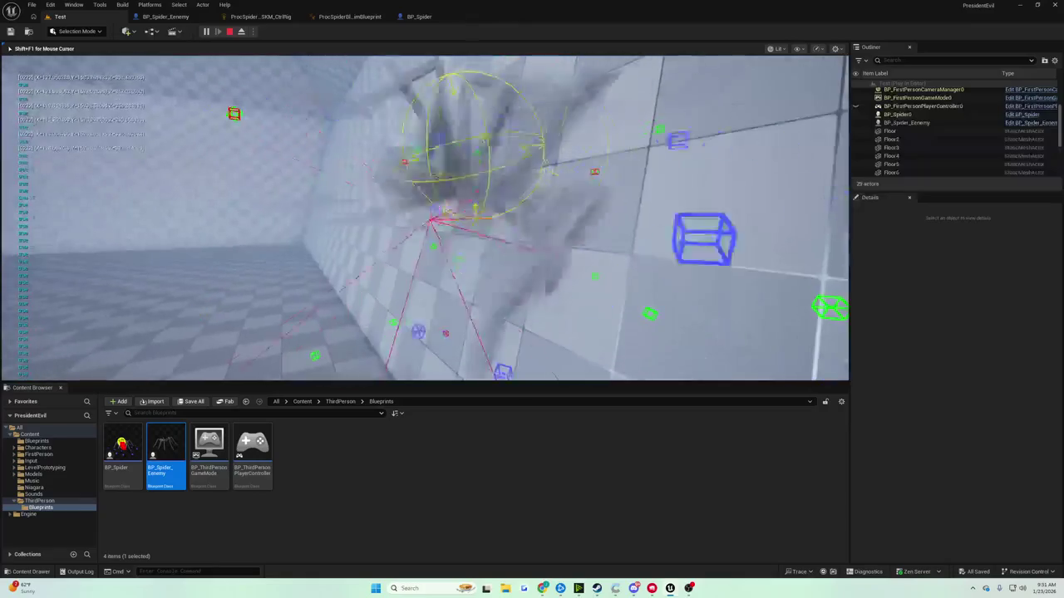
{"action": "key", "text": "Escape"}
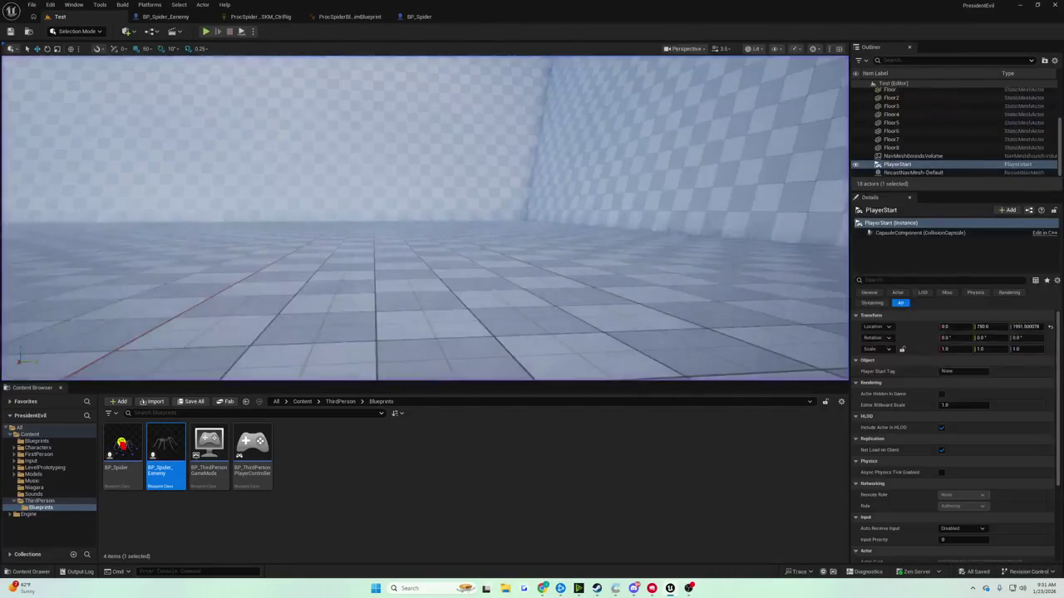
{"action": "left_click", "coordinate": [410, 18]}
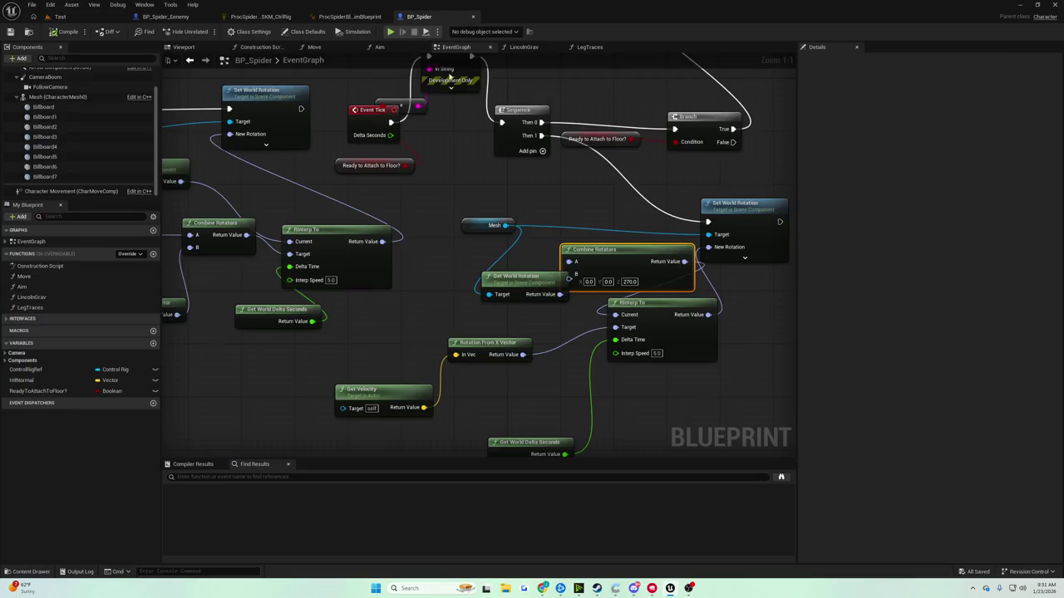
Move Get World Rotation left and Combine Rotators up, then save the blueprint
{"action": "left_click_drag", "start_coordinate": [395, 322], "coordinate": [357, 319]}
{"action": "mouse_move", "coordinate": [446, 295]}
{"action": "left_mouse_down"}
{"action": "mouse_move", "coordinate": [420, 282]}
{"action": "mouse_move", "coordinate": [479, 220]}
{"action": "left_mouse_up"}
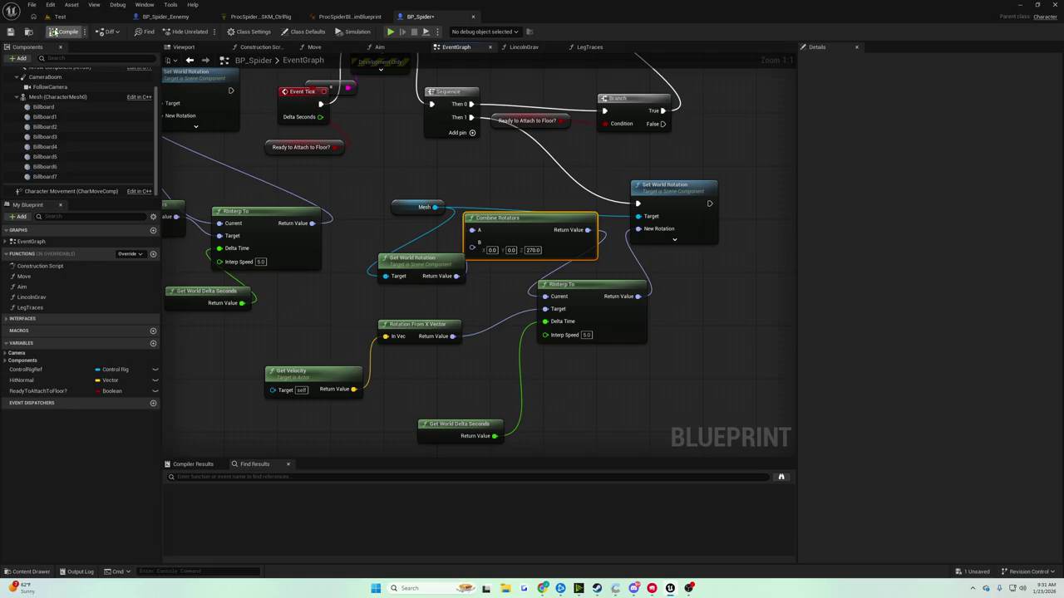
{"action": "left_click", "coordinate": [10, 31]}
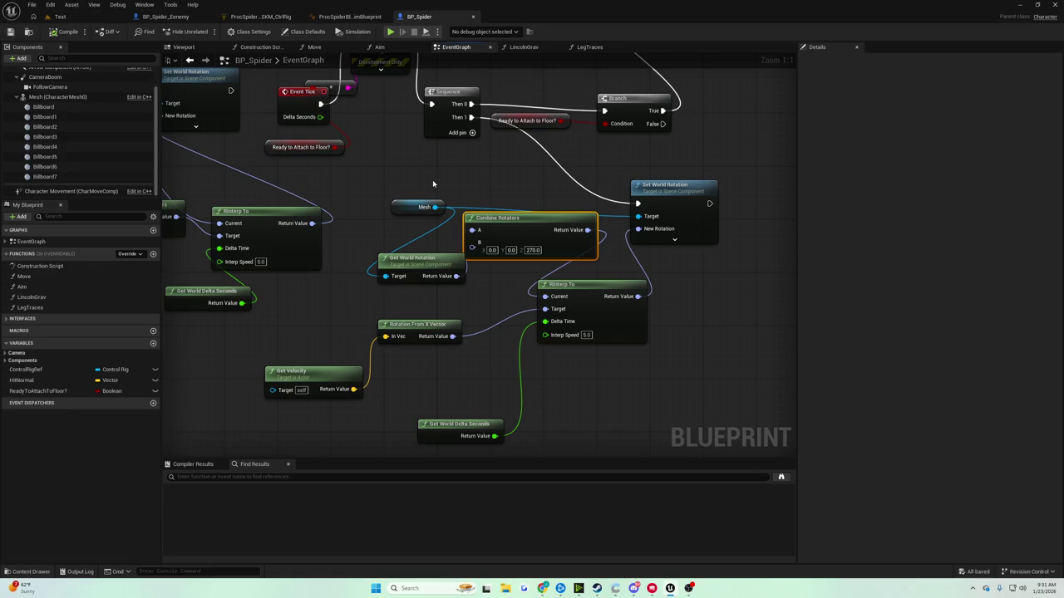
Pan across the graph to Event Tick, then select the spider mesh in the Viewport to check its 270° yaw
{"action": "left_click_drag", "start_coordinate": [432, 183], "coordinate": [411, 103]}
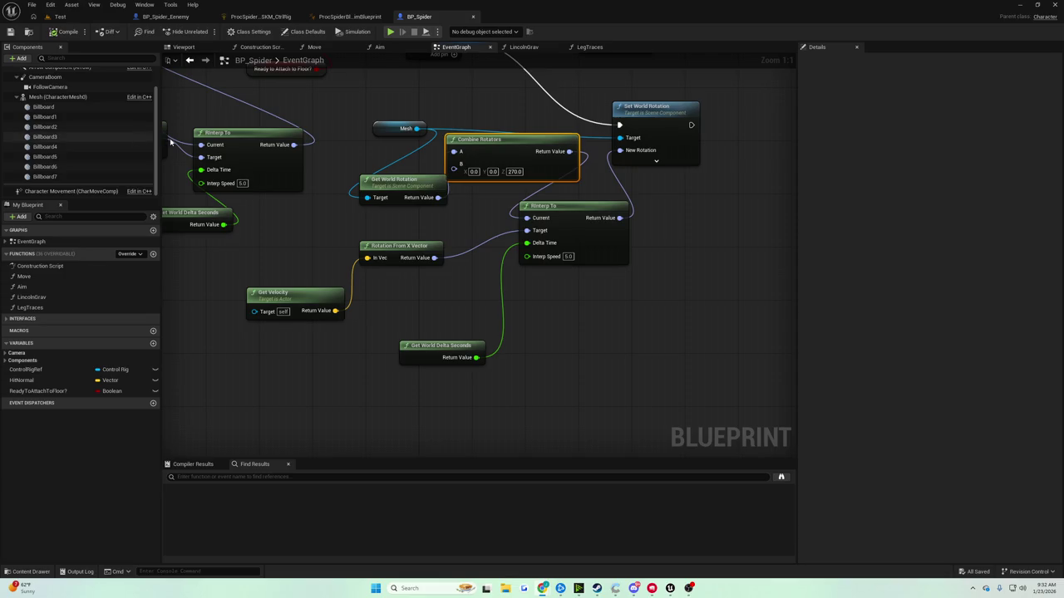
{"action": "mouse_move", "coordinate": [404, 177]}
{"action": "left_mouse_down"}
{"action": "mouse_move", "coordinate": [441, 256]}
{"action": "mouse_move", "coordinate": [426, 315]}
{"action": "left_mouse_up"}
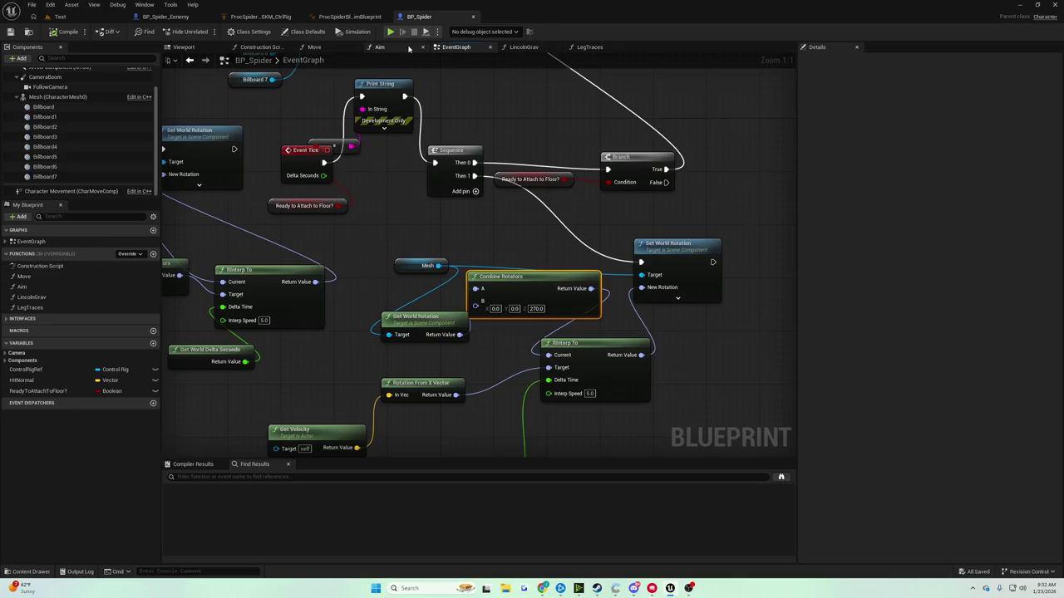
{"action": "left_click", "coordinate": [184, 47]}
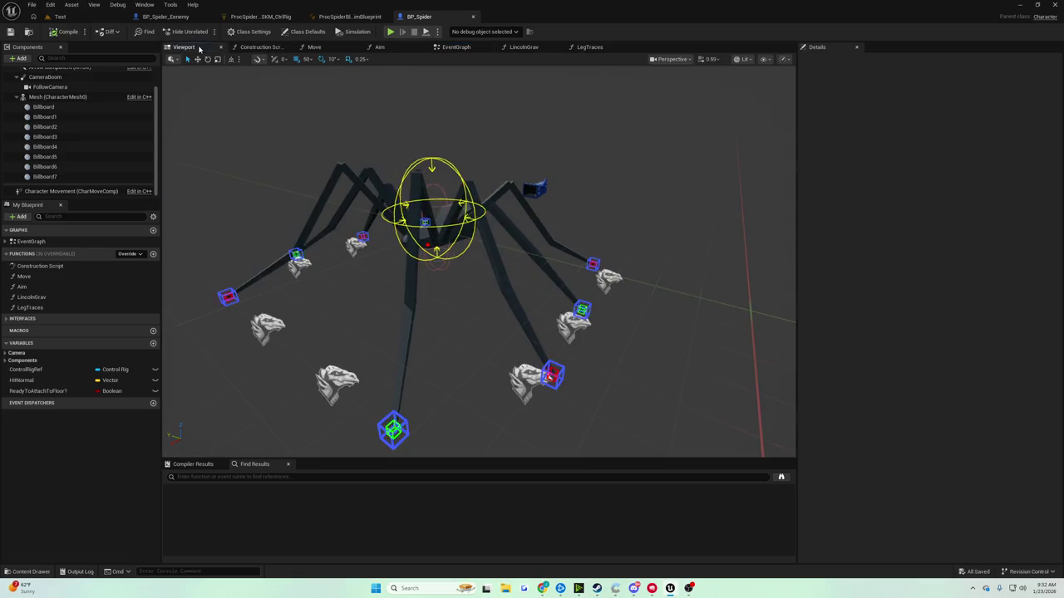
{"action": "left_click", "coordinate": [524, 312]}
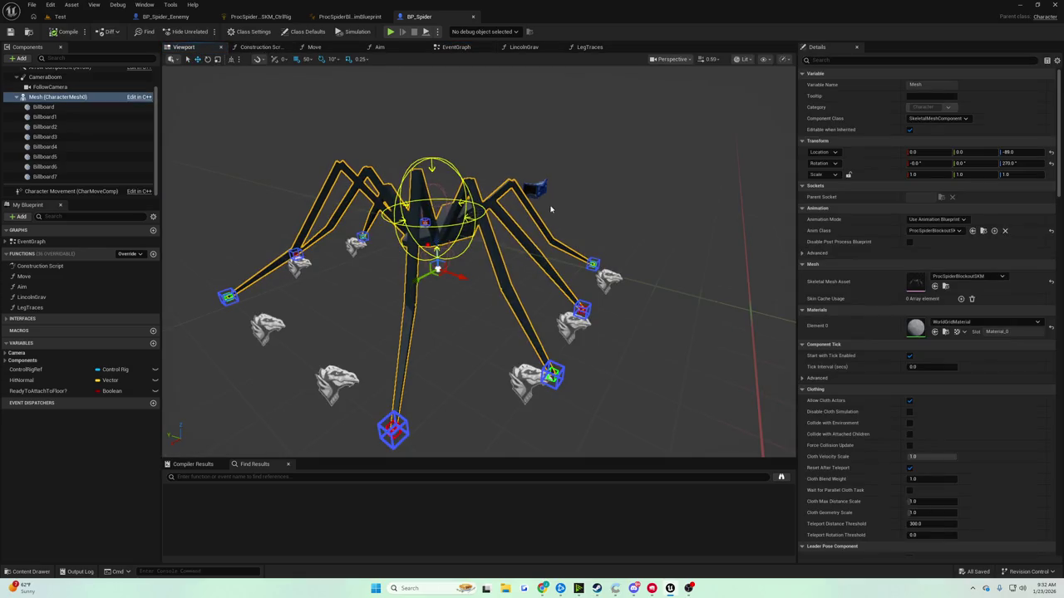
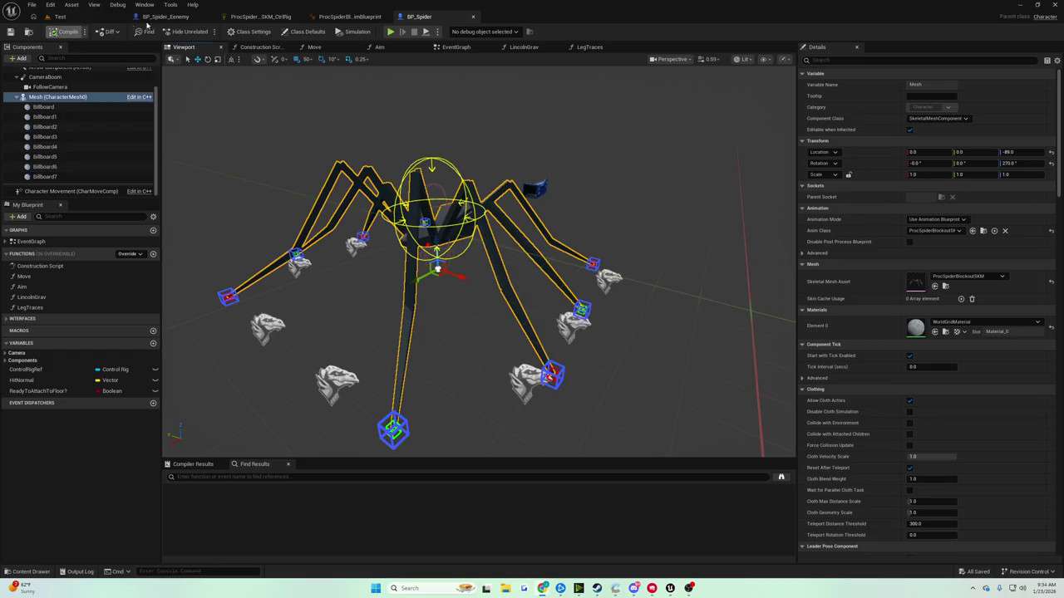
In the event graph, delete the old Combine Rotators and wire Get World Rotation into RInterp To's Current
{"action": "left_click", "coordinate": [455, 46]}
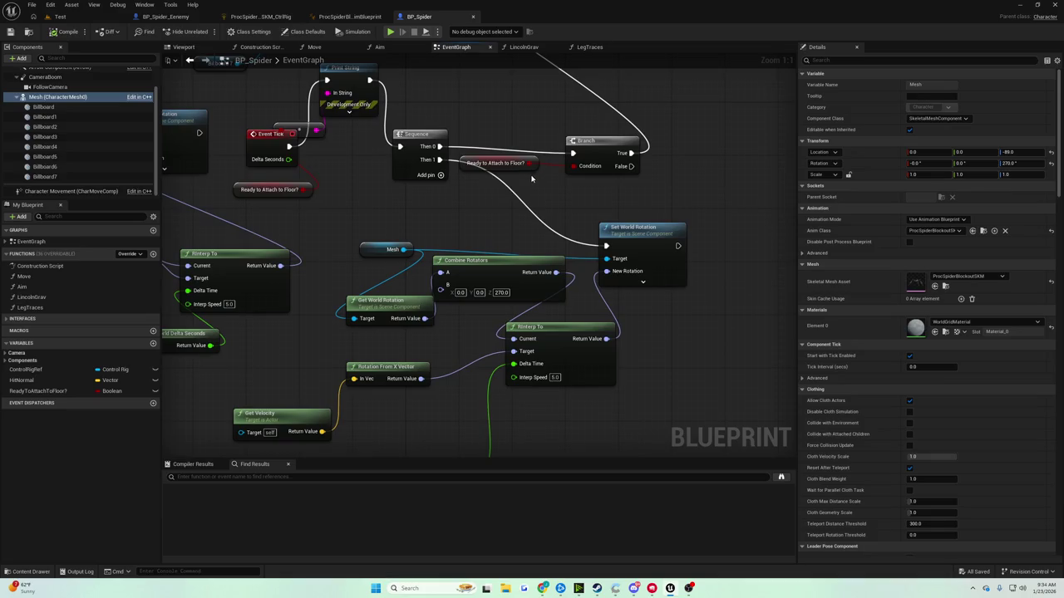
{"action": "left_click", "coordinate": [478, 264]}
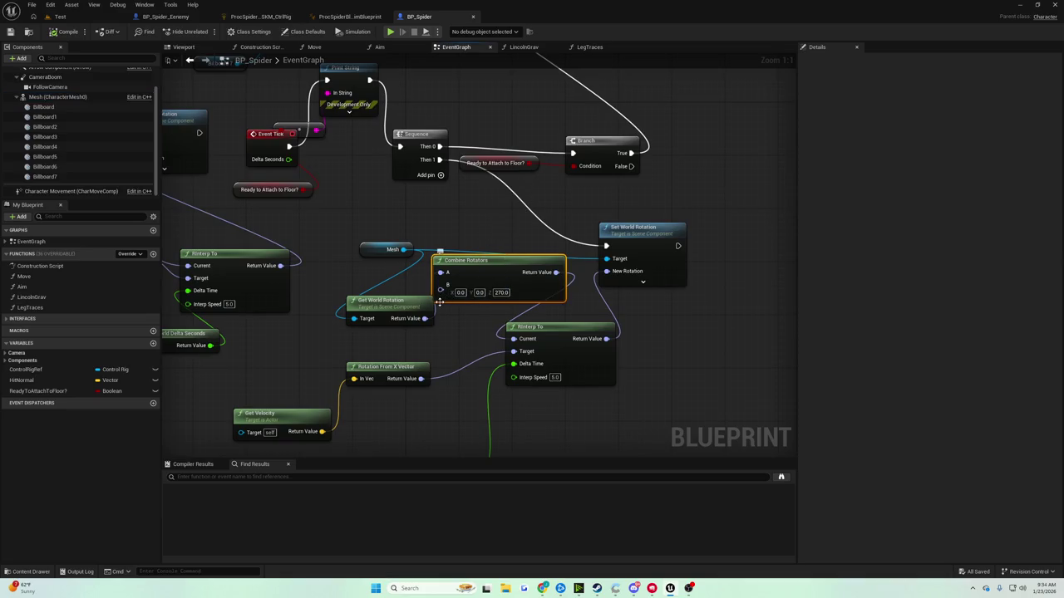
{"action": "key", "text": "Delete"}
{"action": "left_click_drag", "start_coordinate": [424, 318], "coordinate": [512, 340]}
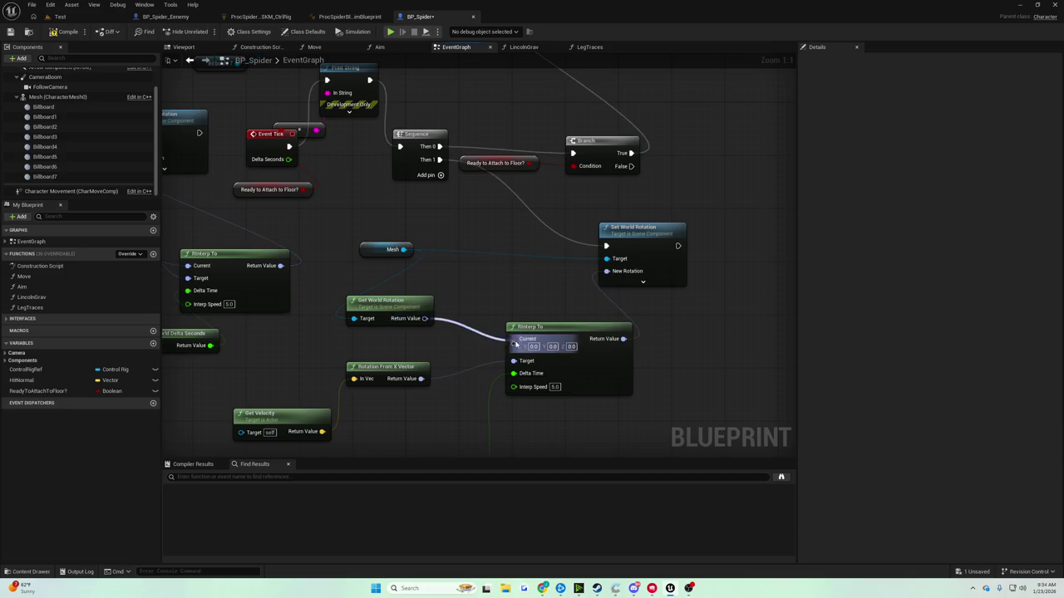
Add Combine Rotators from the velocity rotation with B yaw 270 into RInterp To's Target, then play-test
{"action": "left_click_drag", "start_coordinate": [440, 345], "coordinate": [454, 367]}
{"action": "type", "text": "combine"}
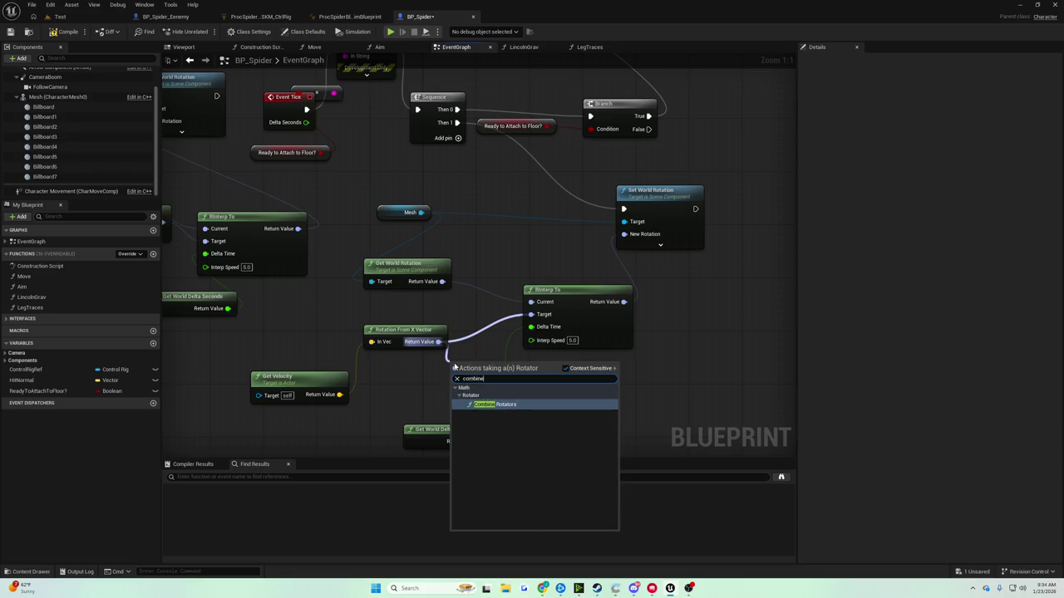
{"action": "key", "text": "Return"}
{"action": "mouse_move", "coordinate": [564, 375]}
{"action": "left_mouse_down"}
{"action": "mouse_move", "coordinate": [532, 332]}
{"action": "mouse_move", "coordinate": [532, 314]}
{"action": "left_mouse_up"}
{"action": "left_click", "coordinate": [512, 389]}
{"action": "type", "text": "0.23"}
{"action": "type", "text": "270"}
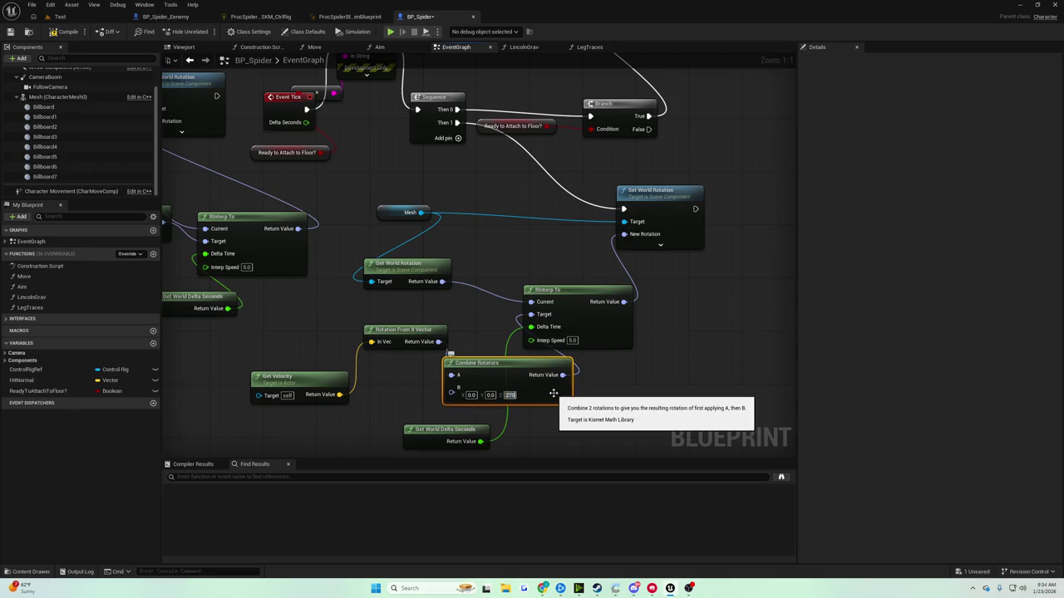
{"action": "key", "text": "Return"}
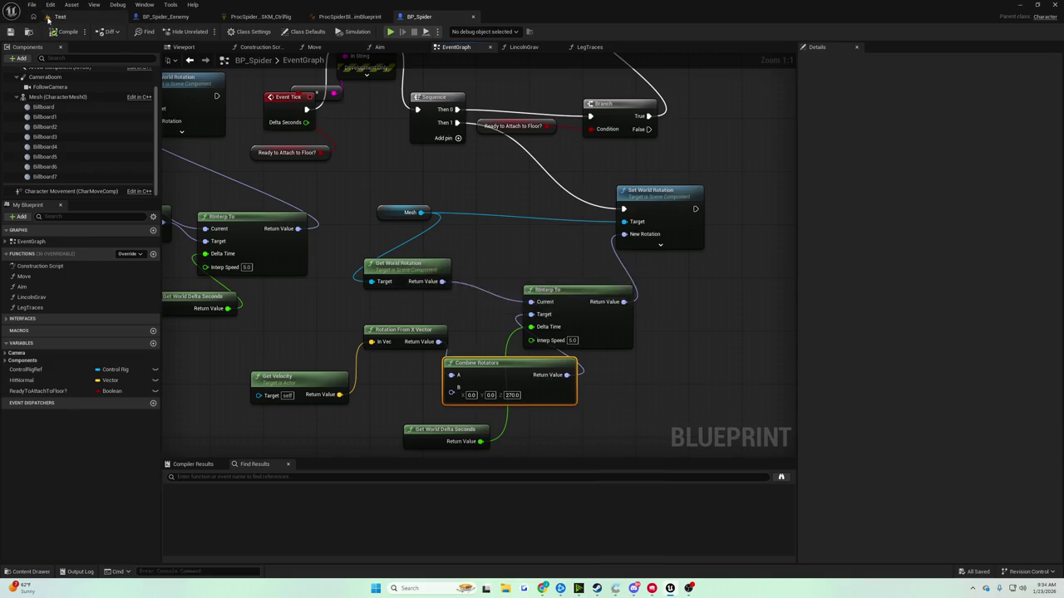
{"action": "left_click", "coordinate": [58, 16]}
{"action": "left_click", "coordinate": [206, 31]}
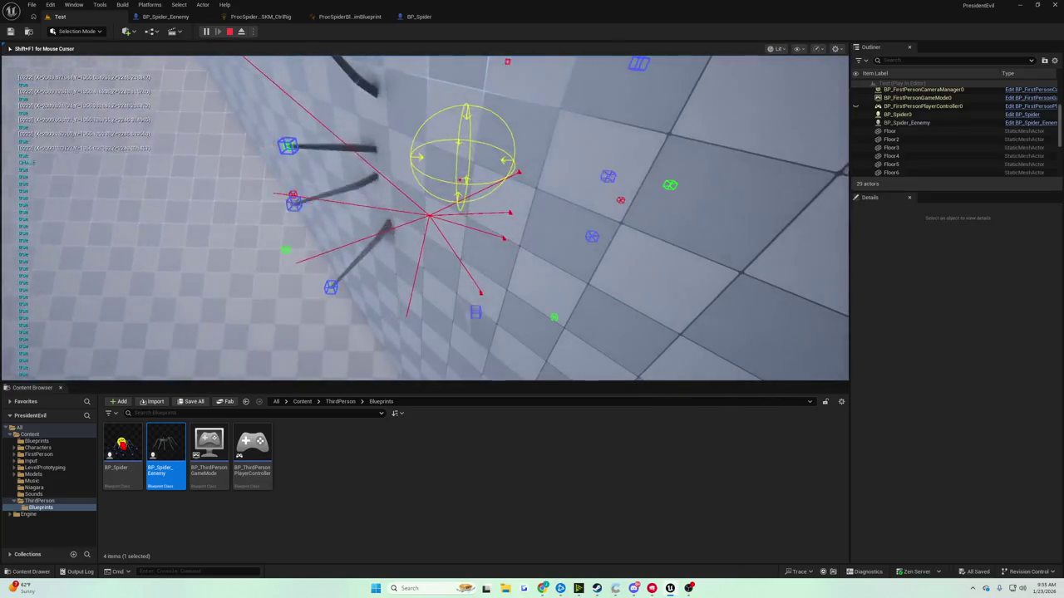
Stop the play test and go back to the BP_Spider blueprint
{"action": "key", "text": "Escape"}
{"action": "left_click", "coordinate": [419, 16]}
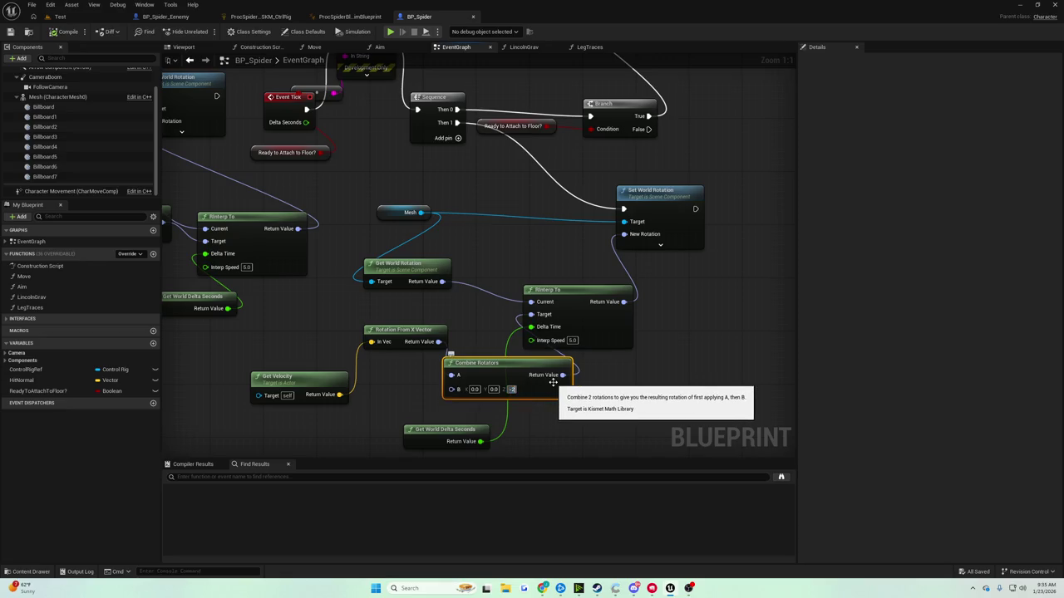
Apply the -270 yaw offset and play-test the spider in the Test level
{"action": "key", "text": "Return"}
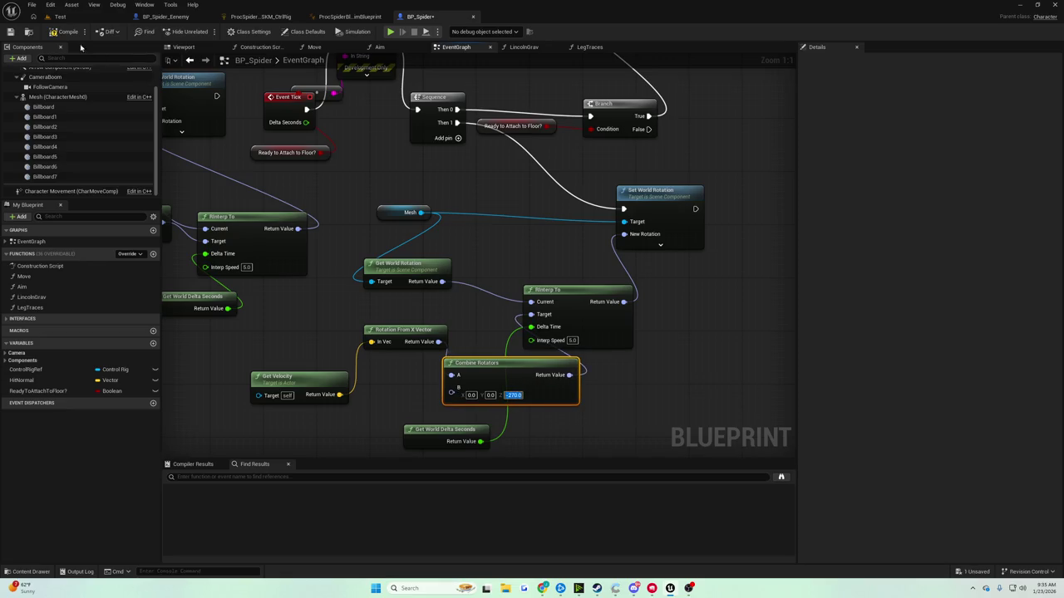
{"action": "left_click", "coordinate": [56, 16]}
{"action": "left_click", "coordinate": [206, 32]}
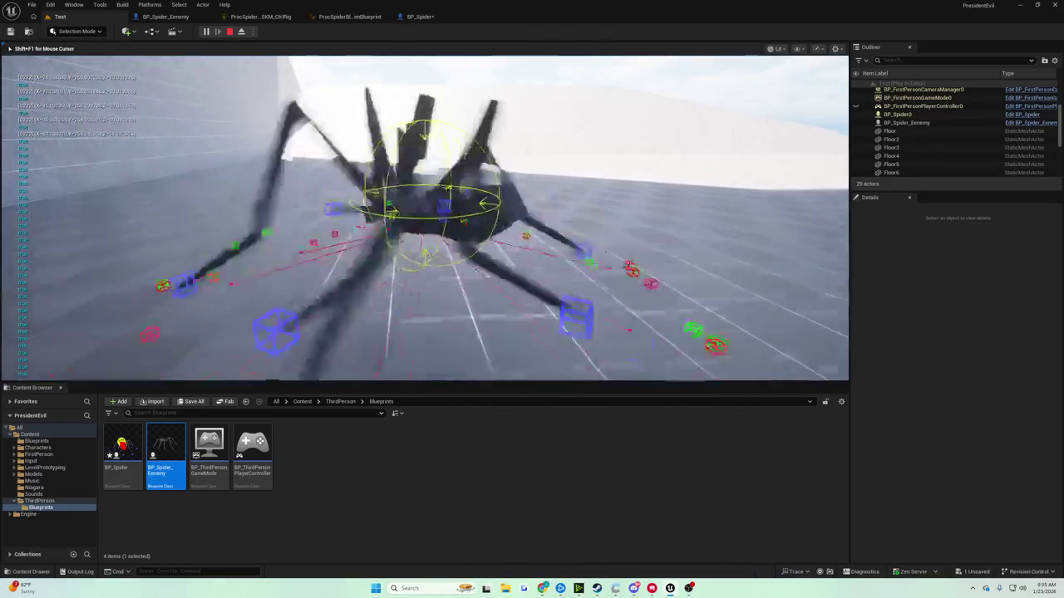
{"action": "key", "text": "shift+F1"}
{"action": "left_click", "coordinate": [420, 16]}
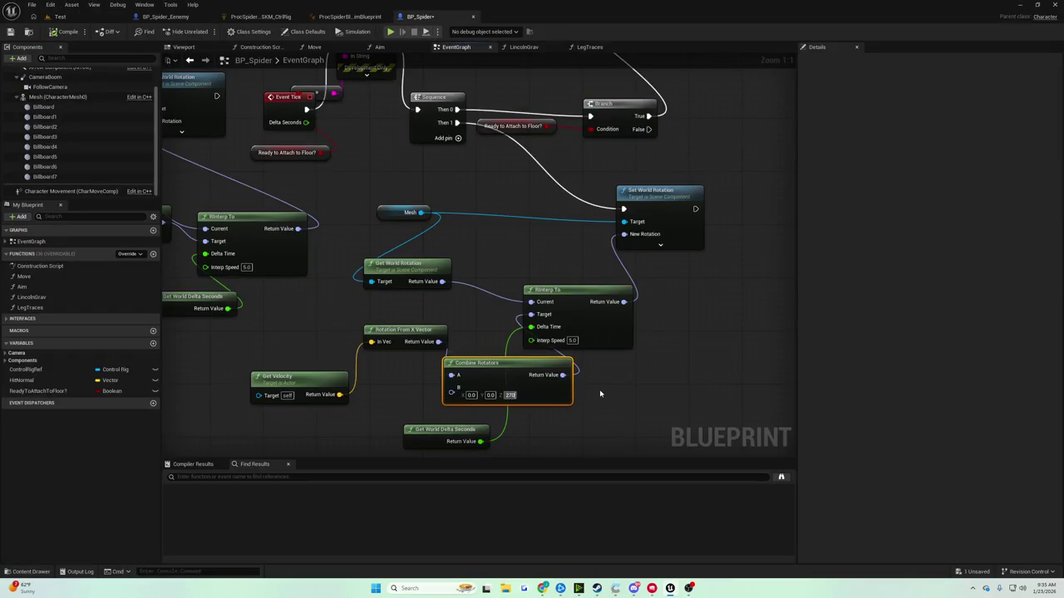
{"action": "left_click", "coordinate": [59, 17]}
{"action": "left_click", "coordinate": [243, 84]}
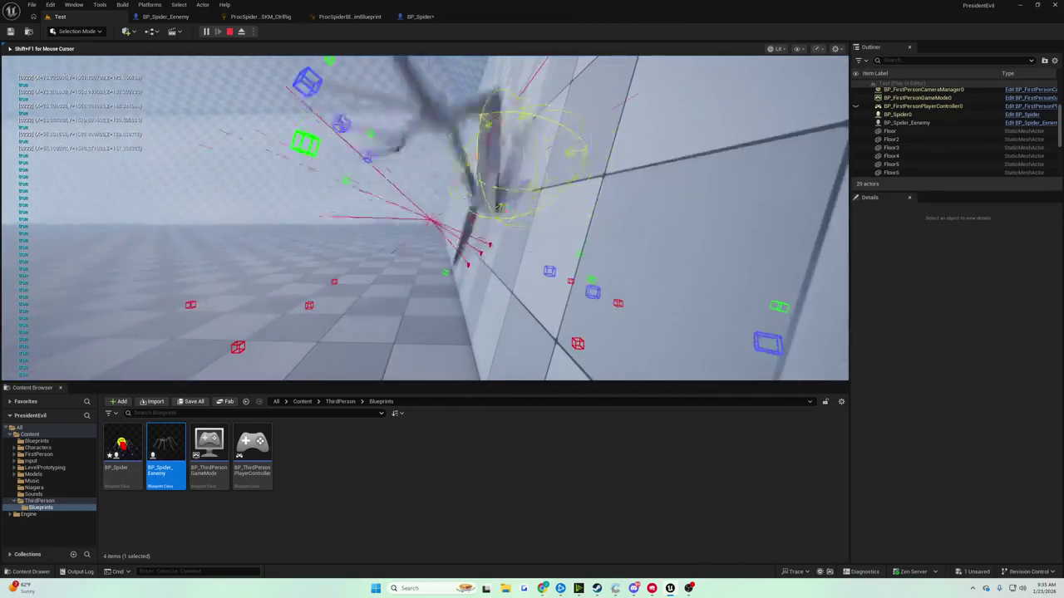
{"action": "key", "text": "Escape"}
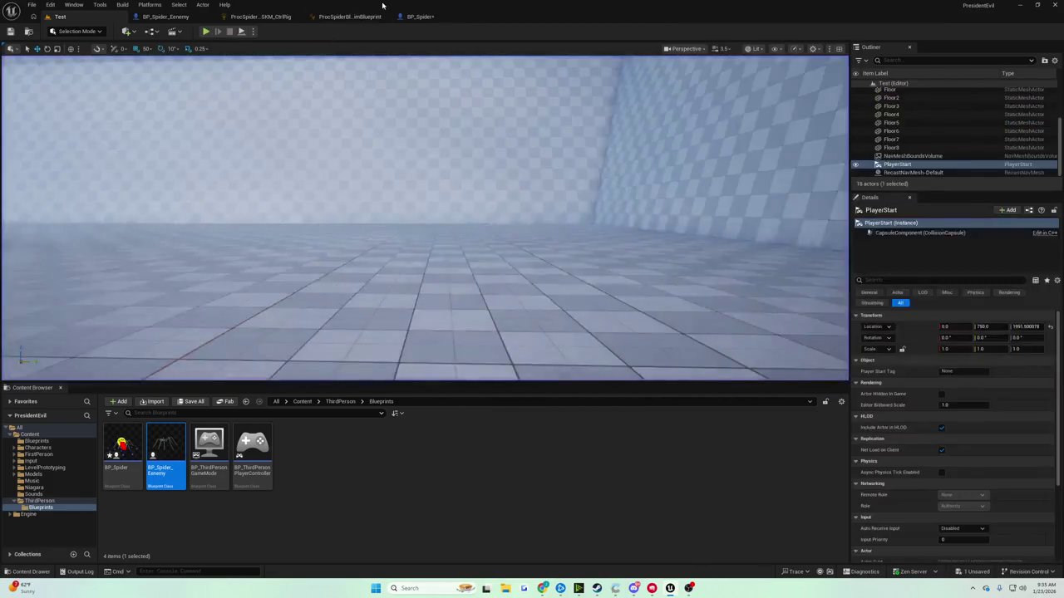
Change the yaw offset to 90, compile and save BP_Spider, and play-test again
{"action": "left_click", "coordinate": [511, 395]}
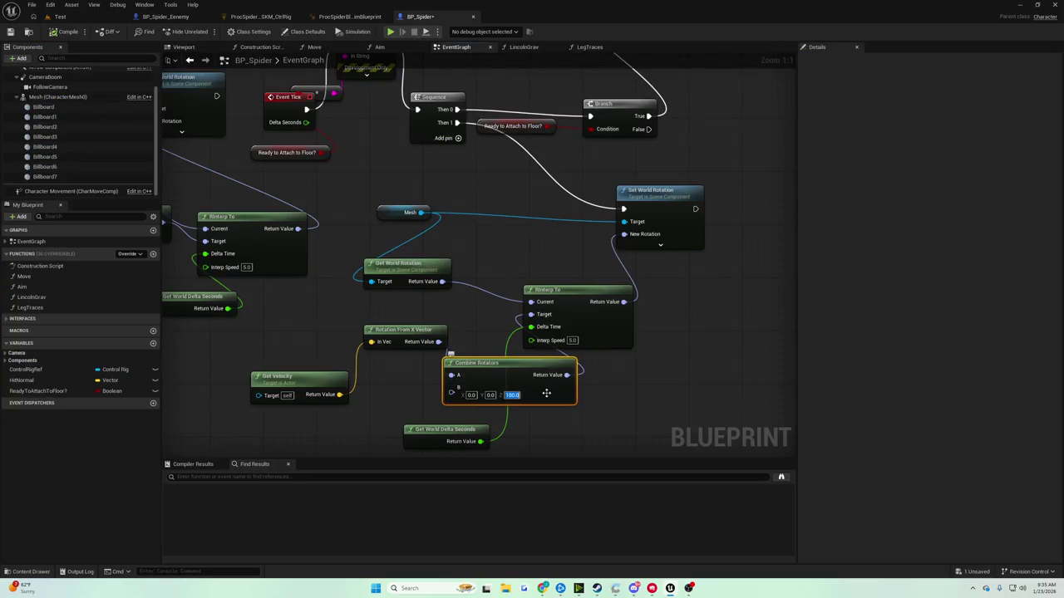
{"action": "type", "text": "90"}
{"action": "key", "text": "Return"}
{"action": "left_click", "coordinate": [64, 32]}
{"action": "left_click", "coordinate": [10, 31]}
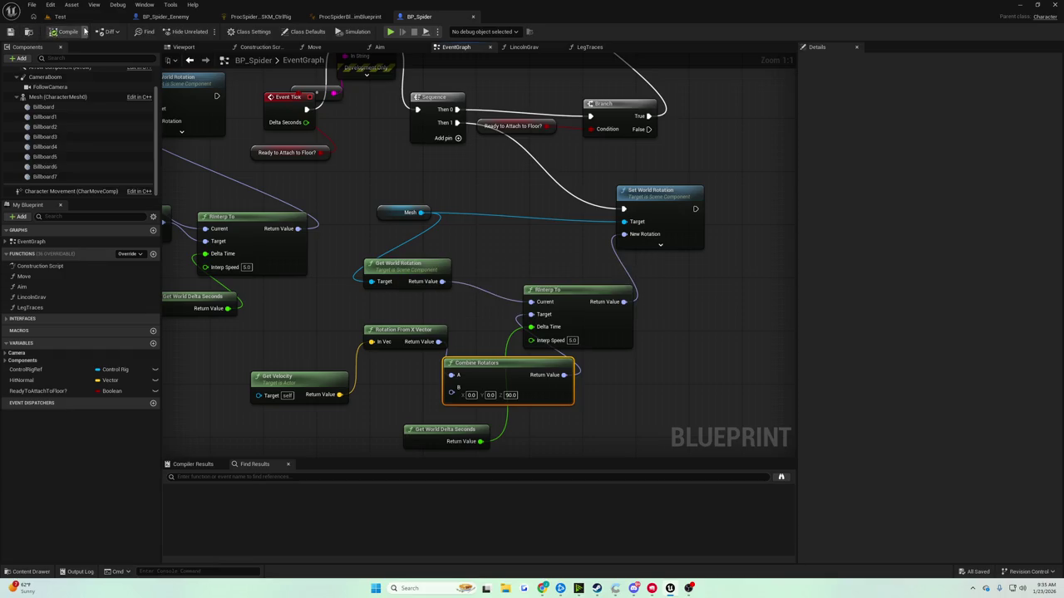
{"action": "left_click", "coordinate": [59, 17]}
{"action": "left_click", "coordinate": [205, 32]}
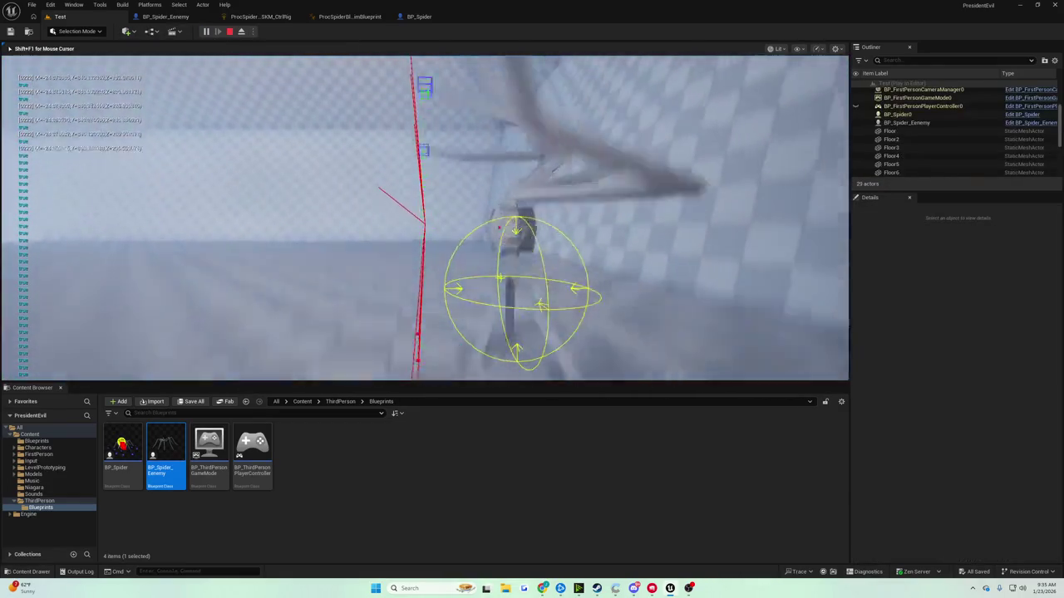
{"action": "key", "text": "Escape"}
{"action": "left_click", "coordinate": [437, 17]}
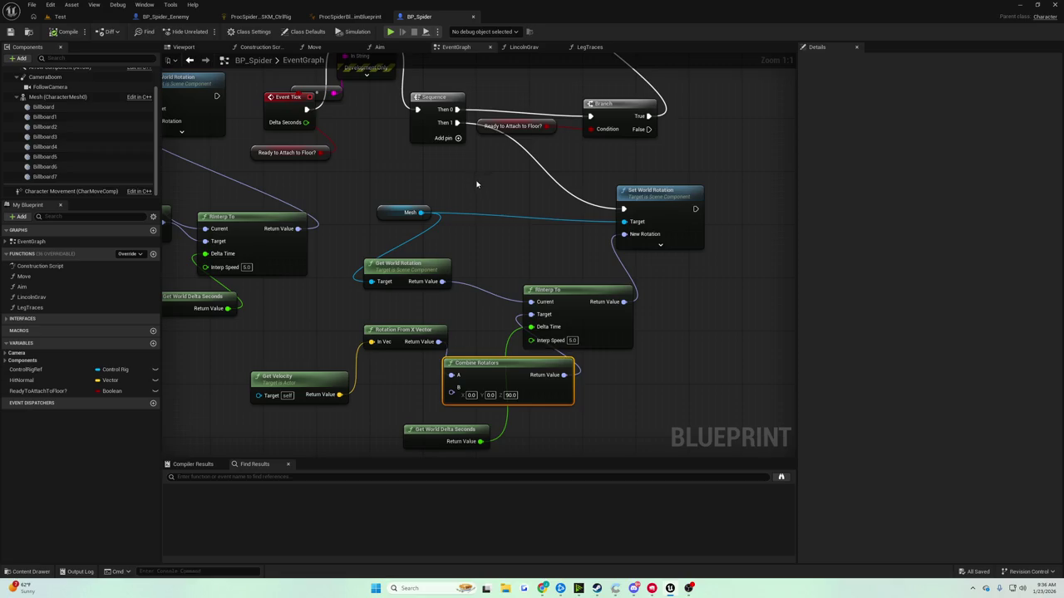
Restore the 270 yaw offset and run Set World Rotation from Sequence's Then 0
{"action": "left_click", "coordinate": [510, 395]}
{"action": "type", "text": "270"}
{"action": "key", "text": "Return"}
{"action": "mouse_move", "coordinate": [519, 247]}
{"action": "left_mouse_down"}
{"action": "mouse_move", "coordinate": [522, 310]}
{"action": "mouse_move", "coordinate": [475, 352]}
{"action": "mouse_move", "coordinate": [431, 324]}
{"action": "left_mouse_up"}
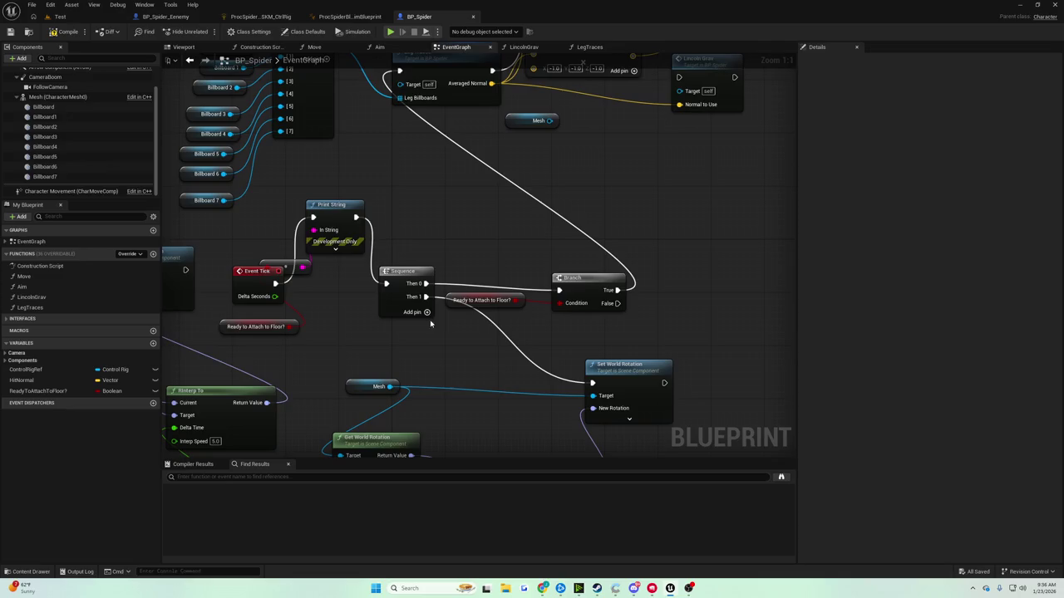
{"action": "left_click_drag", "start_coordinate": [586, 385], "coordinate": [591, 384]}
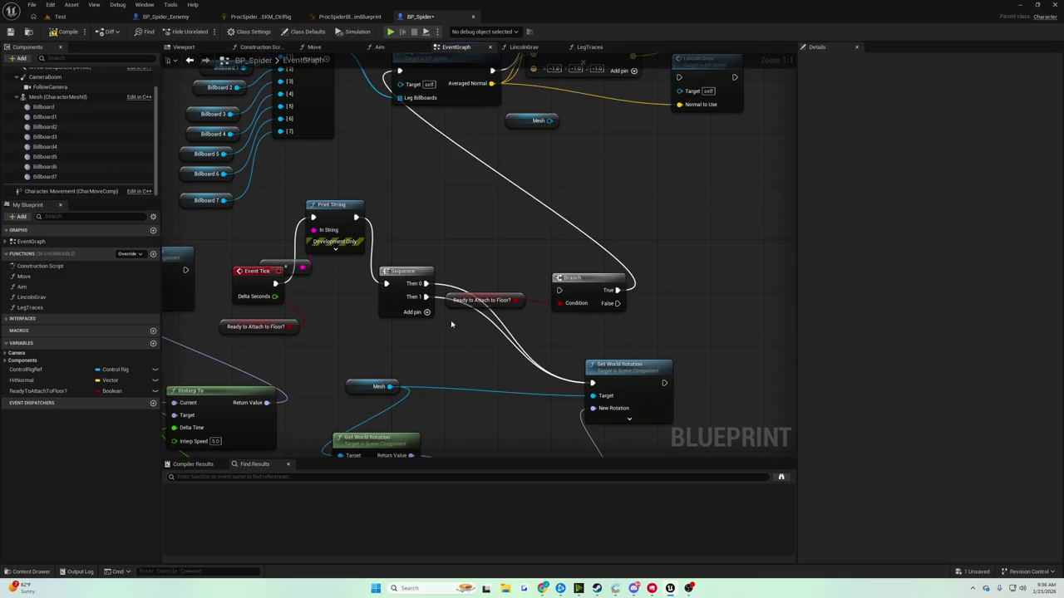
Compile BP_Spider and play-test the spider in the Test level
{"action": "left_click", "coordinate": [68, 32]}
{"action": "left_click", "coordinate": [60, 16]}
{"action": "left_click", "coordinate": [208, 31]}
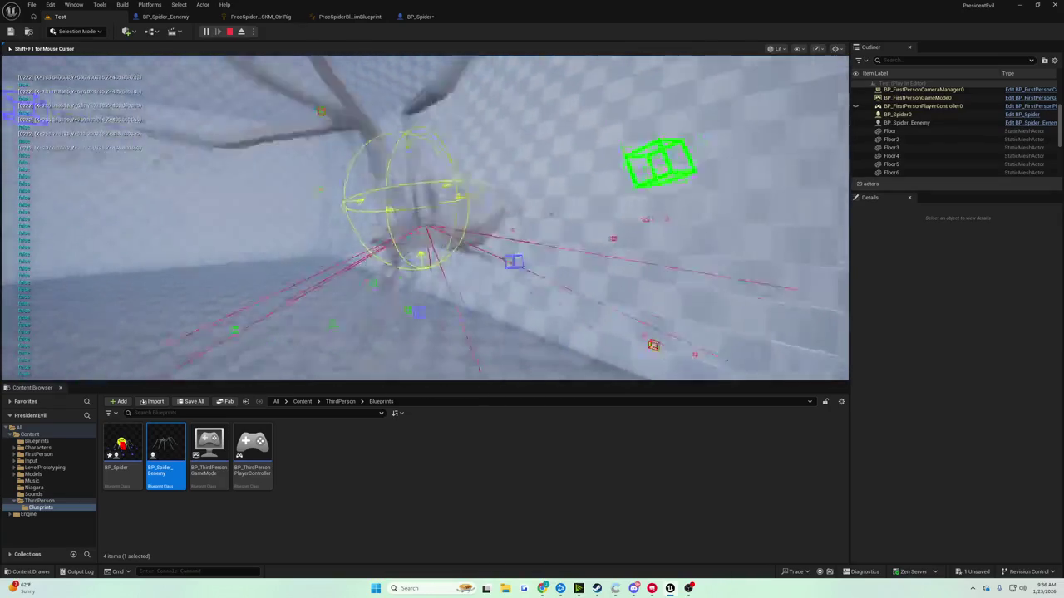
{"action": "key", "text": "Escape"}
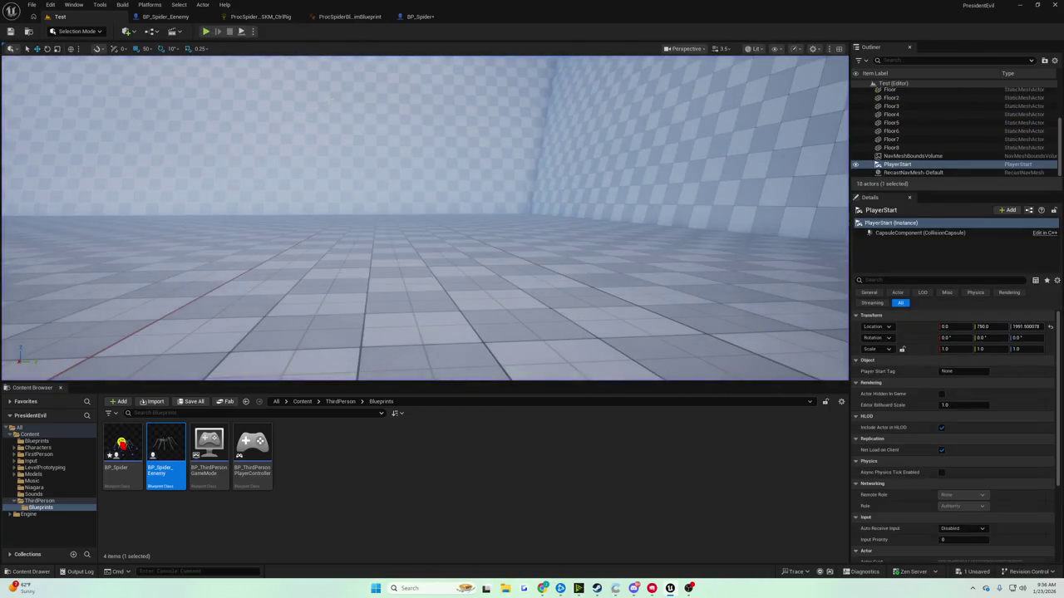
{"action": "left_click", "coordinate": [420, 16]}
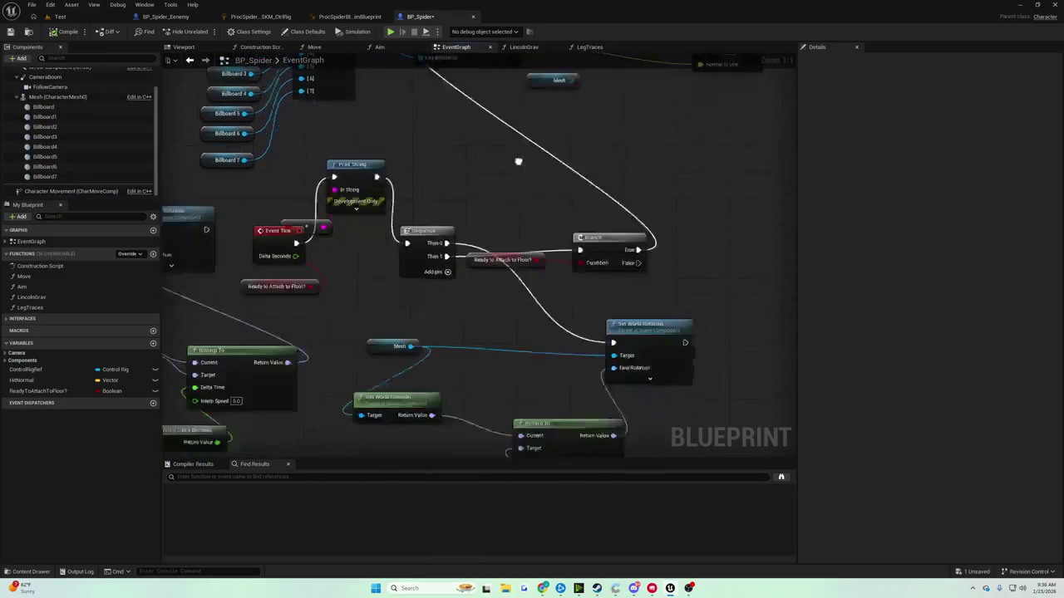
Move the RInterp To node further right in the graph
{"action": "left_click_drag", "start_coordinate": [441, 319], "coordinate": [462, 243]}
{"action": "left_click_drag", "start_coordinate": [565, 288], "coordinate": [671, 301]}
{"action": "left_click", "coordinate": [593, 317]}
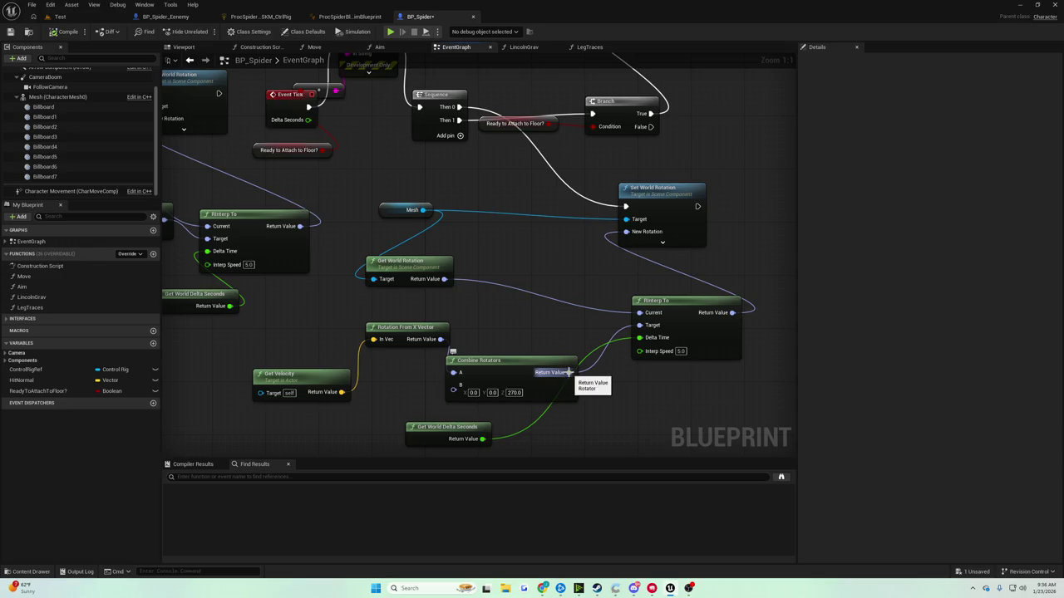
Wire Combine Rotators' Return Value into Set World Rotation's New Rotation and play-test the spider
{"action": "mouse_move", "coordinate": [569, 372]}
{"action": "left_mouse_down"}
{"action": "mouse_move", "coordinate": [597, 366]}
{"action": "mouse_move", "coordinate": [628, 238]}
{"action": "left_mouse_up"}
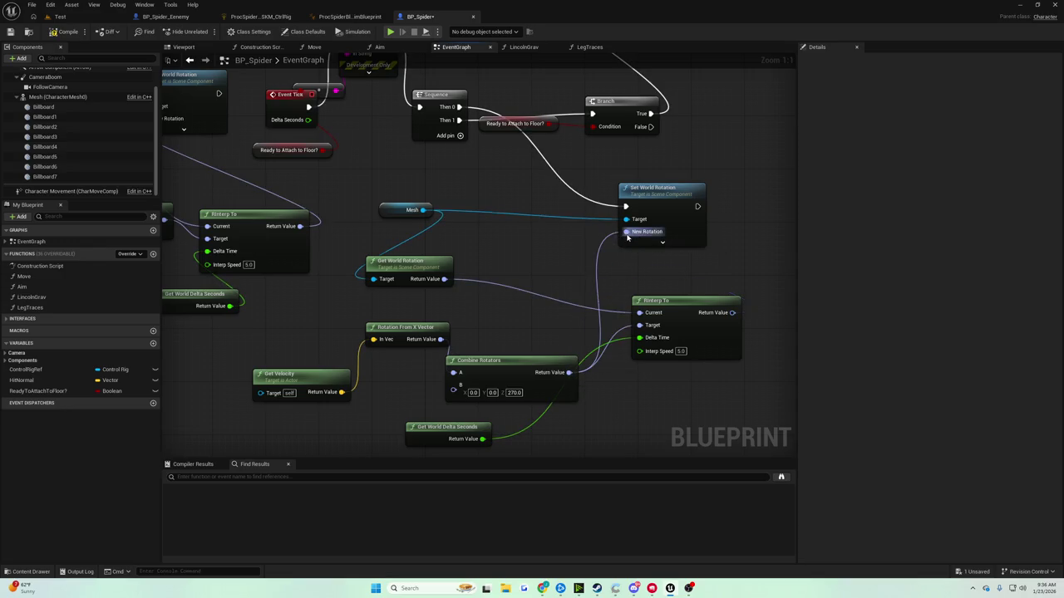
{"action": "left_click", "coordinate": [58, 16]}
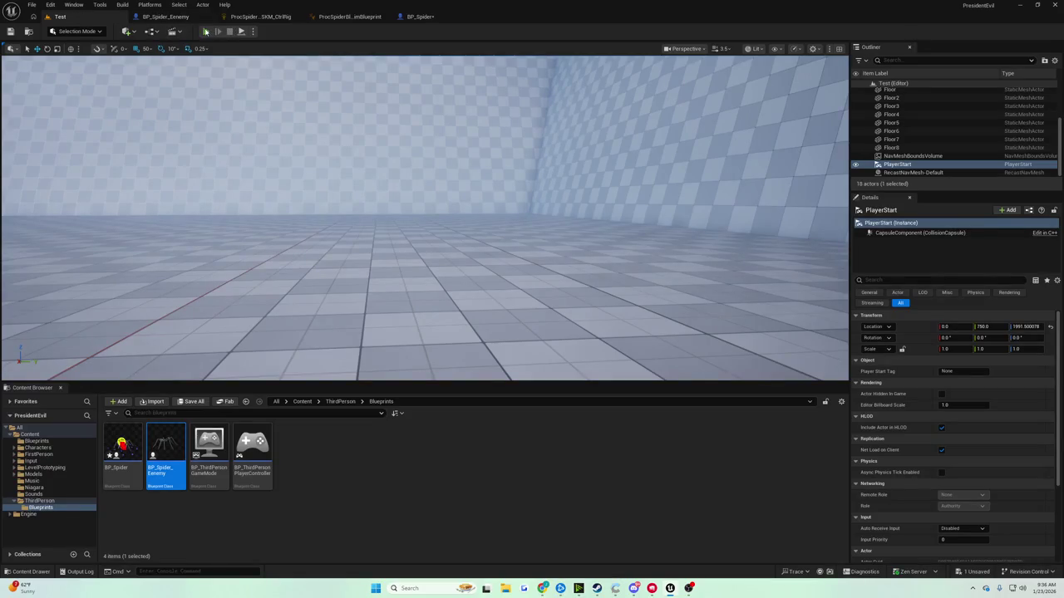
{"action": "left_click", "coordinate": [206, 32]}
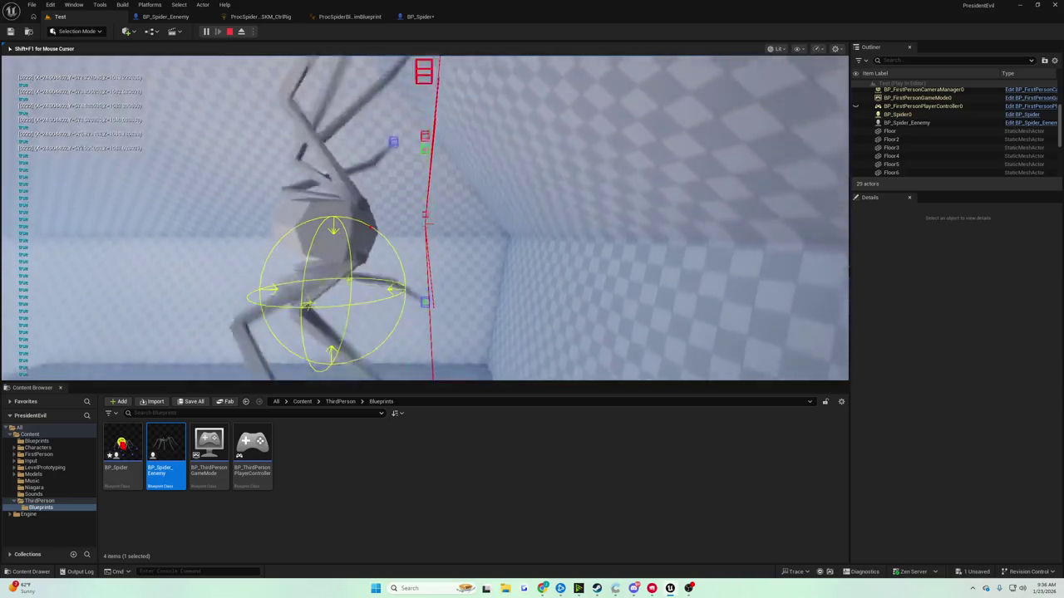
{"action": "key", "text": "Escape"}
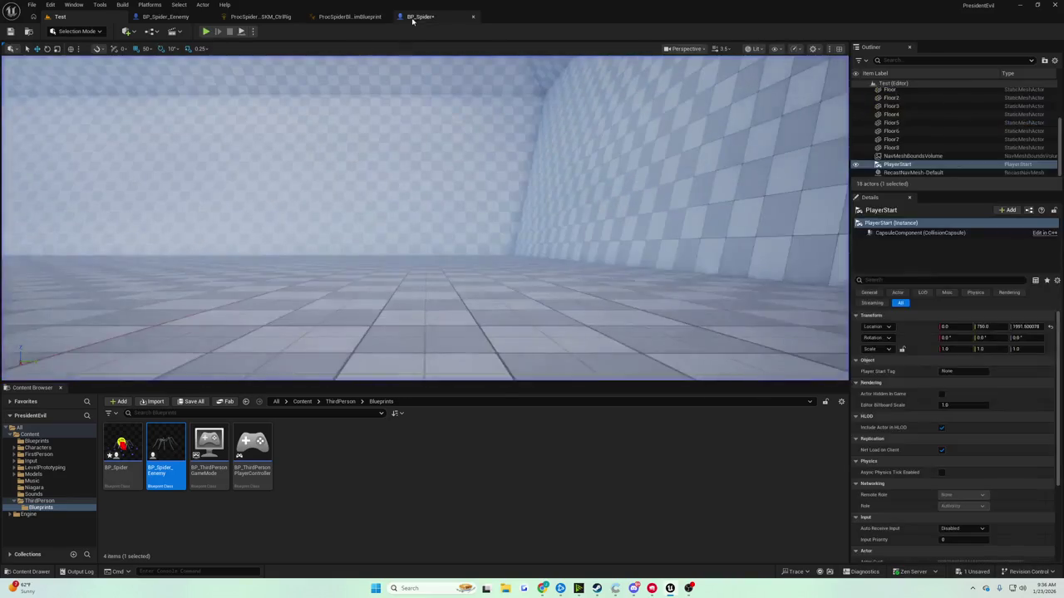
{"action": "left_click", "coordinate": [420, 16]}
Move the Get World Rotation node up and to the right
{"action": "left_click_drag", "start_coordinate": [499, 265], "coordinate": [502, 319]}
{"action": "left_click", "coordinate": [667, 156]}
{"action": "left_click_drag", "start_coordinate": [667, 156], "coordinate": [646, 100]}
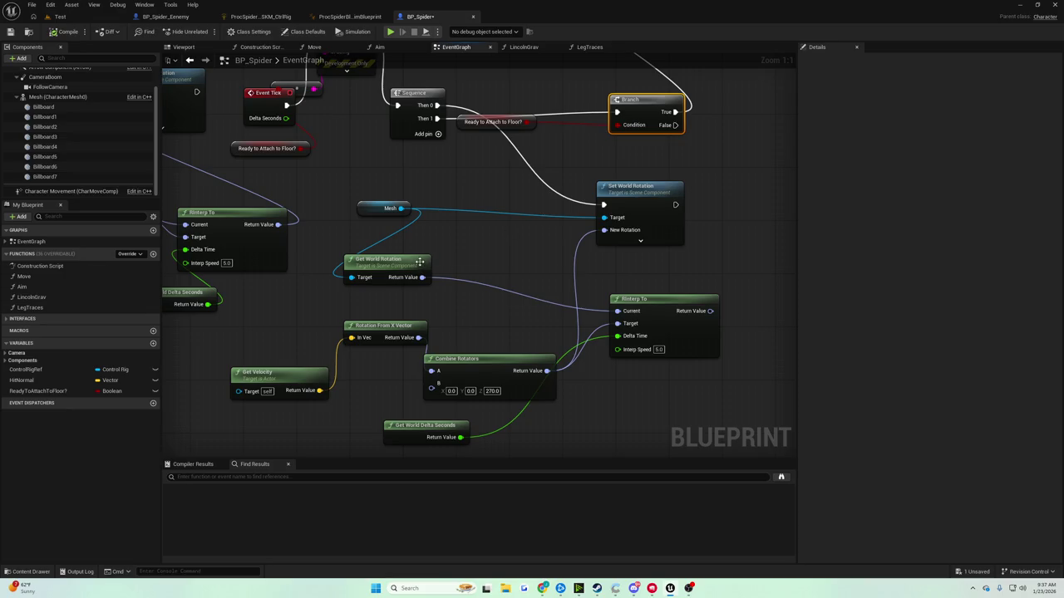
{"action": "mouse_move", "coordinate": [425, 282]}
{"action": "left_mouse_down"}
{"action": "mouse_move", "coordinate": [539, 256]}
{"action": "mouse_move", "coordinate": [448, 278]}
{"action": "left_mouse_up"}
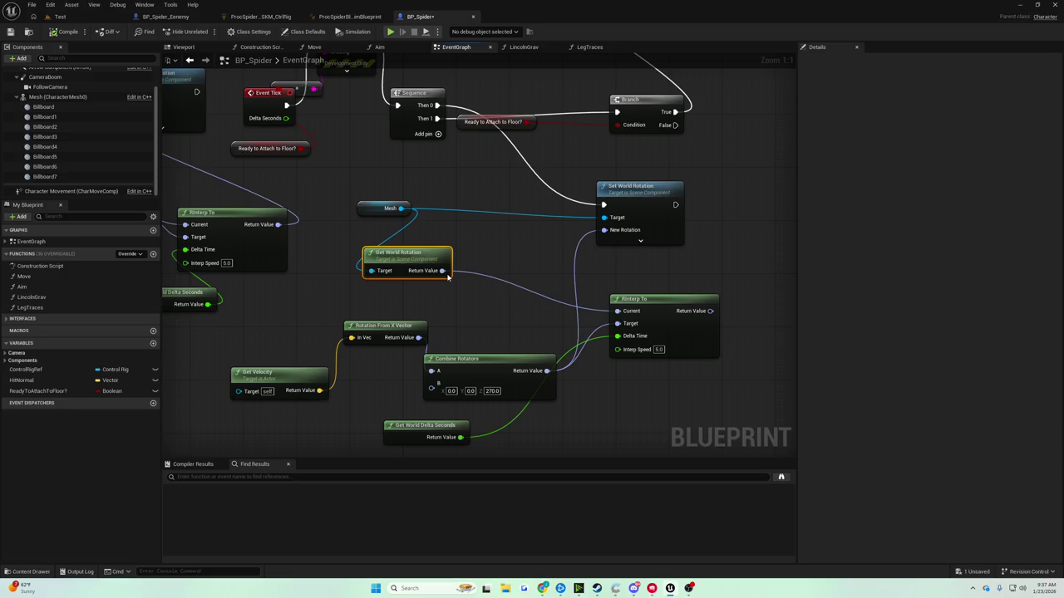
Set the Combine Rotators Z offset to 180, compile, and play-test the spider
{"action": "left_click", "coordinate": [492, 391]}
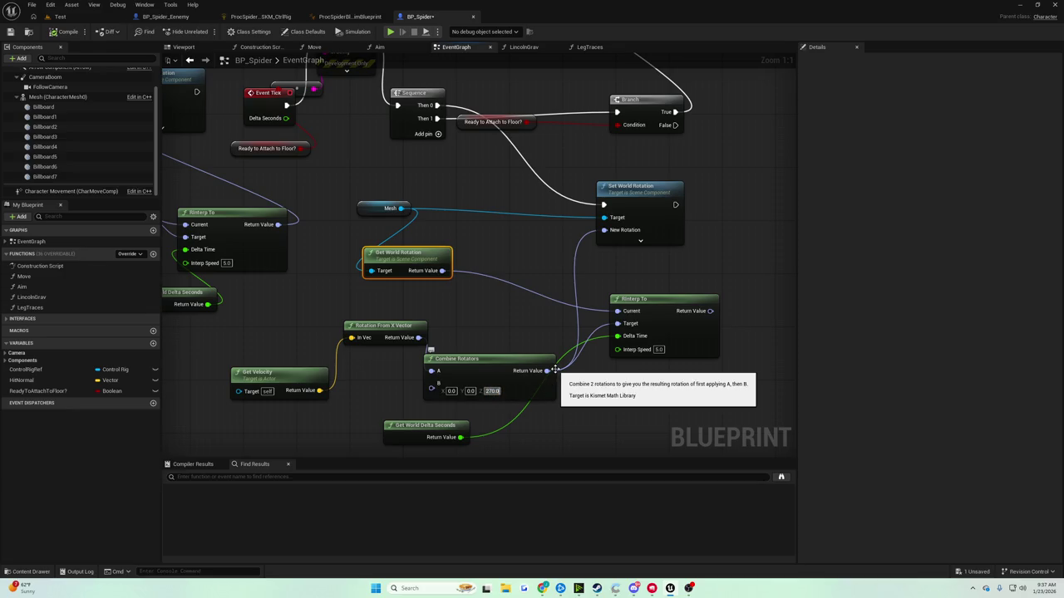
{"action": "type", "text": "180"}
{"action": "key", "text": "Return"}
{"action": "left_click", "coordinate": [67, 32]}
{"action": "left_click", "coordinate": [60, 16]}
{"action": "left_click", "coordinate": [204, 32]}
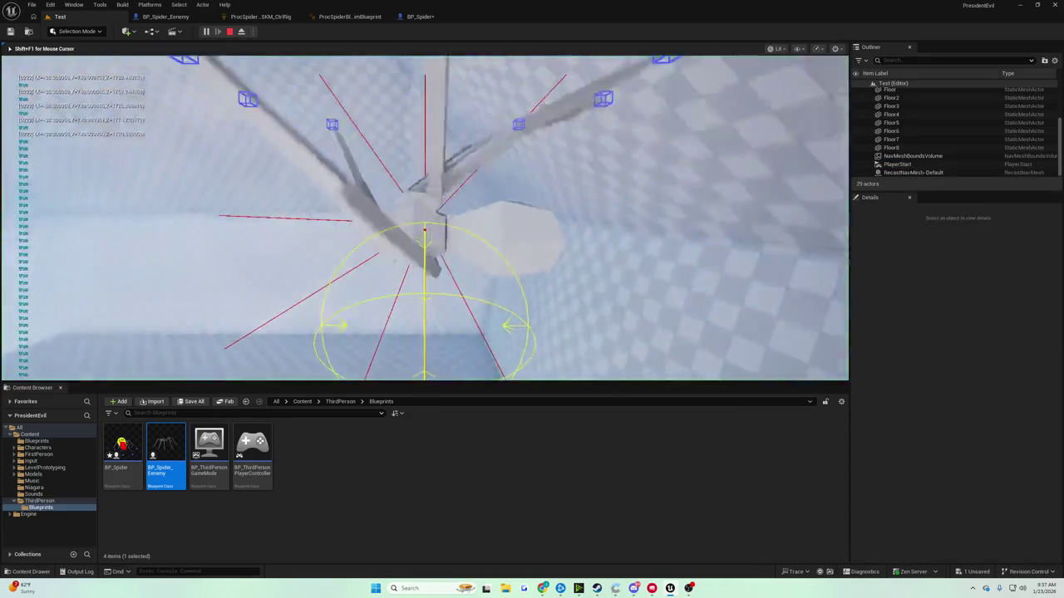
{"action": "key", "text": "Escape"}
{"action": "left_click", "coordinate": [431, 17]}
Change the Z offset to 90 and play-test again
{"action": "left_click", "coordinate": [492, 391]}
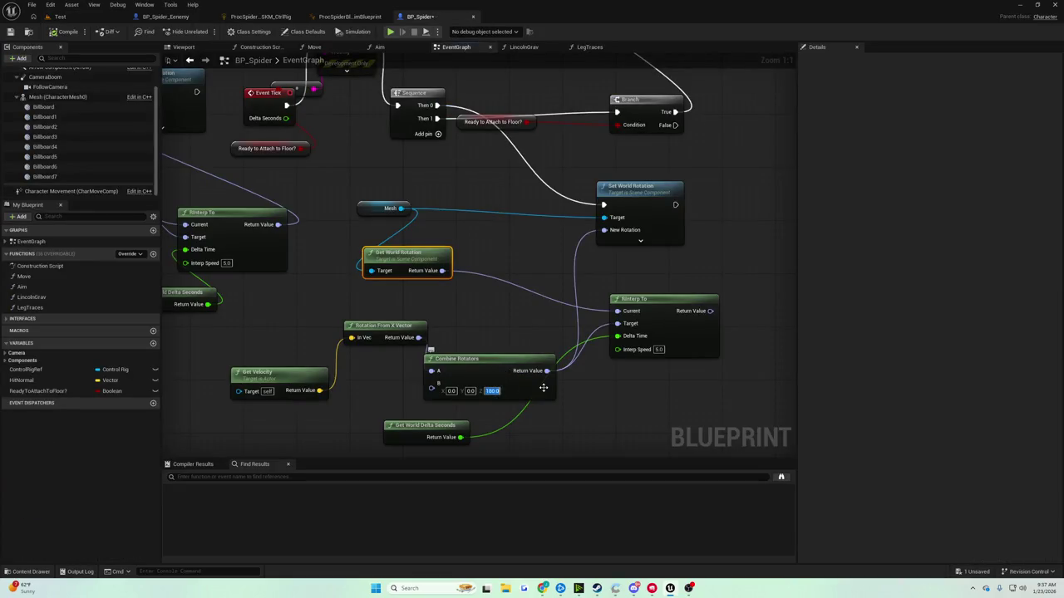
{"action": "type", "text": "90"}
{"action": "key", "text": "Return"}
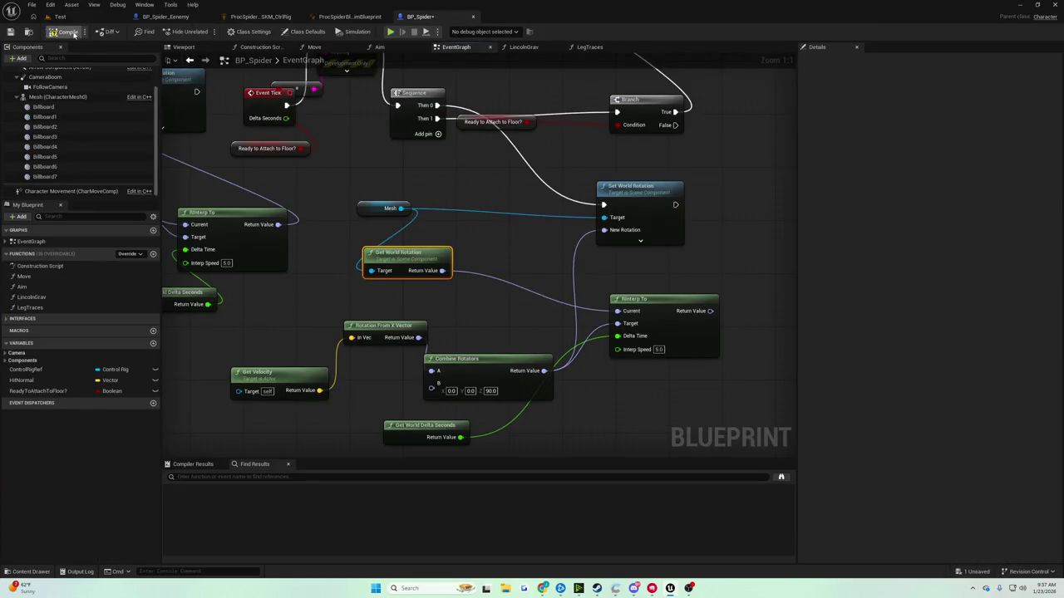
{"action": "left_click", "coordinate": [60, 17]}
{"action": "left_click", "coordinate": [205, 31]}
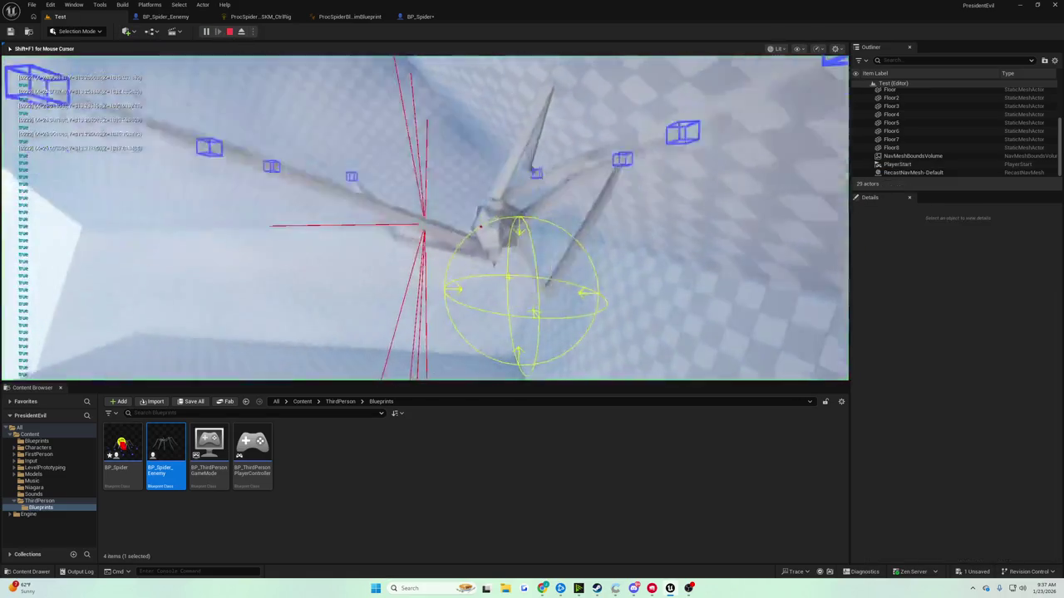
{"action": "key", "text": "Escape"}
{"action": "left_click", "coordinate": [408, 18]}
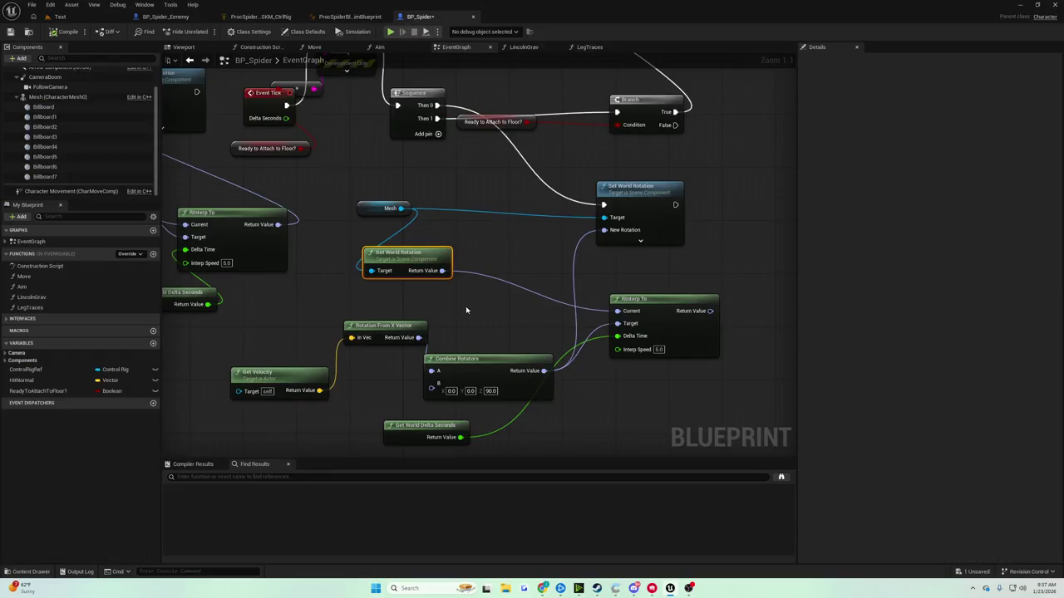
Zero the Z offset so the 90 sits on the X (roll) offset instead
{"action": "left_click", "coordinate": [497, 390]}
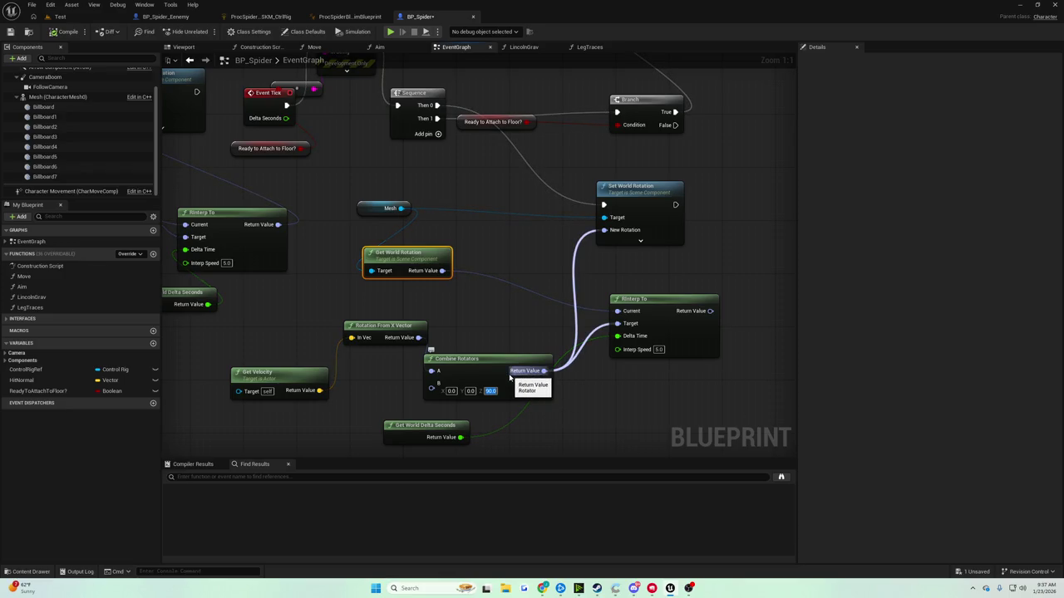
{"action": "type", "text": "0"}
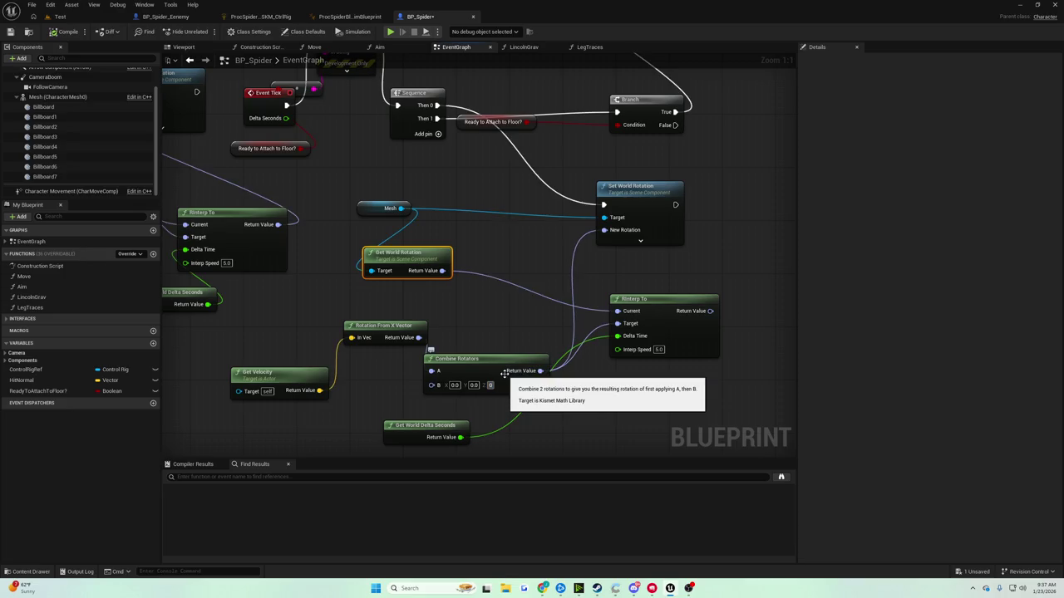
{"action": "type", "text": "90"}
{"action": "key", "text": "Return"}
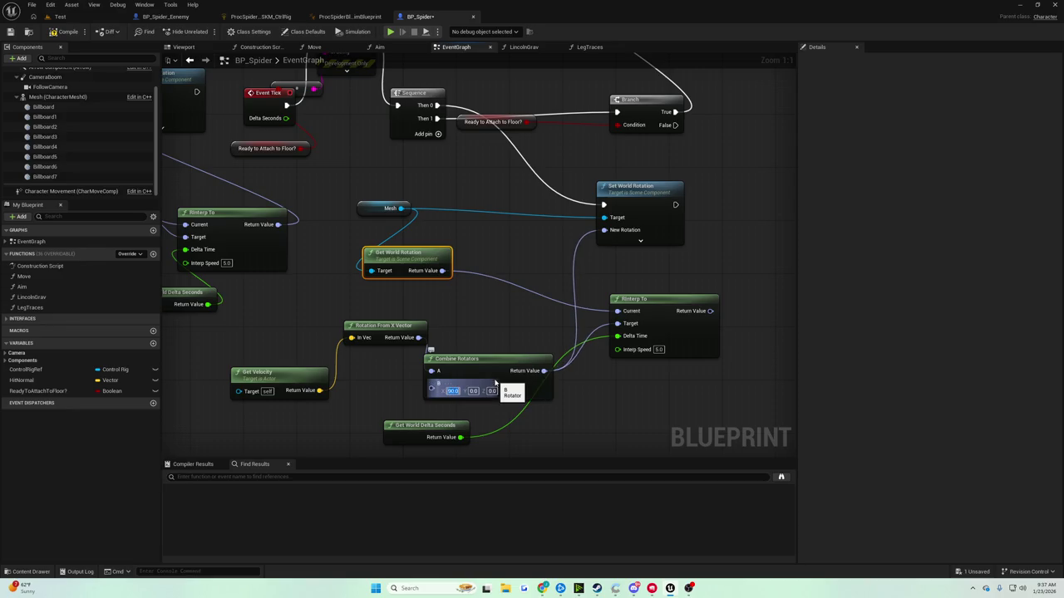
{"action": "left_click", "coordinate": [60, 17]}
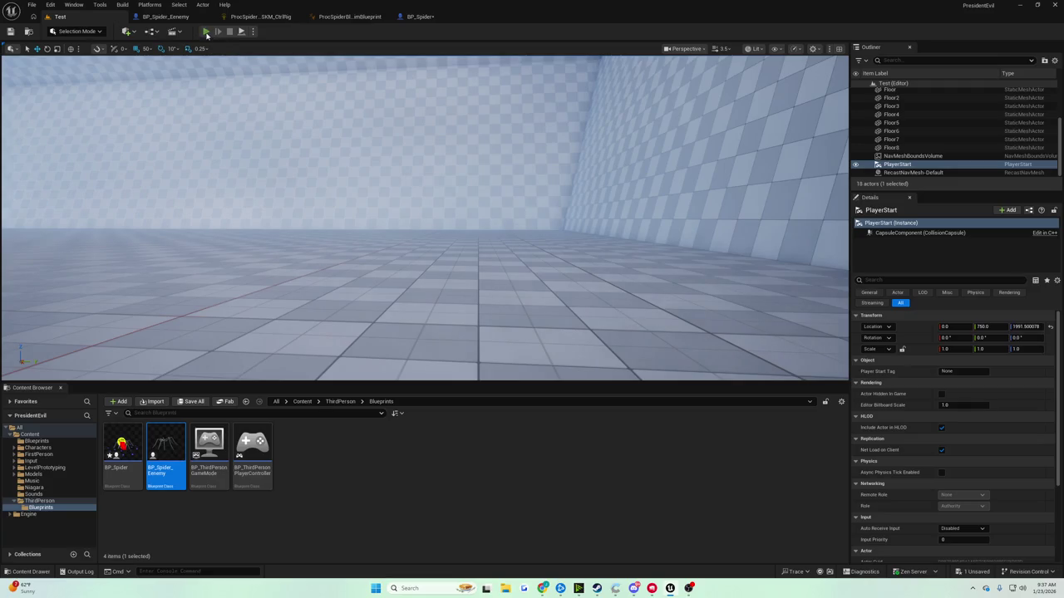
Play-test the spider while changing the Combine Rotators X offset to 270
{"action": "left_click", "coordinate": [206, 31]}
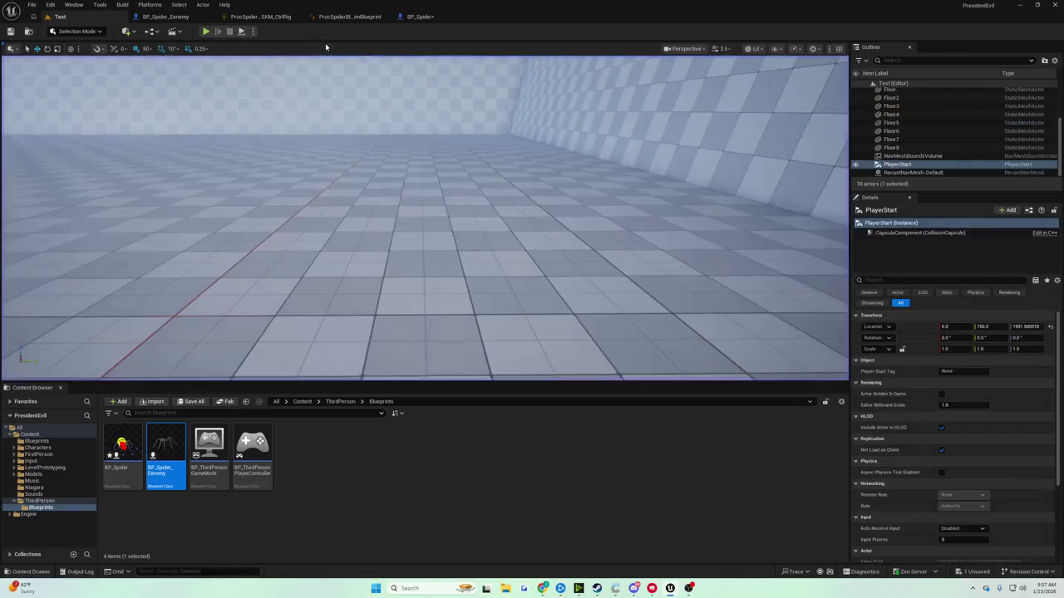
{"action": "left_click", "coordinate": [420, 16]}
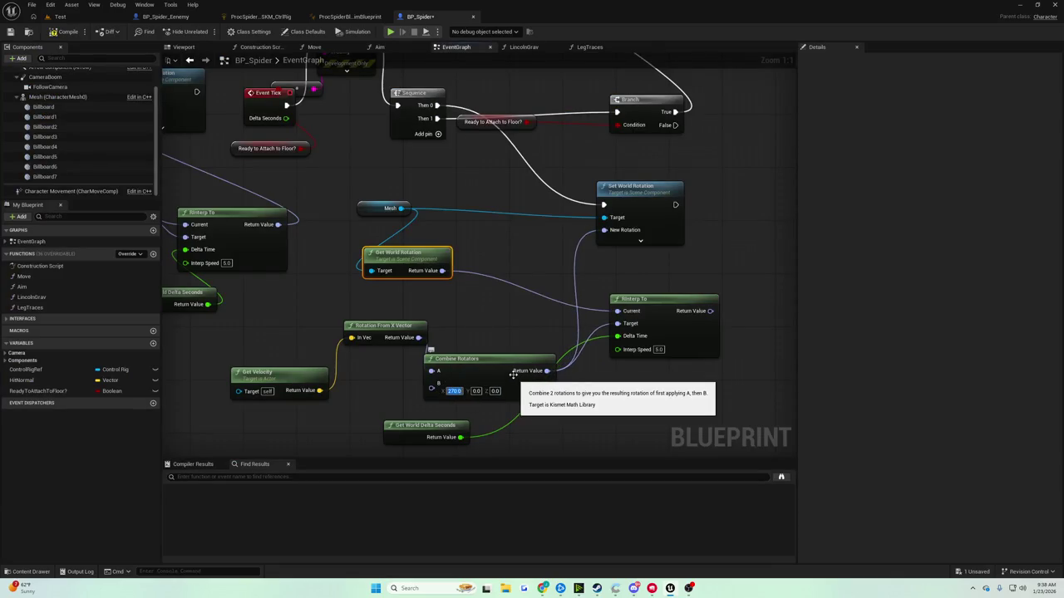
{"action": "left_click", "coordinate": [60, 16]}
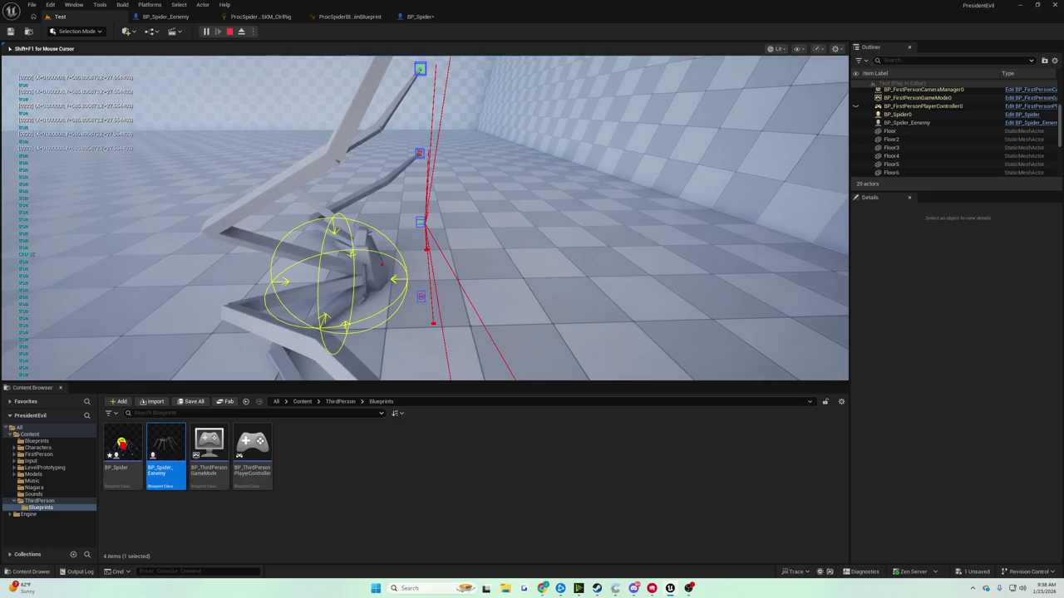
{"action": "key", "text": "Escape"}
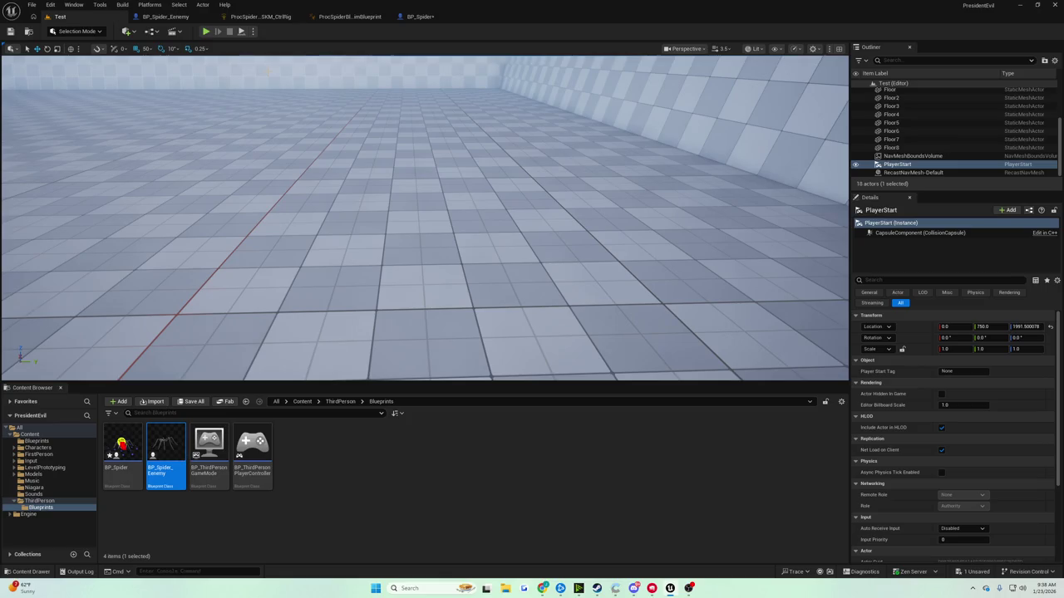
{"action": "left_click", "coordinate": [420, 16]}
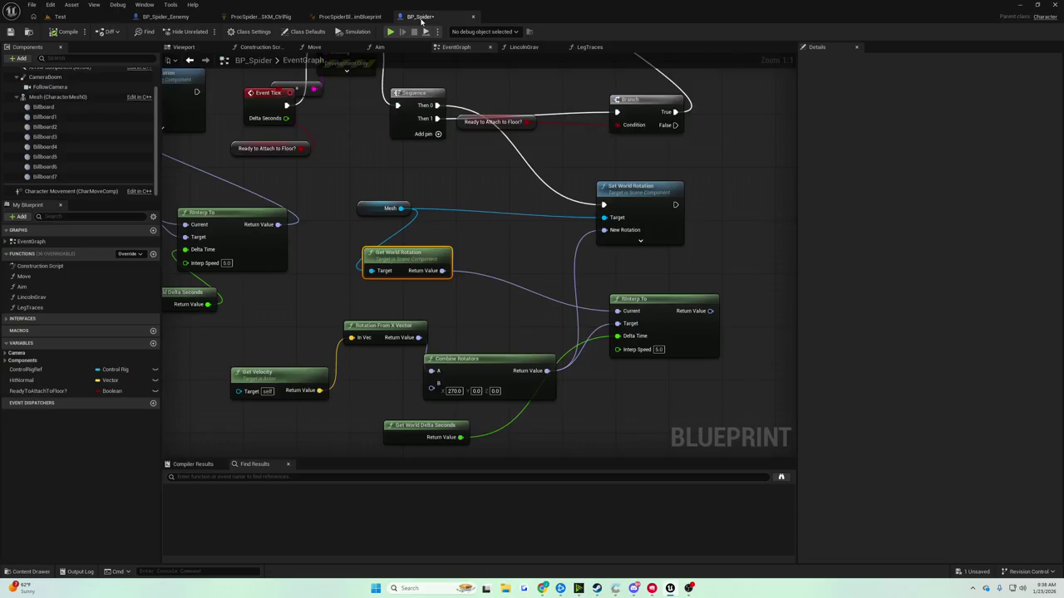
Nudge Set World Rotation left and down, then play-test the spider twice with 270 roll
{"action": "left_click_drag", "start_coordinate": [477, 149], "coordinate": [485, 246]}
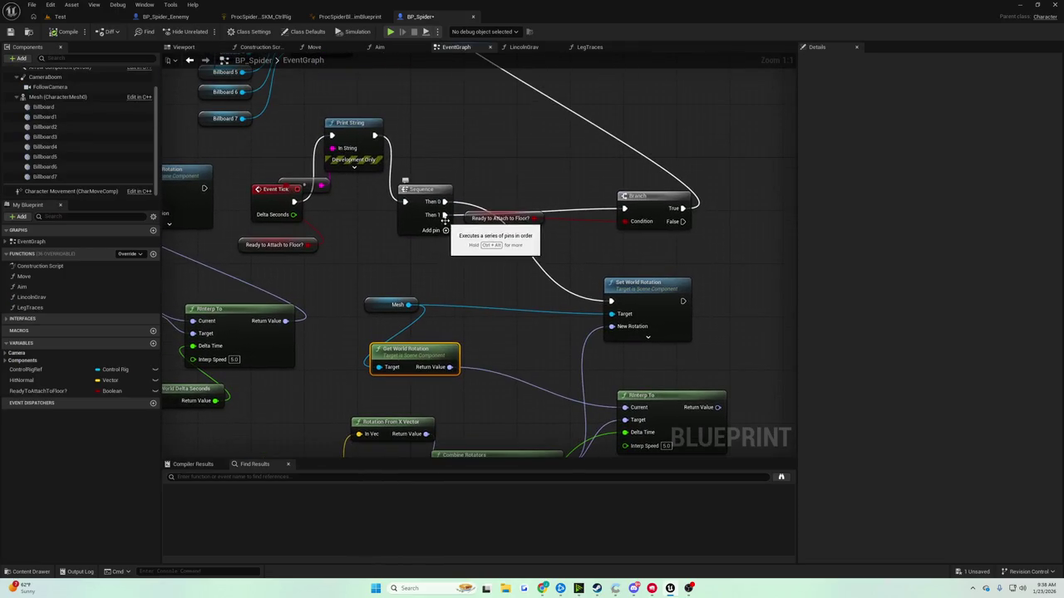
{"action": "mouse_move", "coordinate": [641, 293]}
{"action": "left_mouse_down"}
{"action": "mouse_move", "coordinate": [630, 321]}
{"action": "mouse_move", "coordinate": [620, 306]}
{"action": "left_mouse_up"}
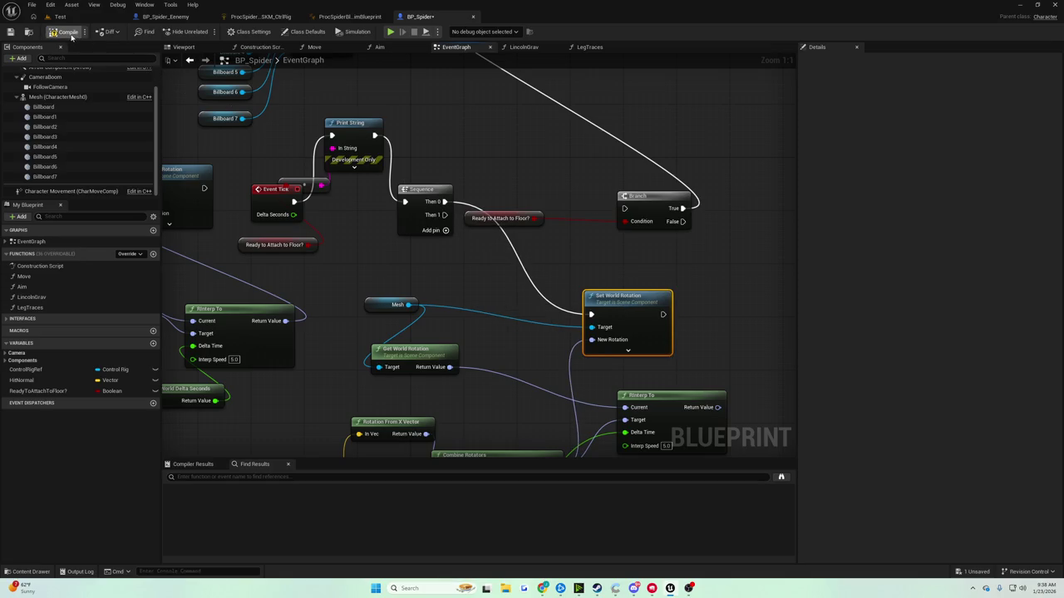
{"action": "left_click", "coordinate": [111, 19]}
{"action": "left_click", "coordinate": [212, 31]}
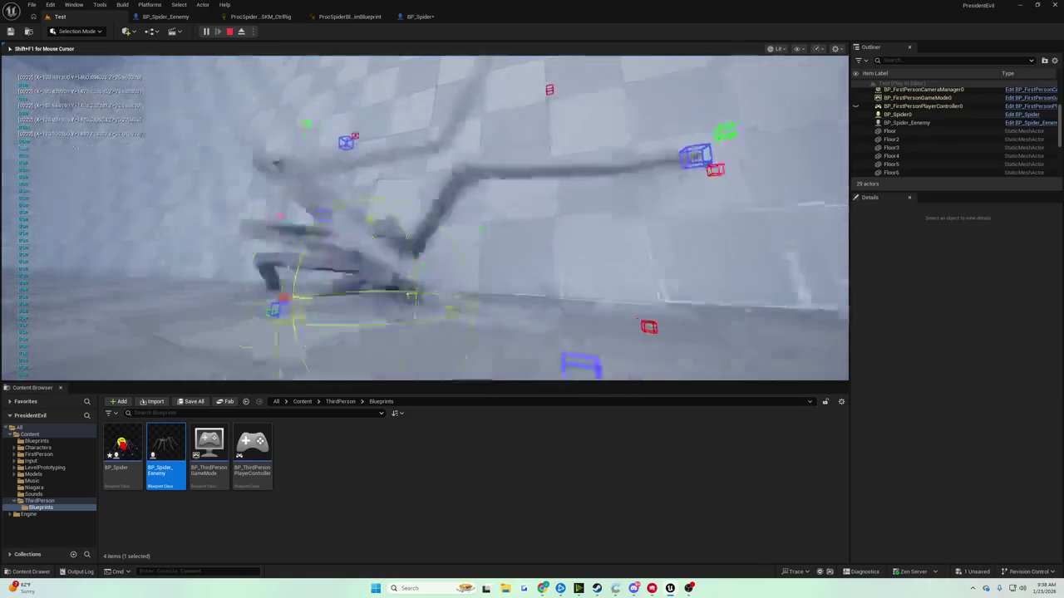
{"action": "key", "text": "Escape"}
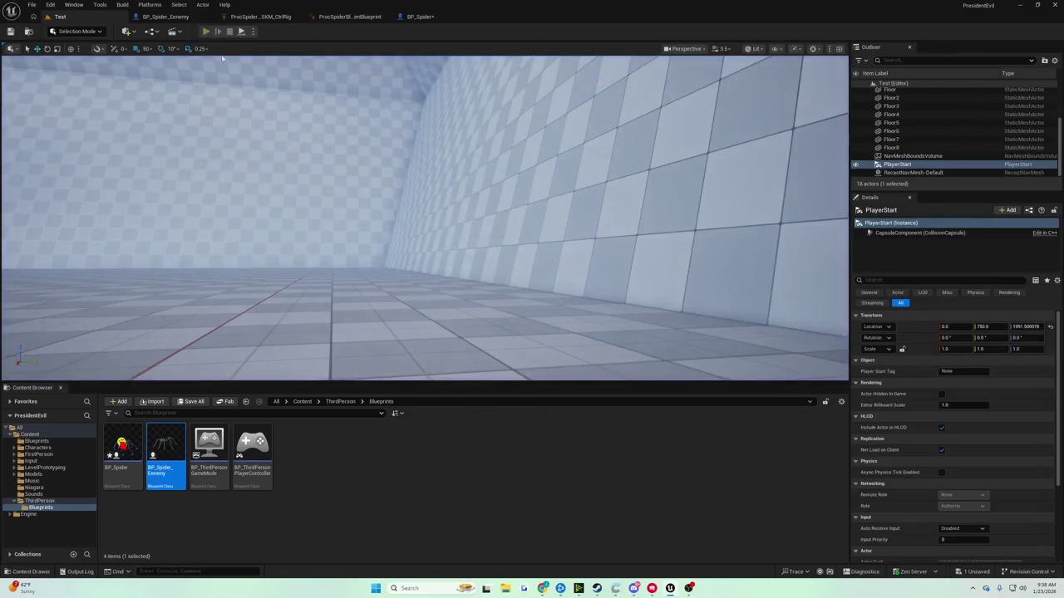
{"action": "left_click", "coordinate": [206, 31]}
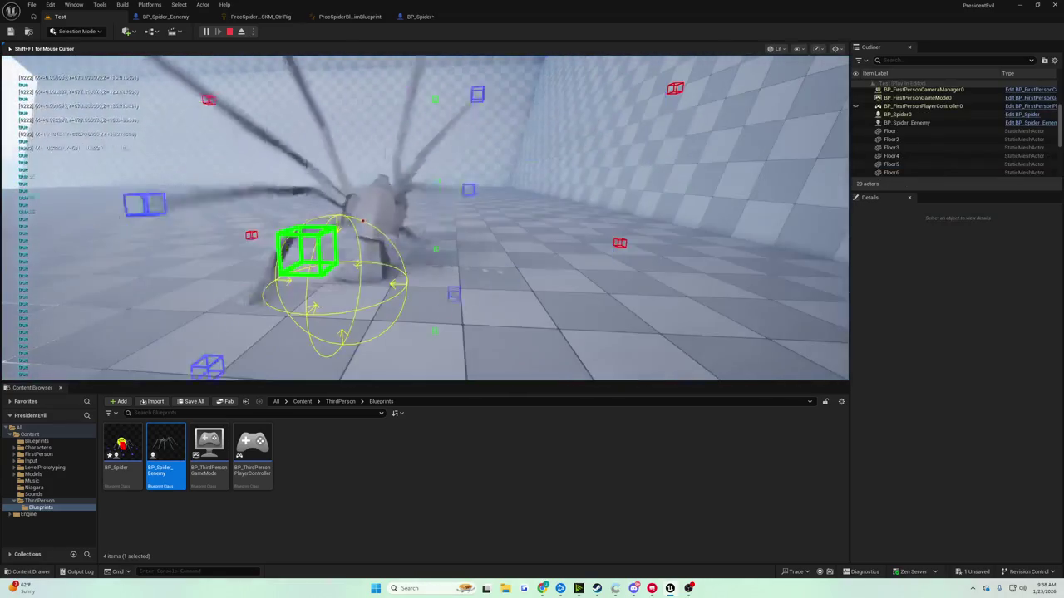
{"action": "key", "text": "Escape"}
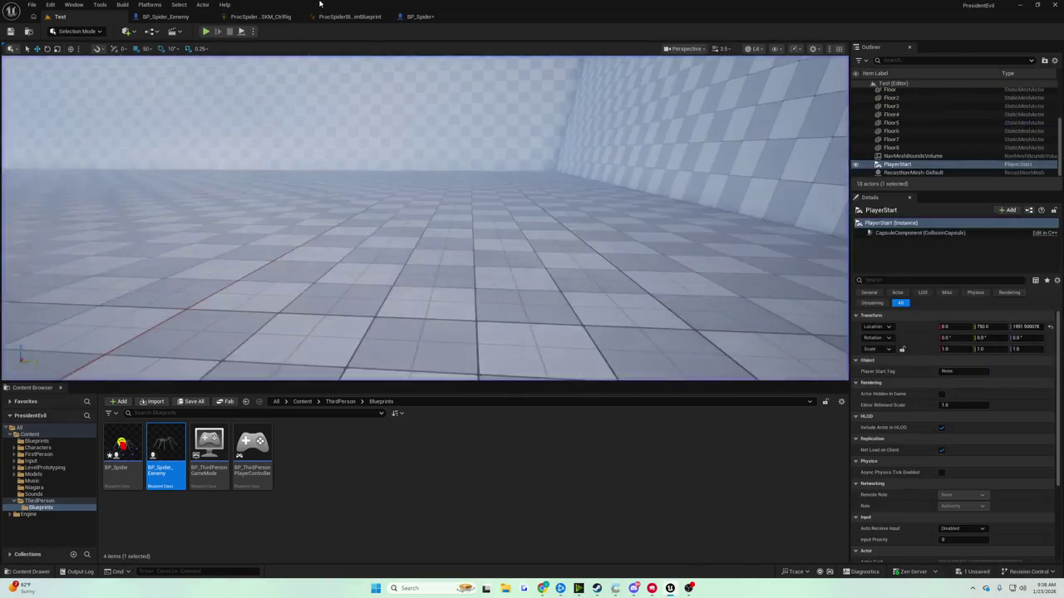
{"action": "left_click", "coordinate": [349, 17]}
{"action": "left_click", "coordinate": [420, 17]}
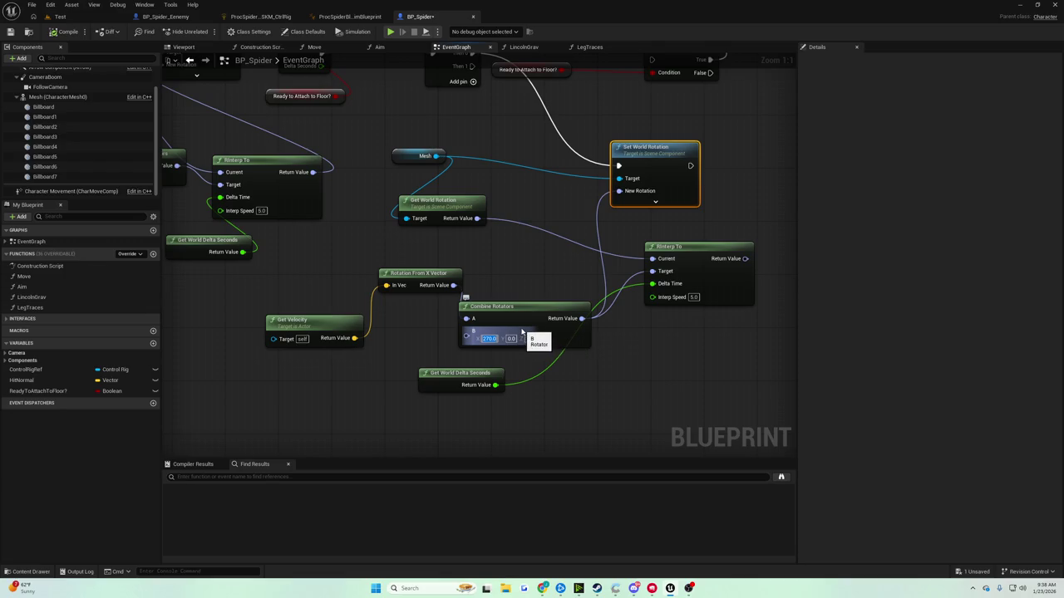
Set the Combine Rotators X offset to 180 and play-test the spider
{"action": "type", "text": "180"}
{"action": "key", "text": "Return"}
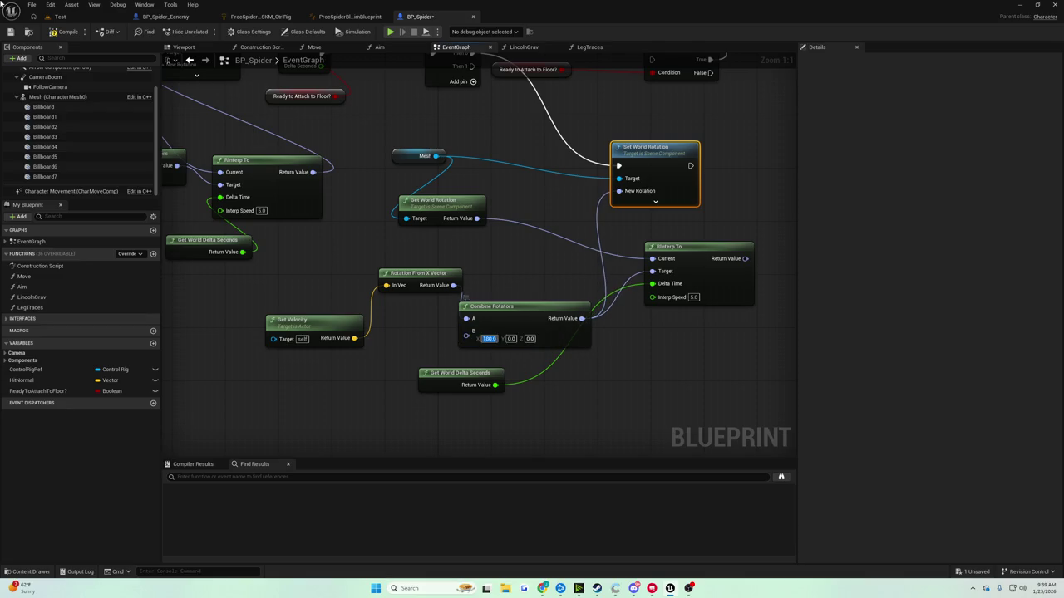
{"action": "left_click", "coordinate": [60, 16]}
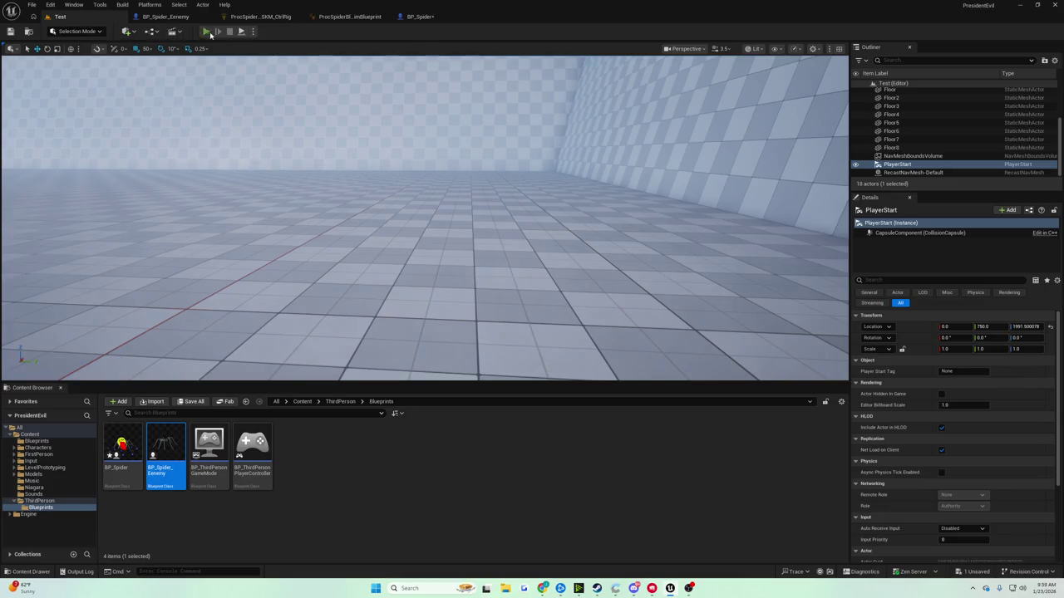
{"action": "left_click", "coordinate": [207, 31]}
{"action": "key", "text": "Escape"}
{"action": "left_click", "coordinate": [349, 16]}
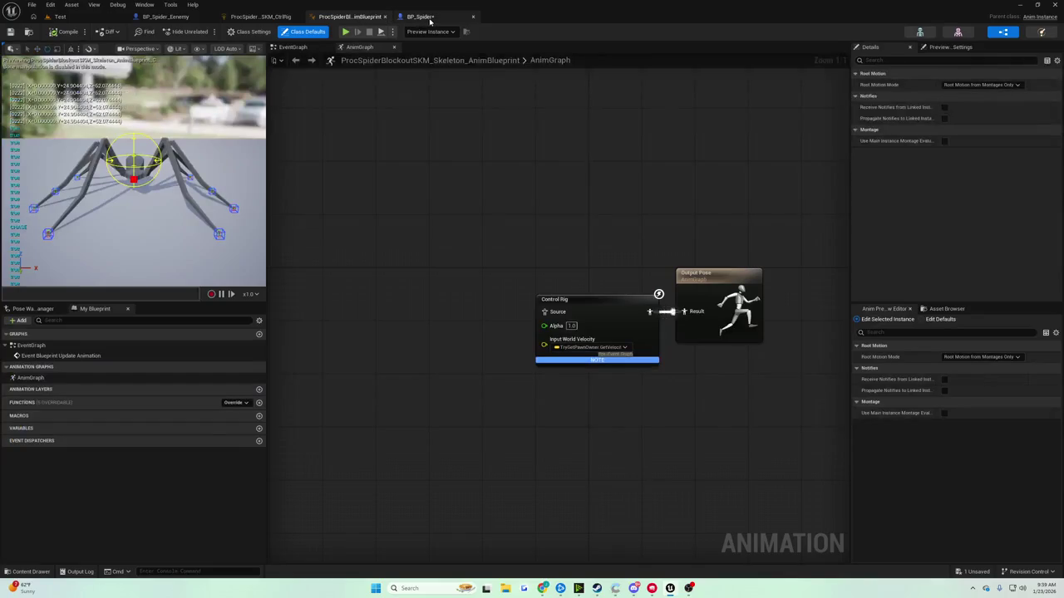
{"action": "left_click", "coordinate": [427, 18]}
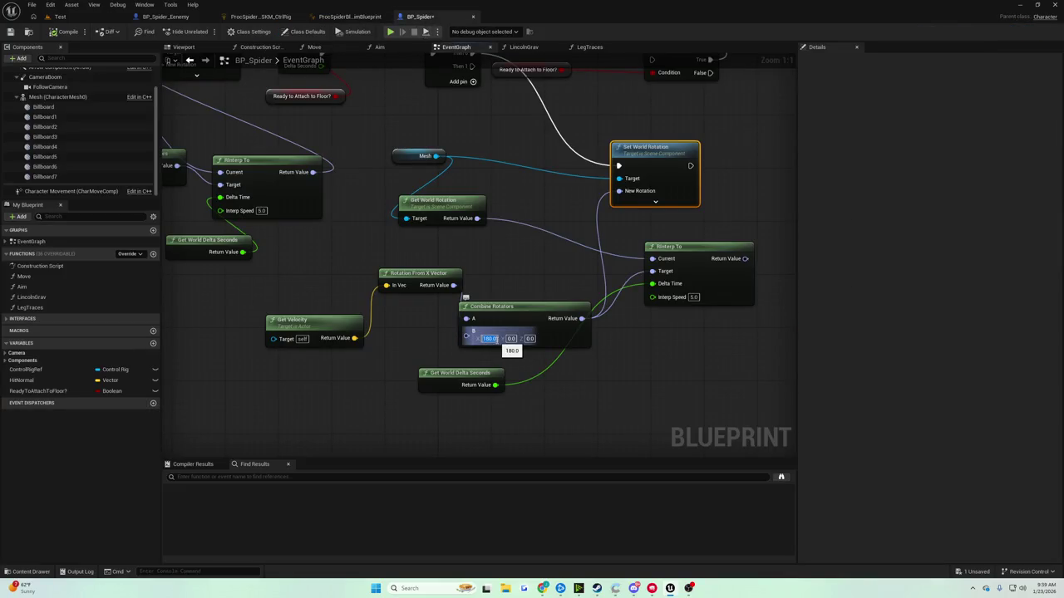
Change the X offset to 90, save BP_Spider, and play-test again
{"action": "type", "text": "90"}
{"action": "key", "text": "Return"}
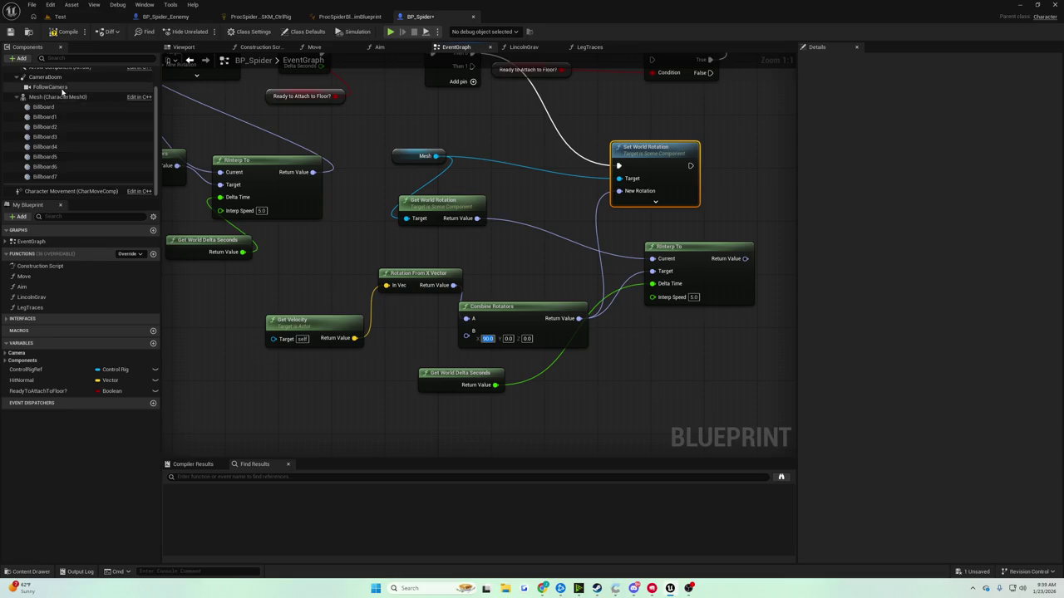
{"action": "left_click", "coordinate": [10, 32]}
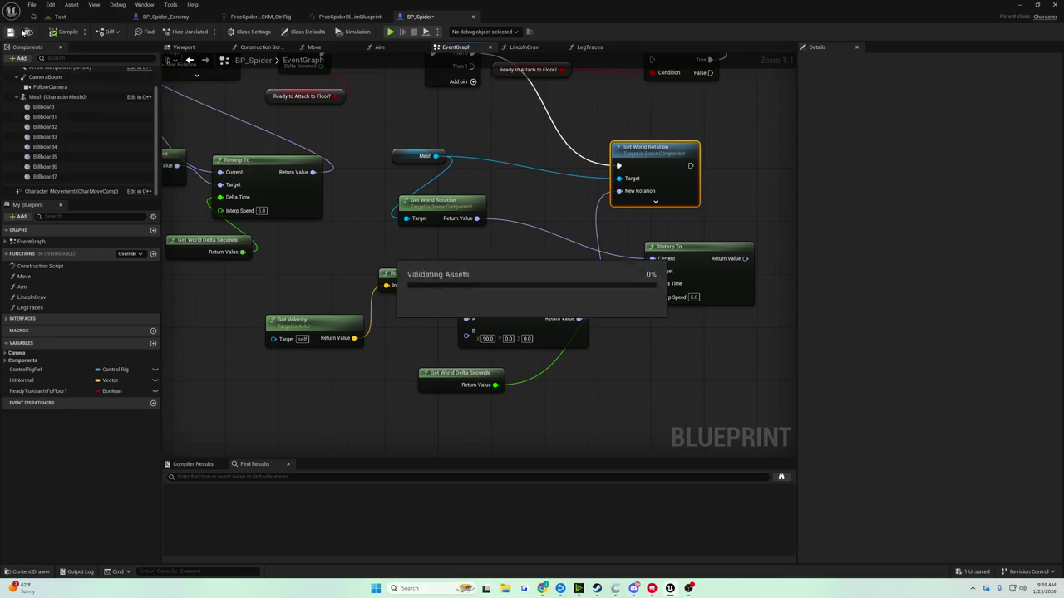
{"action": "left_click", "coordinate": [206, 31]}
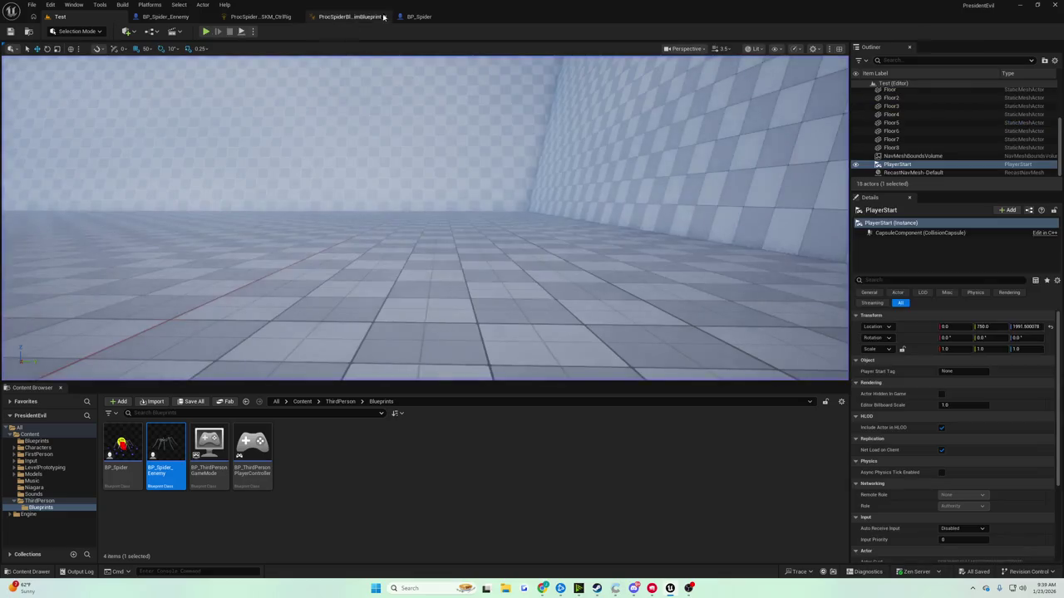
{"action": "left_click", "coordinate": [419, 16]}
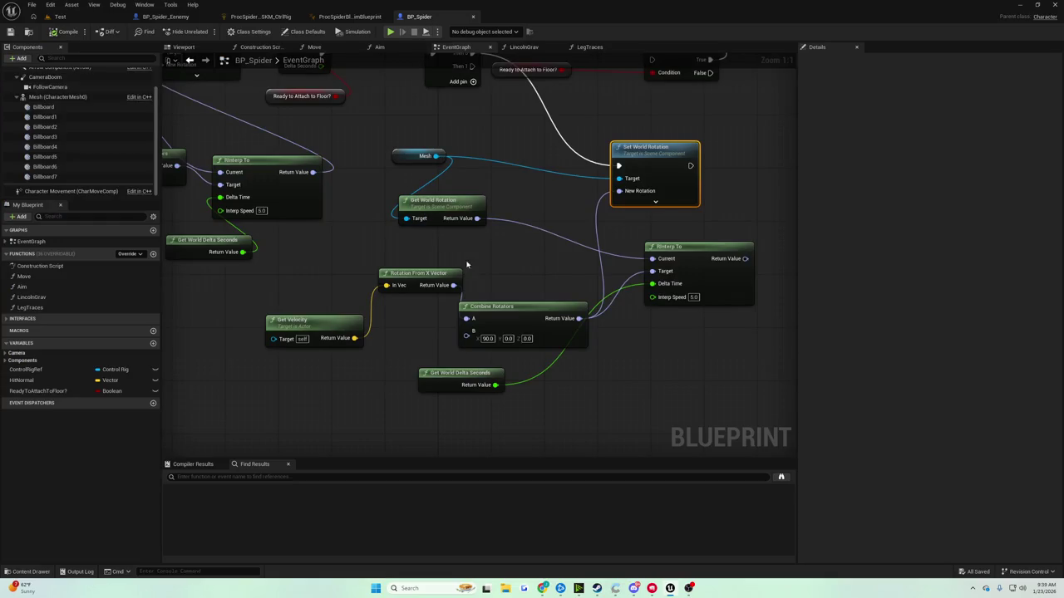
{"action": "left_click", "coordinate": [102, 19]}
{"action": "left_click", "coordinate": [205, 32]}
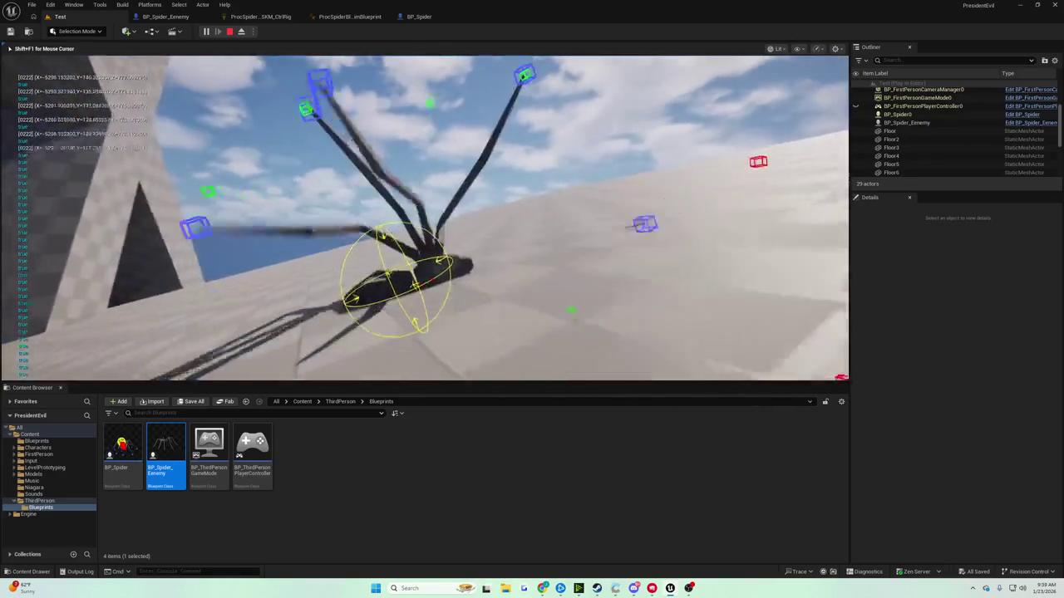
{"action": "key", "text": "Escape"}
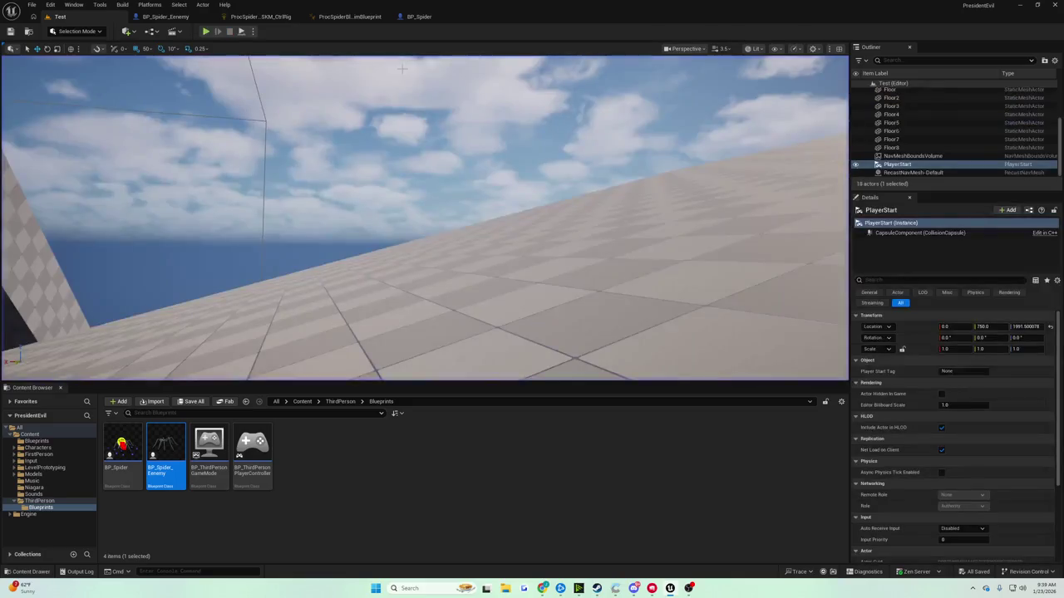
{"action": "left_click", "coordinate": [419, 16]}
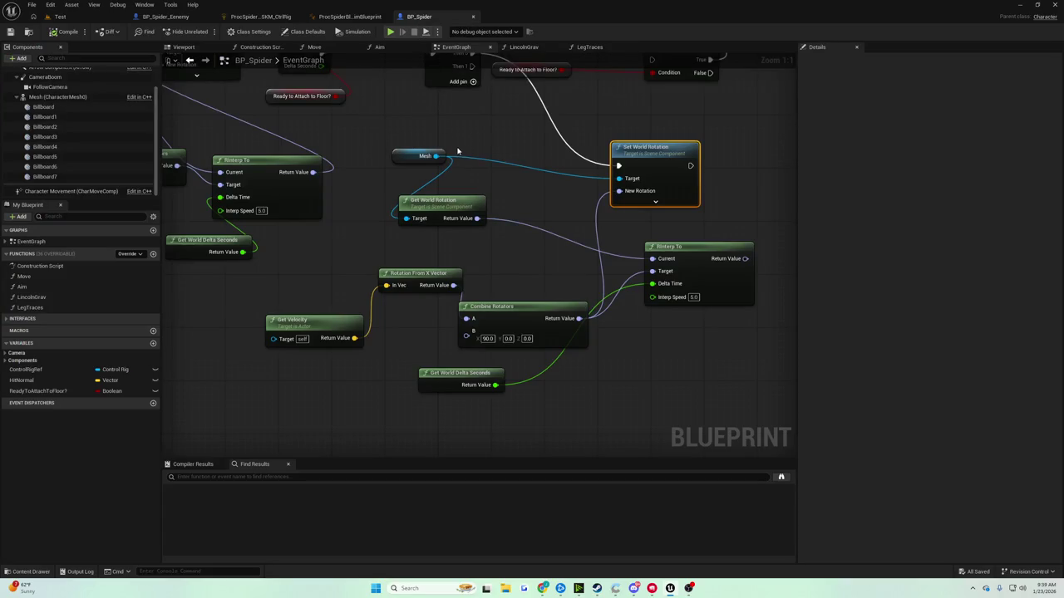
Shift Set World Rotation right, Combine Rotators up, and realign RInterp To, keeping wires intact
{"action": "mouse_move", "coordinate": [456, 151]}
{"action": "left_mouse_down"}
{"action": "mouse_move", "coordinate": [362, 147]}
{"action": "mouse_move", "coordinate": [352, 155]}
{"action": "mouse_move", "coordinate": [365, 208]}
{"action": "left_mouse_up"}
{"action": "mouse_move", "coordinate": [510, 215]}
{"action": "left_mouse_down"}
{"action": "mouse_move", "coordinate": [499, 209]}
{"action": "mouse_move", "coordinate": [542, 207]}
{"action": "left_mouse_up"}
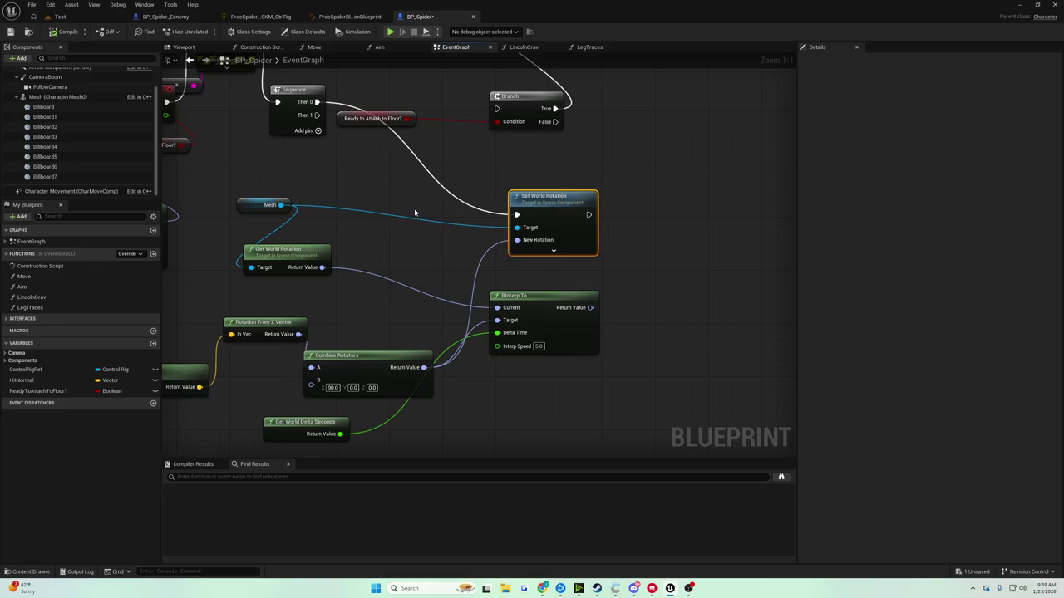
{"action": "left_click_drag", "start_coordinate": [415, 213], "coordinate": [495, 199]}
{"action": "mouse_move", "coordinate": [602, 287]}
{"action": "left_mouse_down"}
{"action": "mouse_move", "coordinate": [629, 293]}
{"action": "mouse_move", "coordinate": [627, 321]}
{"action": "left_mouse_up"}
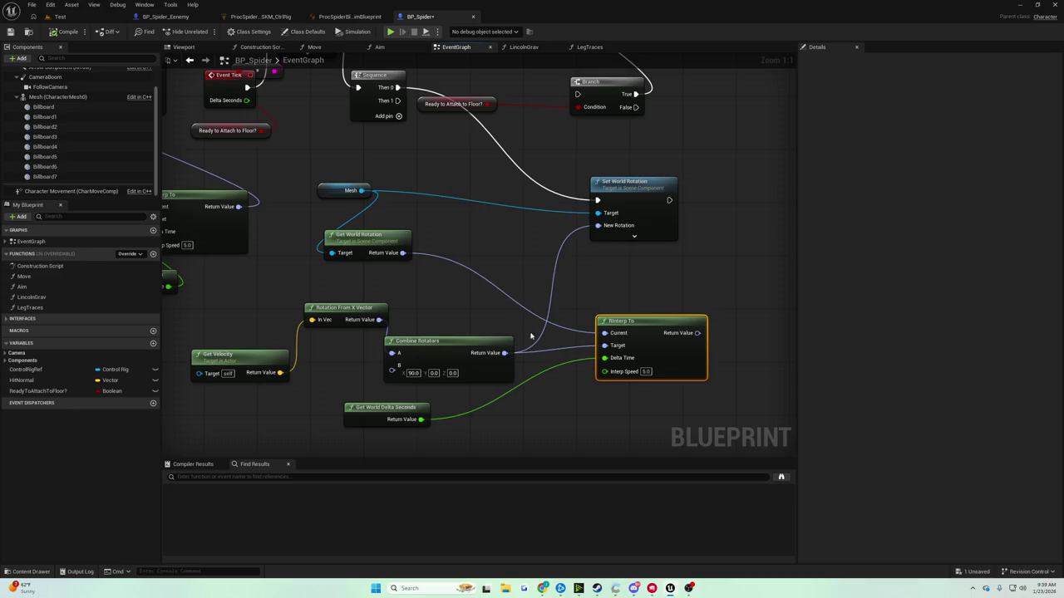
{"action": "mouse_move", "coordinate": [449, 344]}
{"action": "left_mouse_down"}
{"action": "mouse_move", "coordinate": [471, 322]}
{"action": "mouse_move", "coordinate": [458, 329]}
{"action": "left_mouse_up"}
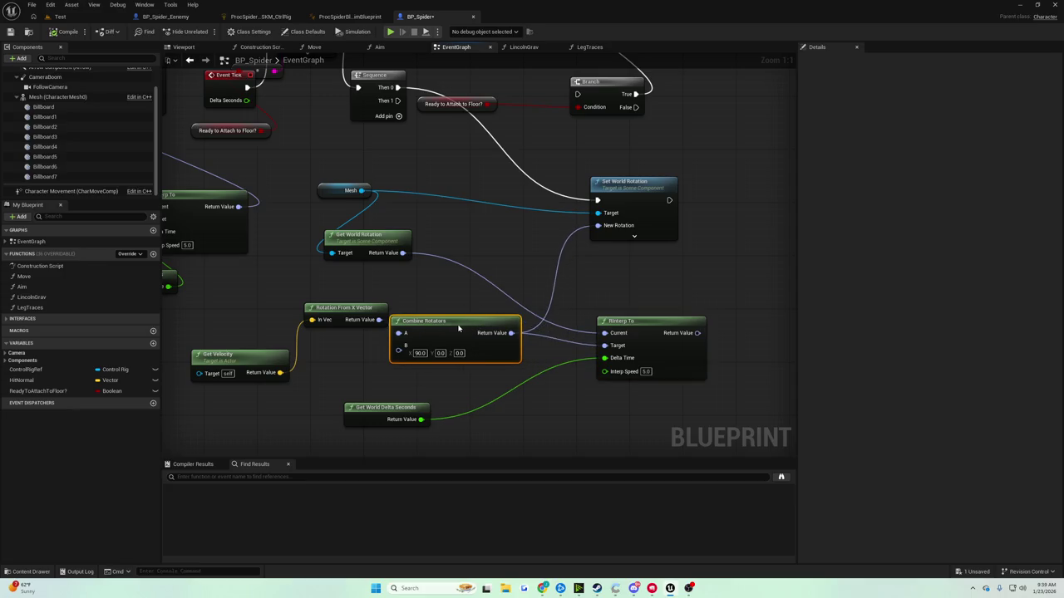
{"action": "left_click_drag", "start_coordinate": [620, 322], "coordinate": [606, 309]}
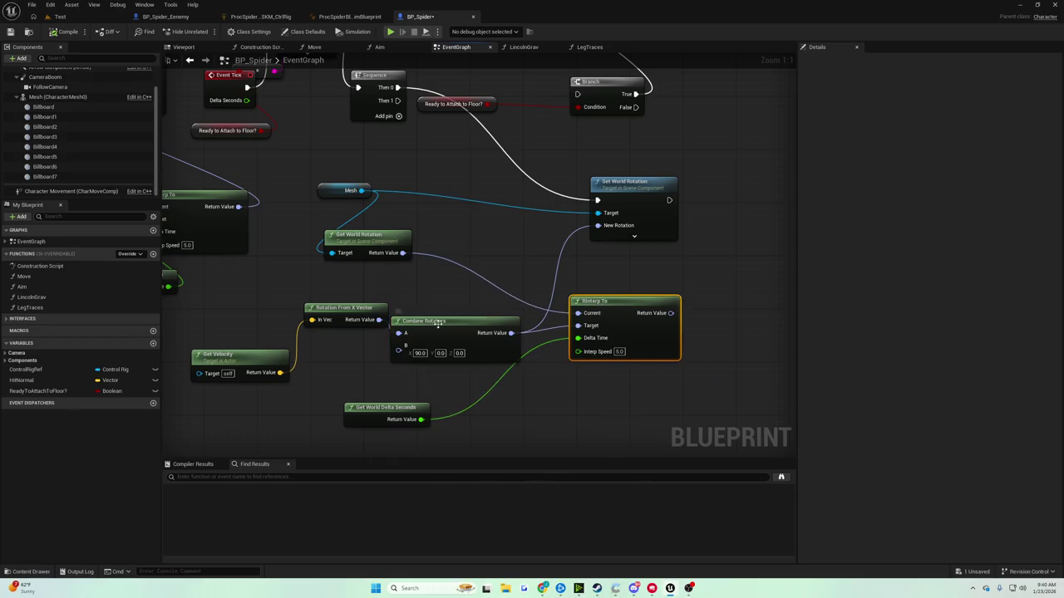
{"action": "left_click", "coordinate": [622, 304]}
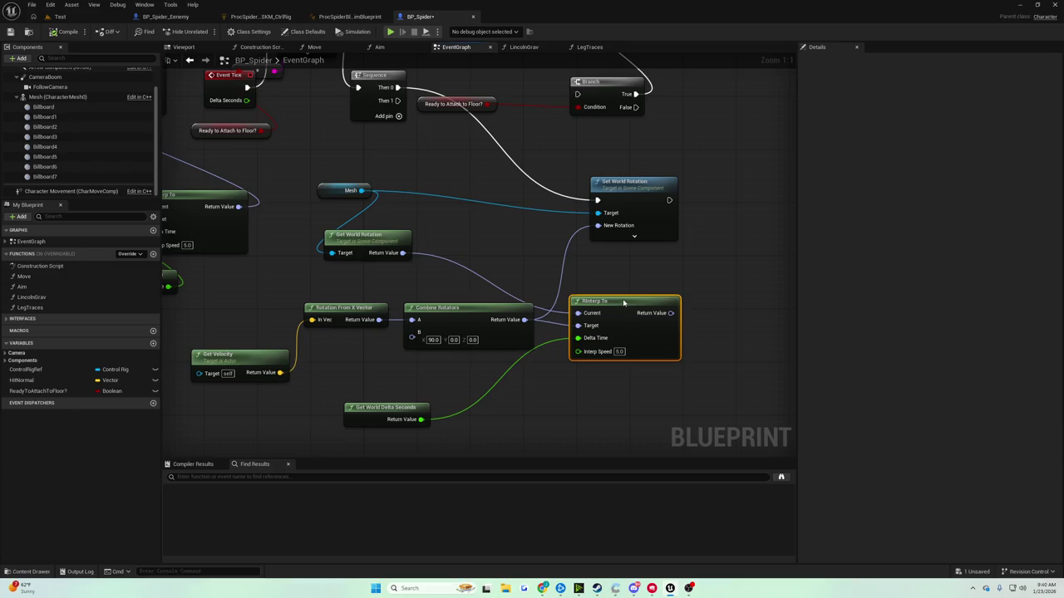